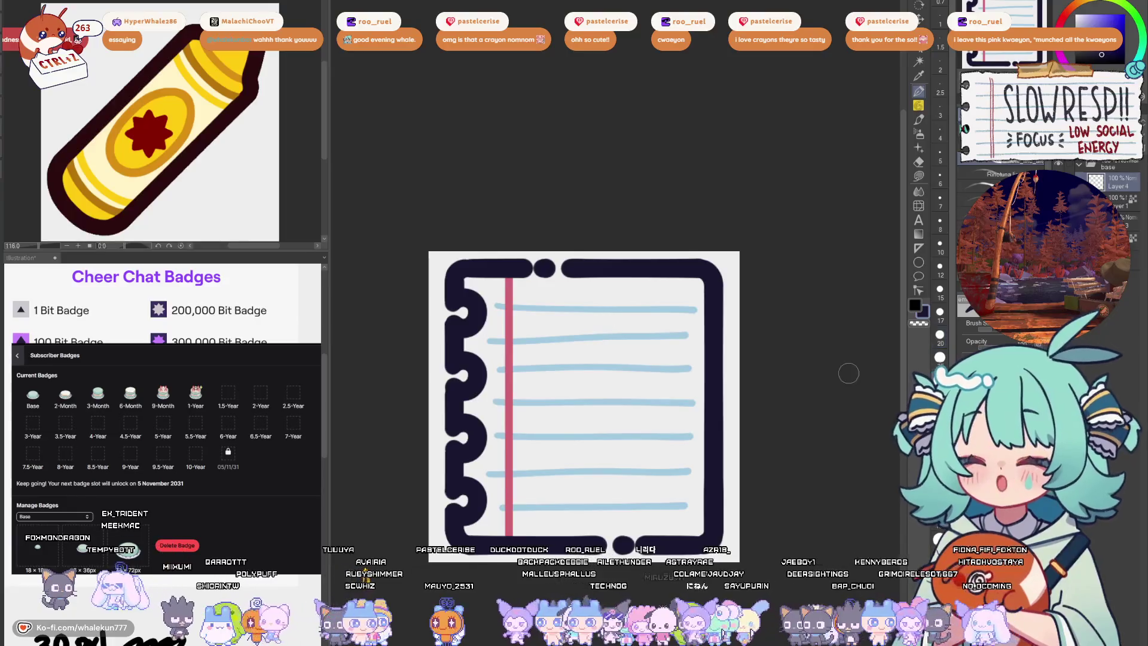
# - Draw a trial curved stroke on the notebook page and undo it
pyautogui.moveTo(592, 354)
pyautogui.mouseDown()
pyautogui.moveTo(535, 467)
pyautogui.moveTo(560, 504)
pyautogui.mouseUp()
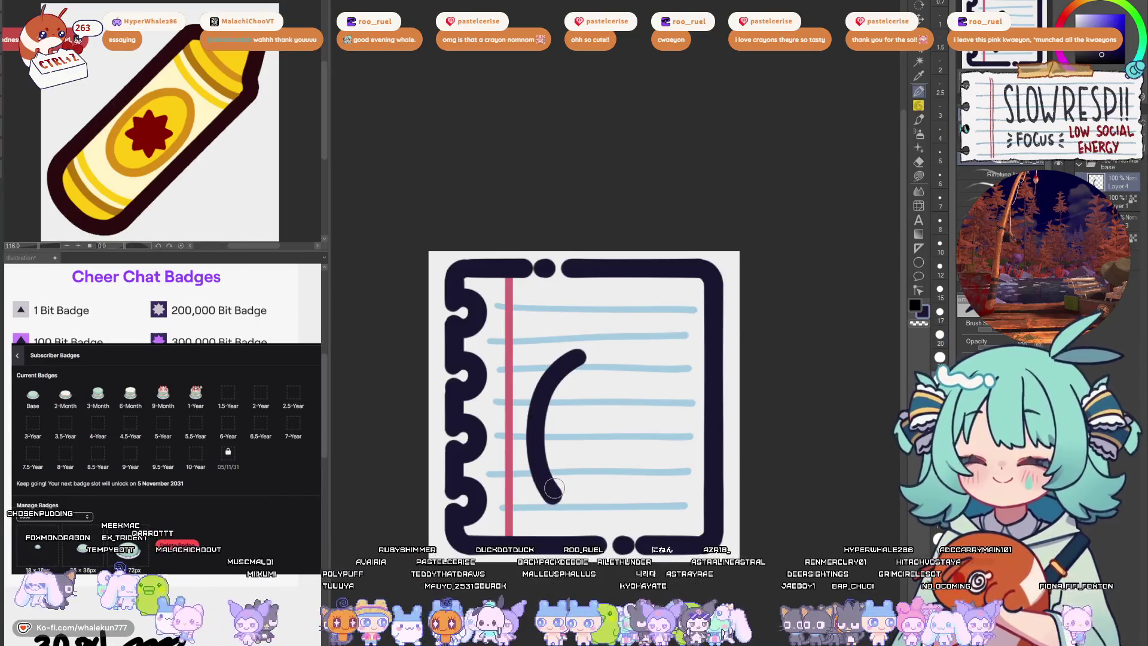
pyautogui.hotkey('ctrl', 'z')
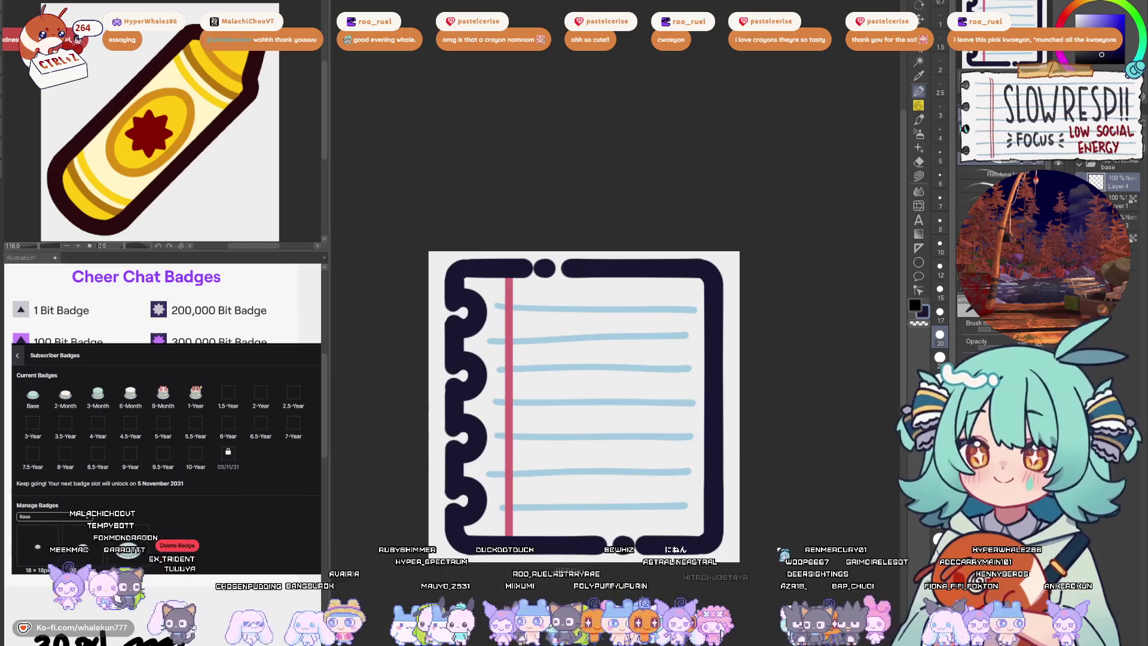
pyautogui.moveTo(776, 539)
pyautogui.mouseDown()
pyautogui.moveTo(763, 487)
pyautogui.moveTo(776, 474)
pyautogui.mouseUp()
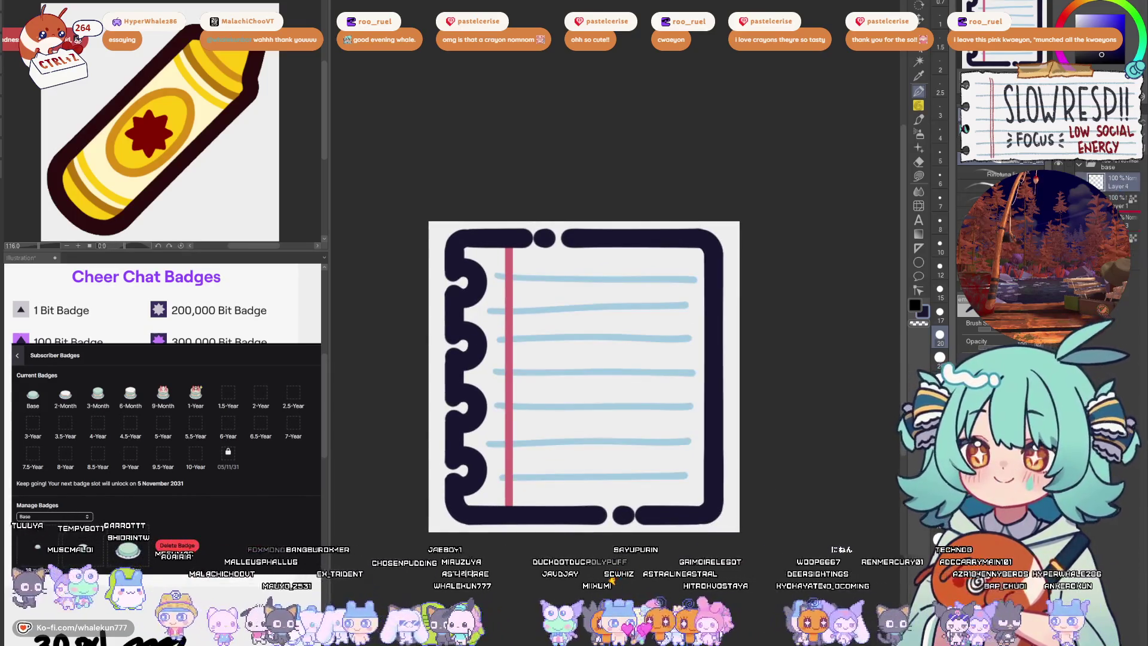
# - Trace a freehand lasso selection around the notebook page's lined interior
pyautogui.click(919, 248)
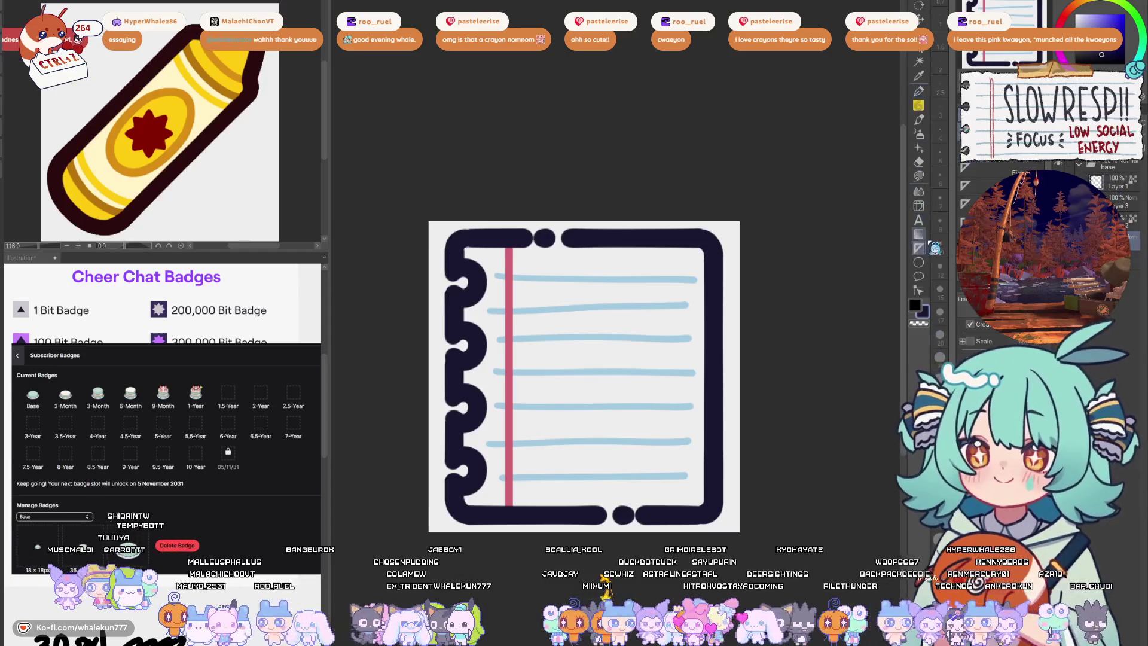
pyautogui.click(919, 176)
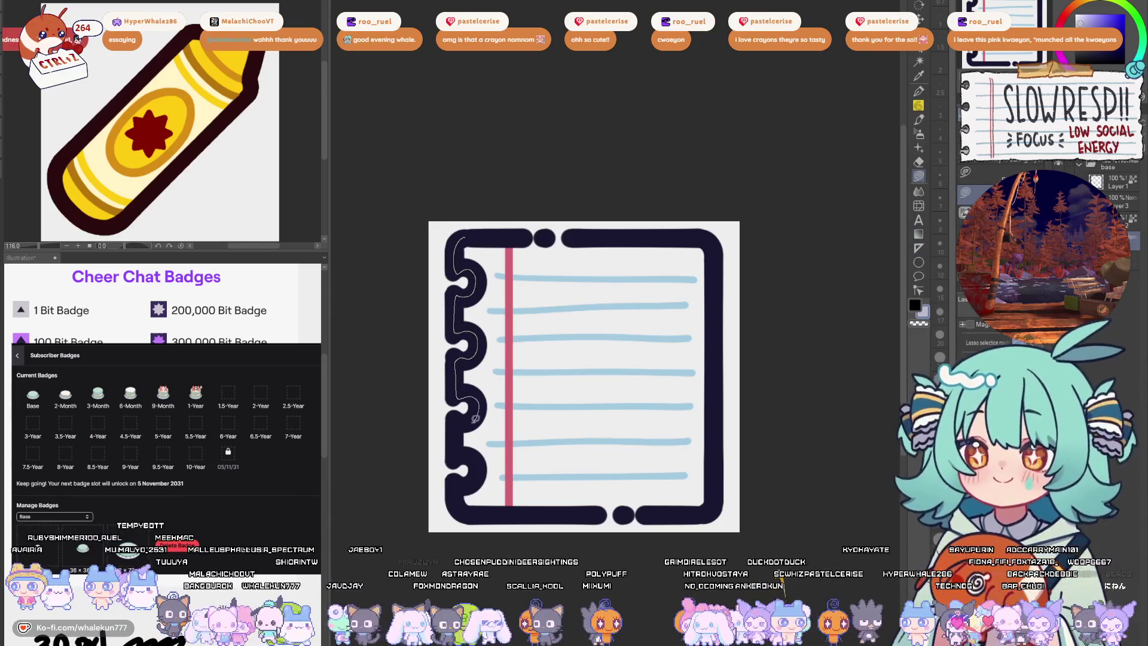
pyautogui.moveTo(688, 509); pyautogui.dragTo(717, 353)
pyautogui.moveTo(698, 233); pyautogui.dragTo(560, 243)
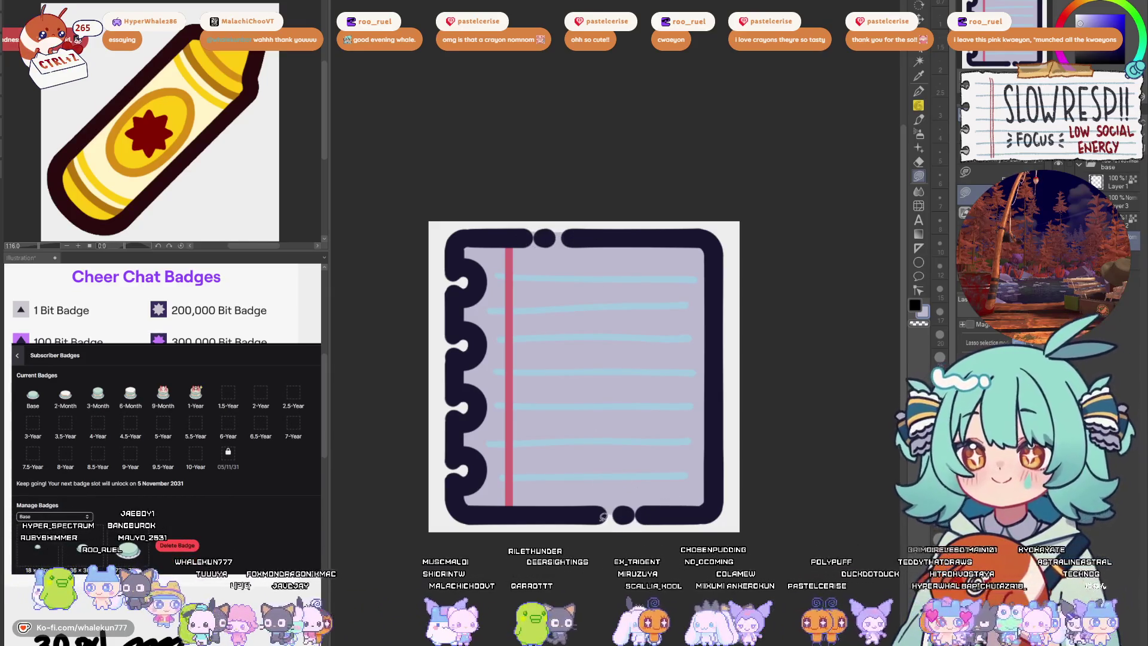
pyautogui.scroll(1, 659, 509)
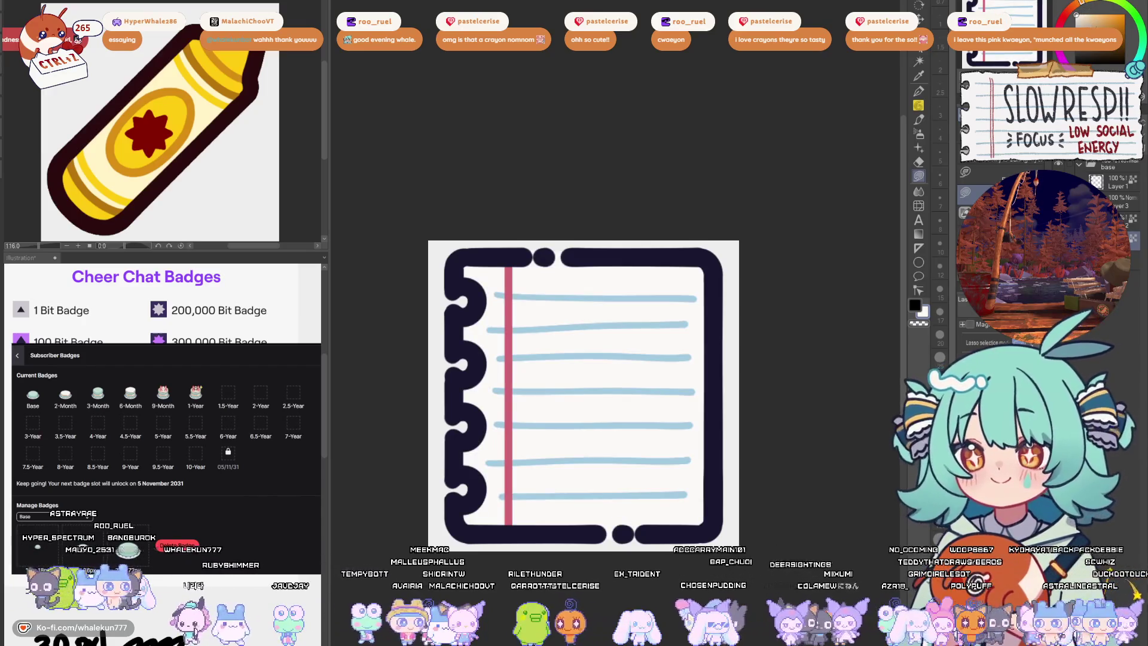
# - Check the drawing in mirrored view, restore it, and put the notebook drawing in a transform box
pyautogui.moveTo(705, 458); pyautogui.dragTo(713, 416)
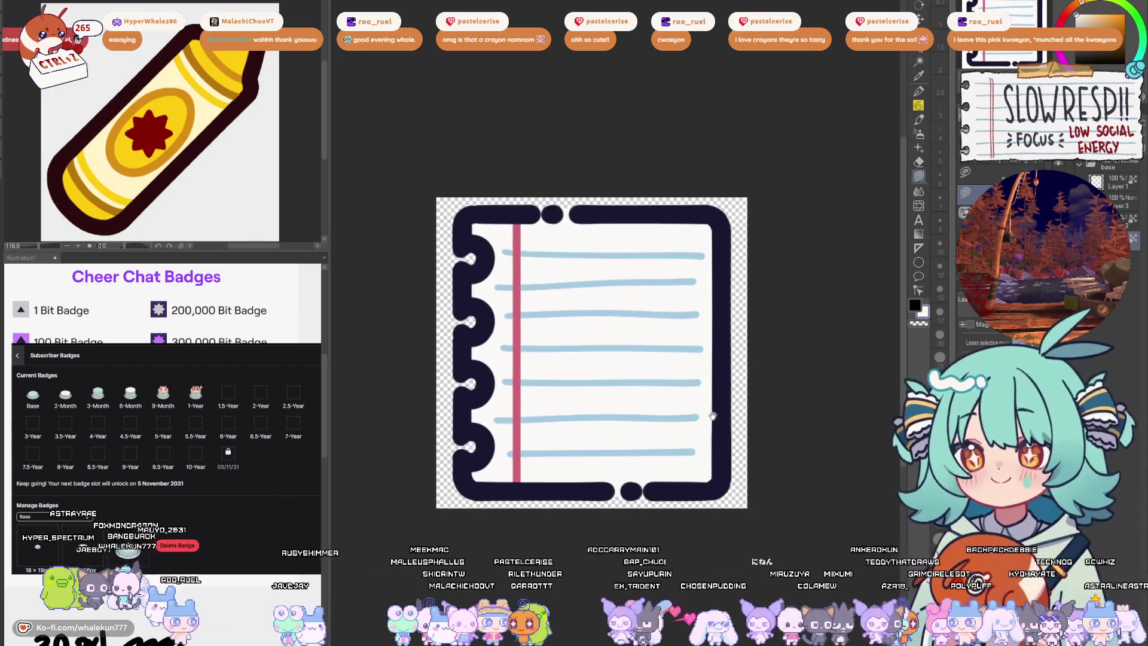
pyautogui.moveTo(718, 462); pyautogui.dragTo(705, 520)
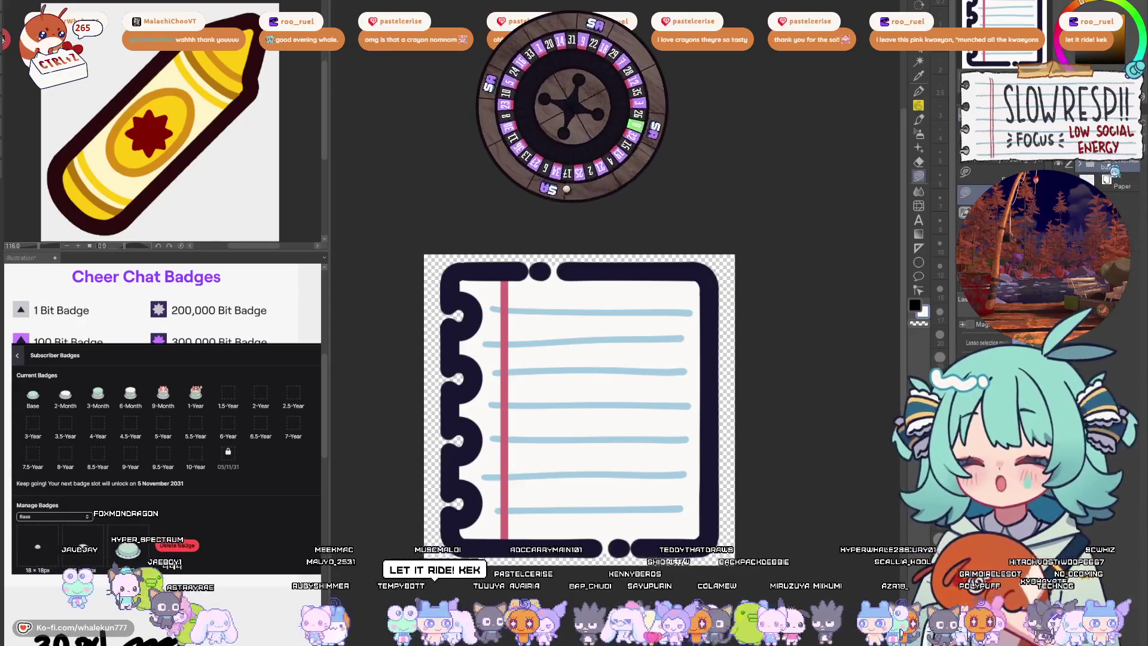
pyautogui.hotkey('ctrl', 'Tab')
pyautogui.press('h')
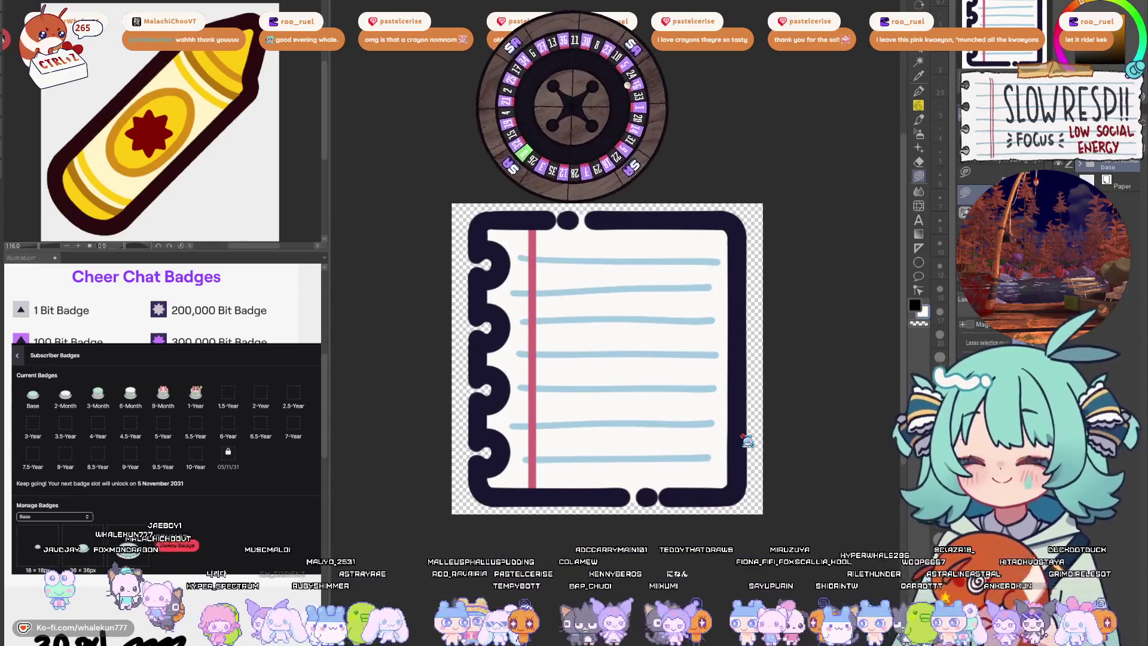
pyautogui.hotkey('ctrl', 't')
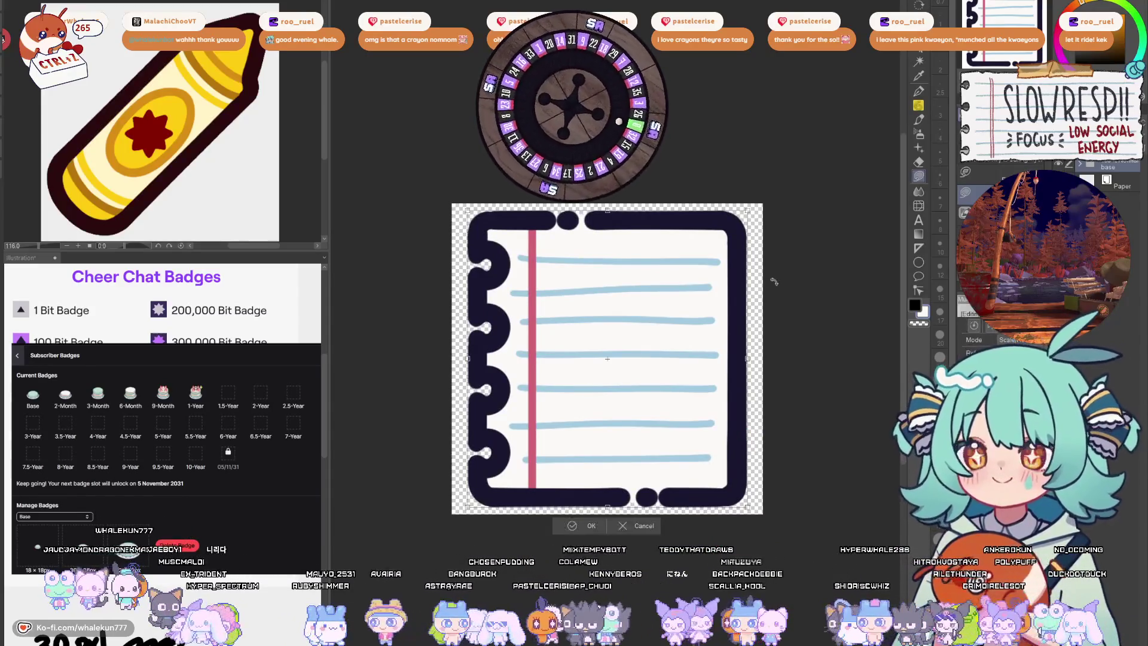
# - Rotate the notebook drawing slightly counter-clockwise and commit the transform
pyautogui.moveTo(747, 440); pyautogui.dragTo(778, 281)
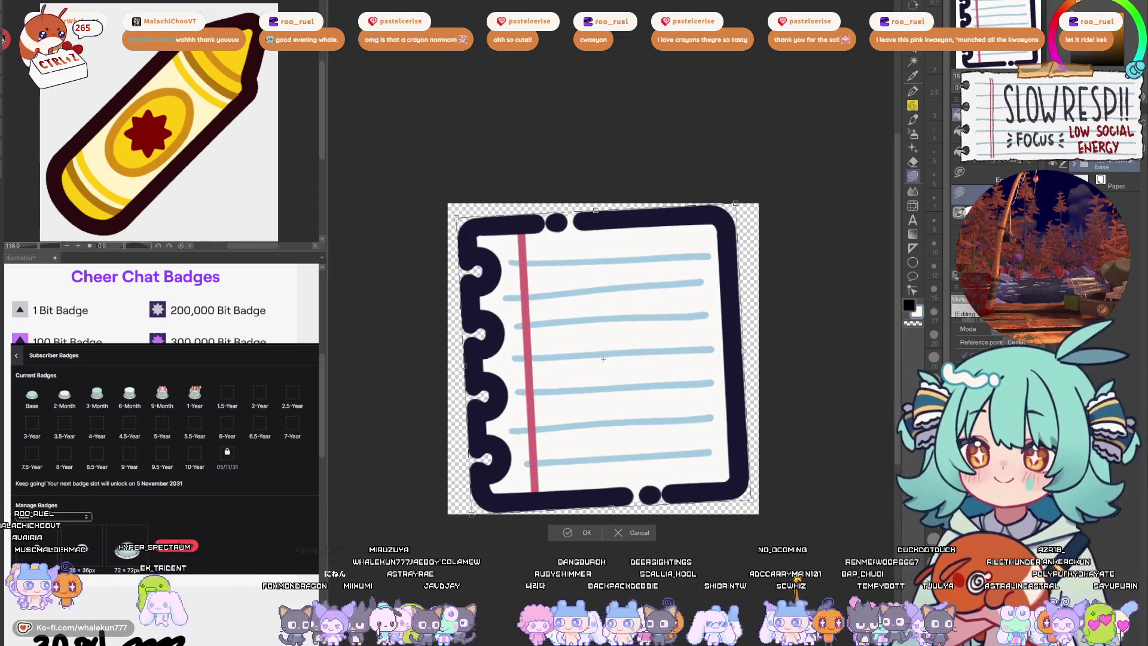
pyautogui.press('Return')
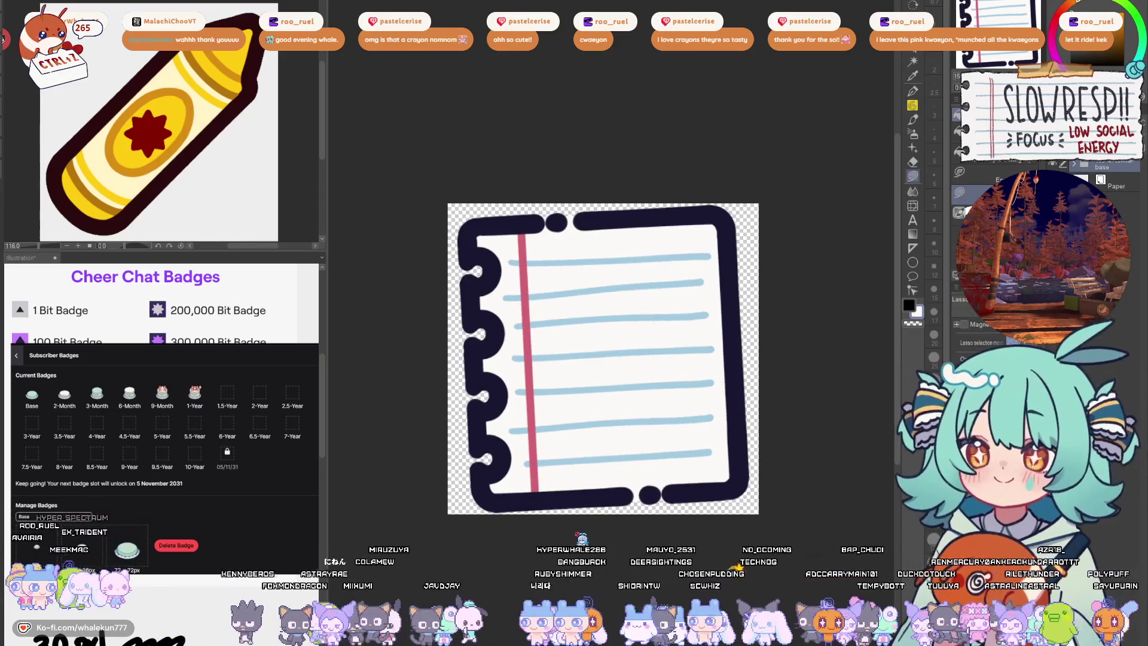
pyautogui.scroll(-5, 693, 473)
pyautogui.scroll(4, 693, 474)
pyautogui.scroll(3, 1122, 173)
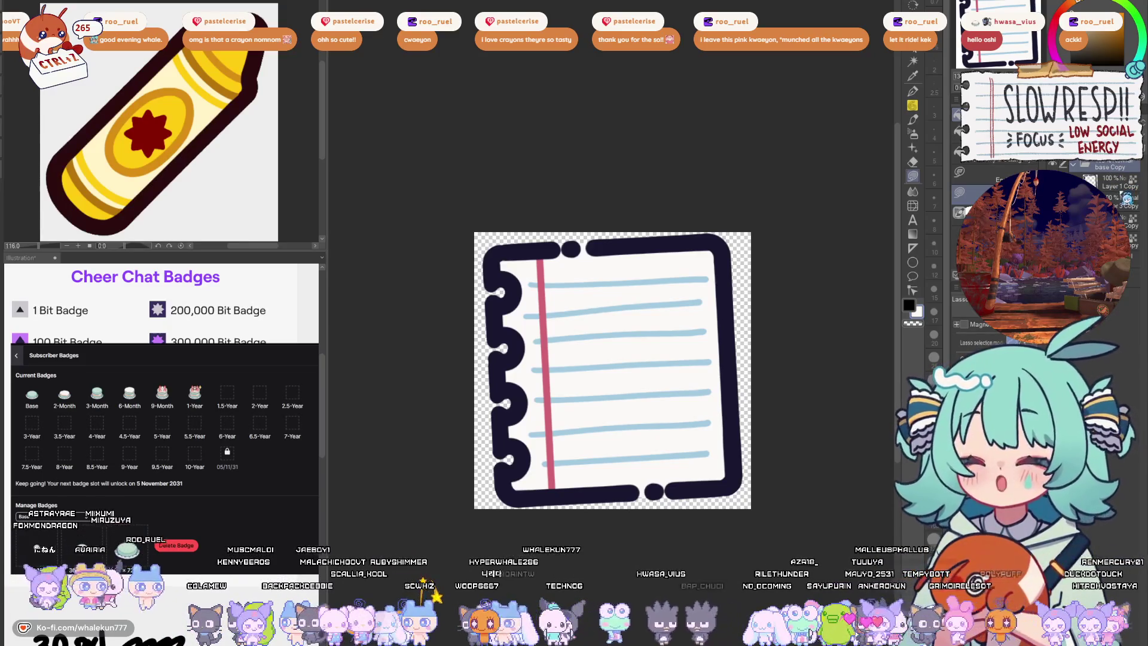
# - Add a new drawing layer, select the Pen, and bring up the shrimp document
pyautogui.click(1116, 181)
pyautogui.press('p')
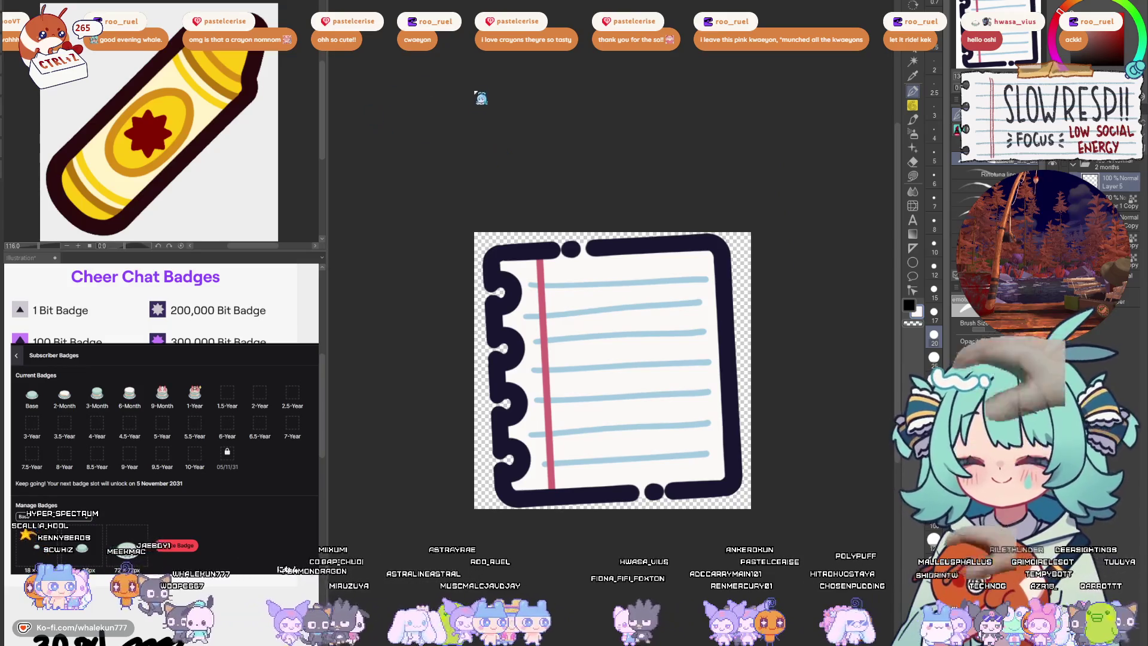
pyautogui.hotkey('ctrl', 'Tab')
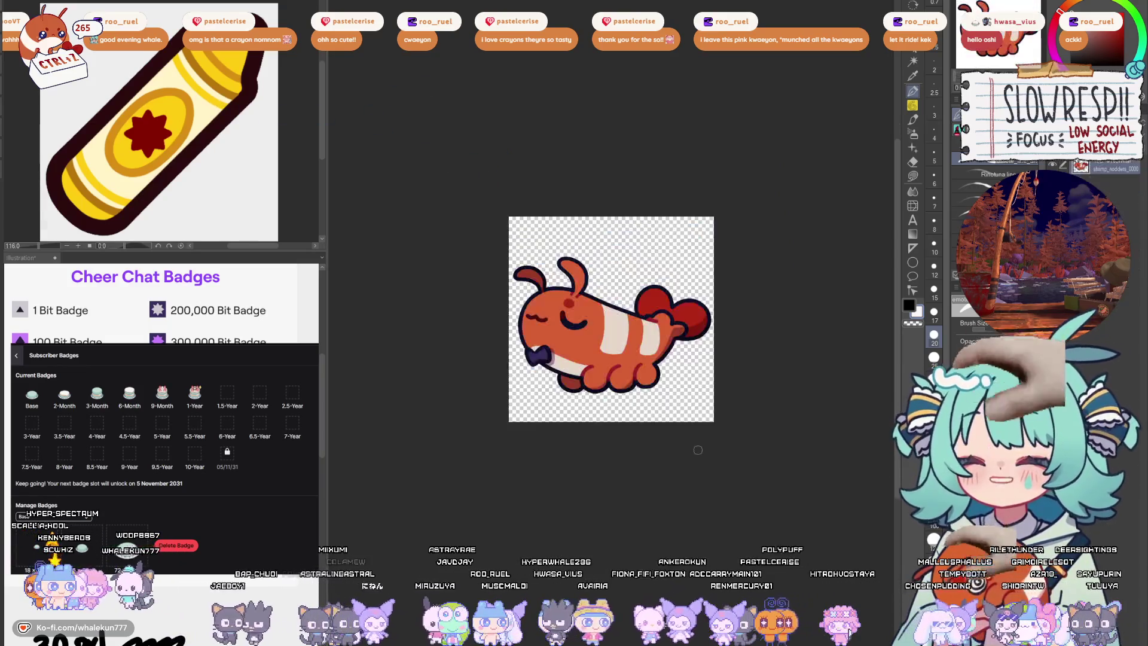
# - Move the shrimp document into its own view beside the notebook, then try and undo a stroke
pyautogui.moveTo(598, 7); pyautogui.dragTo(134, 98)
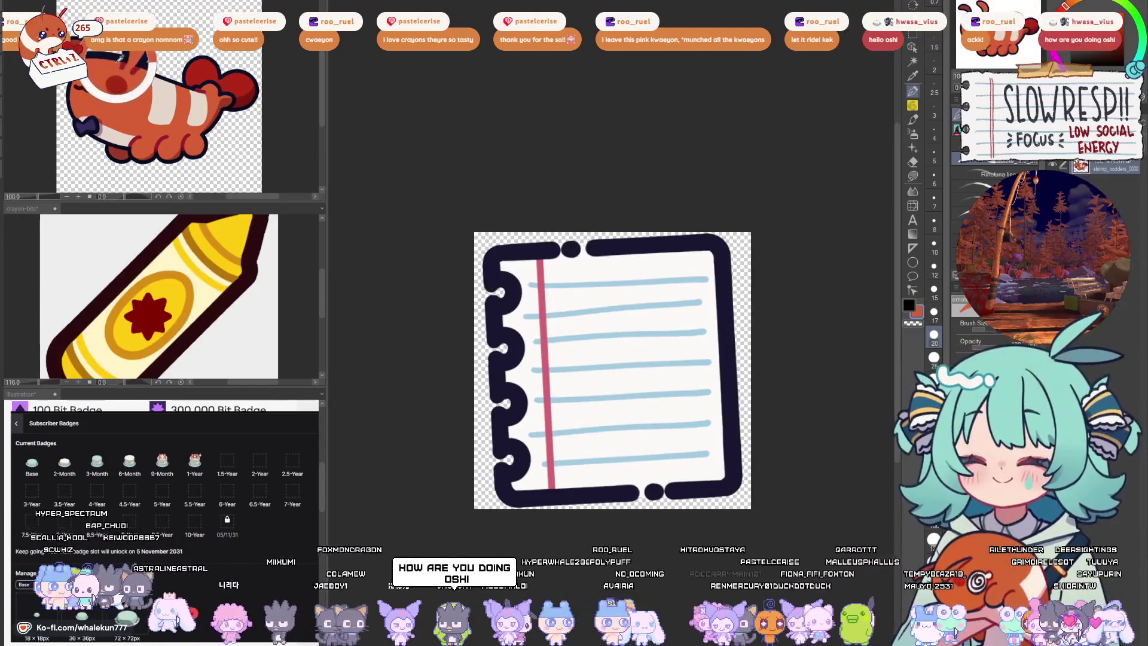
pyautogui.moveTo(689, 378); pyautogui.dragTo(639, 321)
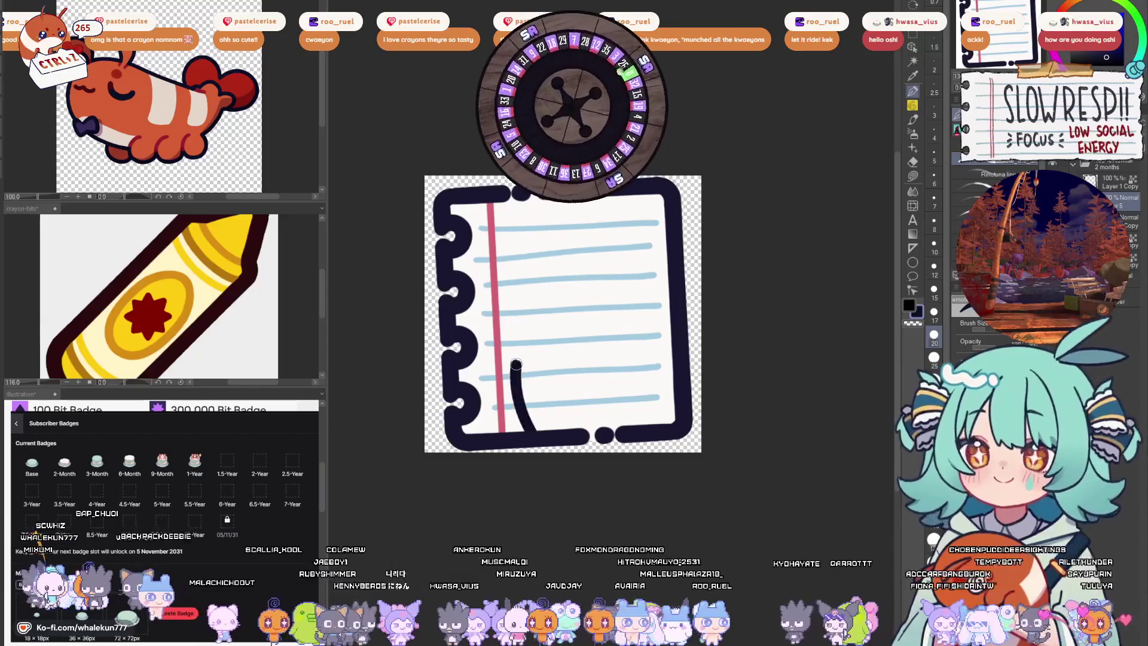
pyautogui.moveTo(546, 302); pyautogui.dragTo(524, 383)
pyautogui.hotkey('ctrl', 'z')
# - At brush size 25, sketch several large C-curves up the page, undoing each one
pyautogui.press(']')
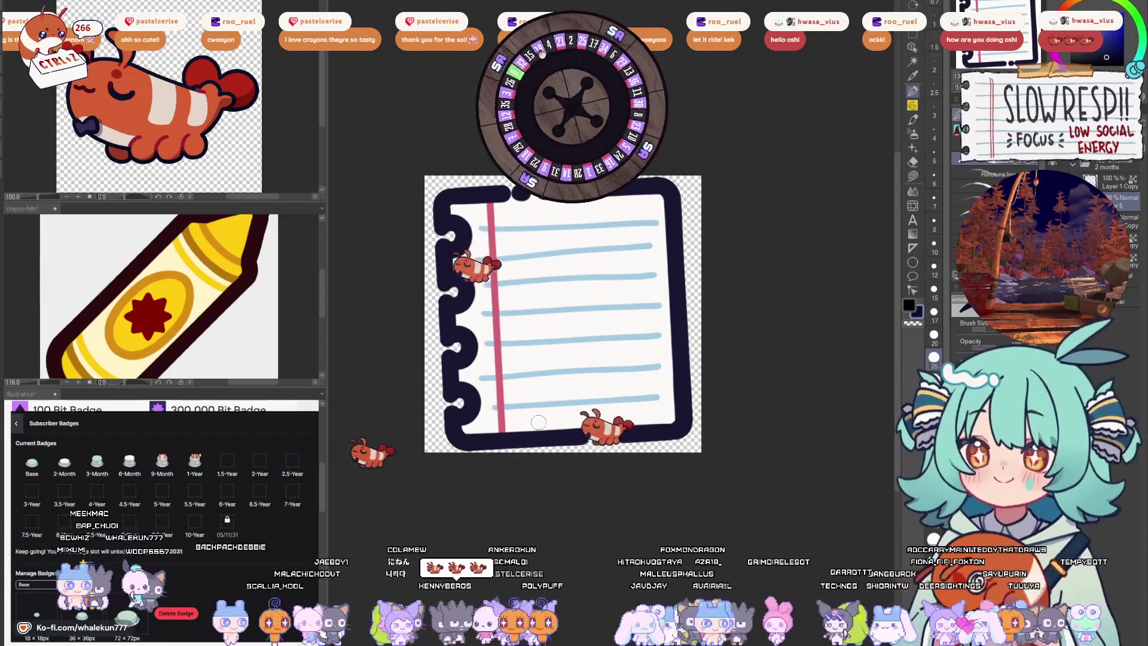
pyautogui.moveTo(541, 429)
pyautogui.mouseDown()
pyautogui.moveTo(509, 352)
pyautogui.moveTo(616, 251)
pyautogui.mouseUp()
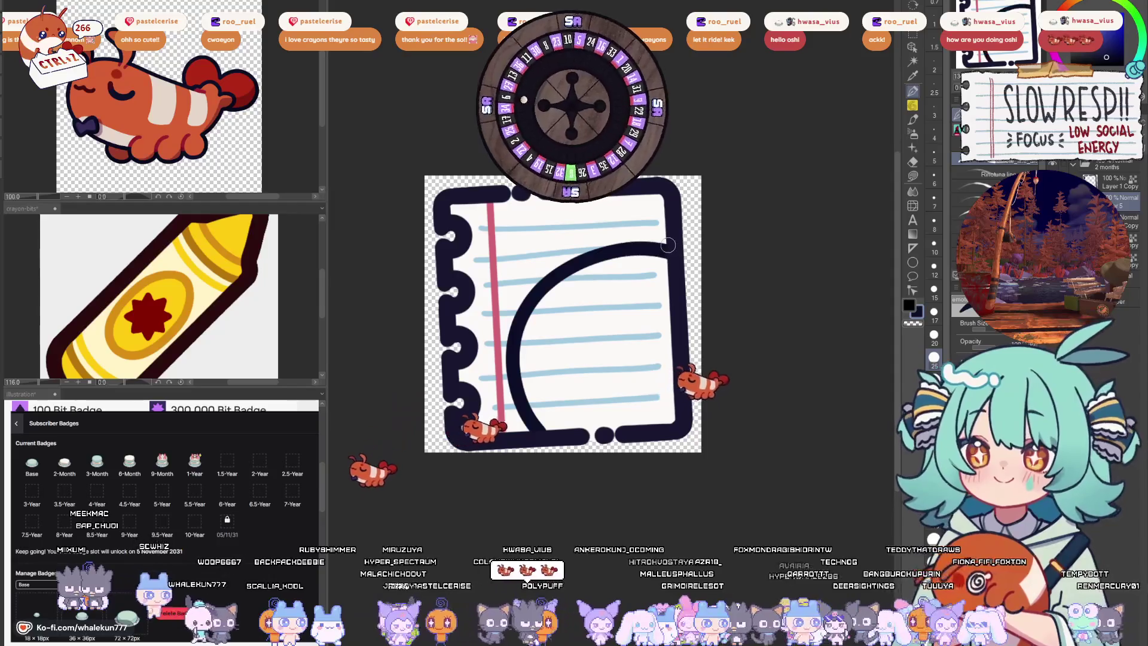
pyautogui.hotkey('ctrl', 'z')
pyautogui.moveTo(534, 429)
pyautogui.mouseDown()
pyautogui.moveTo(499, 333)
pyautogui.moveTo(589, 204)
pyautogui.mouseUp()
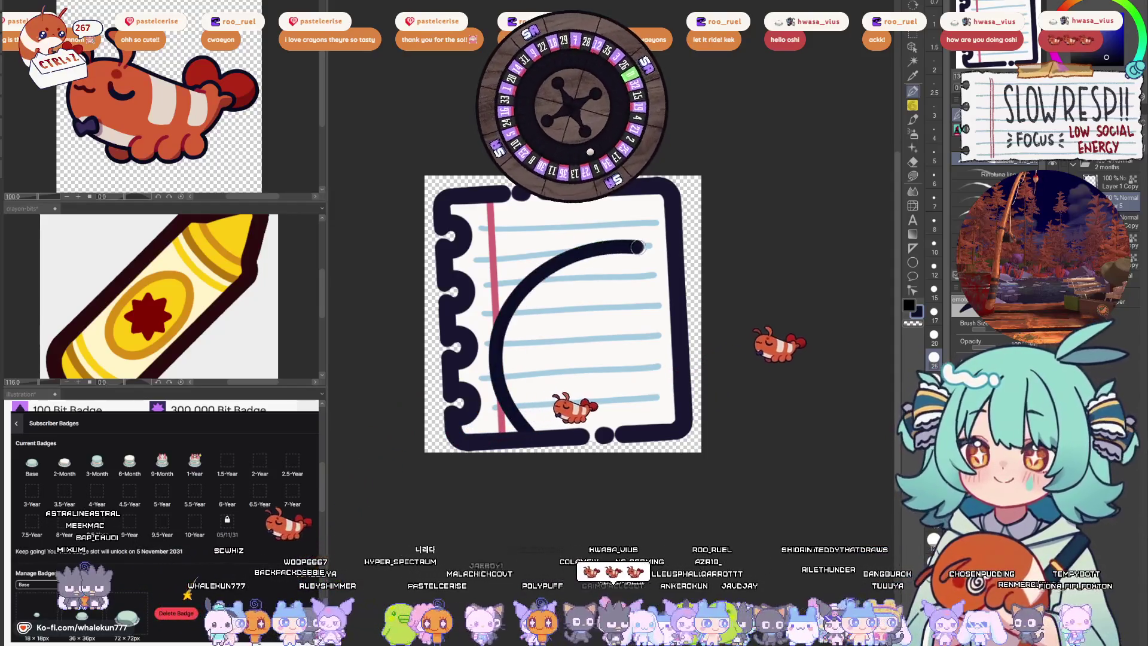
pyautogui.hotkey('ctrl', 'z')
pyautogui.moveTo(531, 433)
pyautogui.mouseDown()
pyautogui.moveTo(503, 287)
pyautogui.moveTo(592, 206)
pyautogui.mouseUp()
pyautogui.hotkey('ctrl', 'z')
pyautogui.moveTo(534, 428)
pyautogui.mouseDown()
pyautogui.moveTo(500, 382)
pyautogui.moveTo(598, 237)
pyautogui.moveTo(668, 263)
pyautogui.moveTo(574, 234)
pyautogui.moveTo(500, 382)
pyautogui.moveTo(545, 427)
pyautogui.mouseUp()
pyautogui.hotkey('ctrl', 'z')
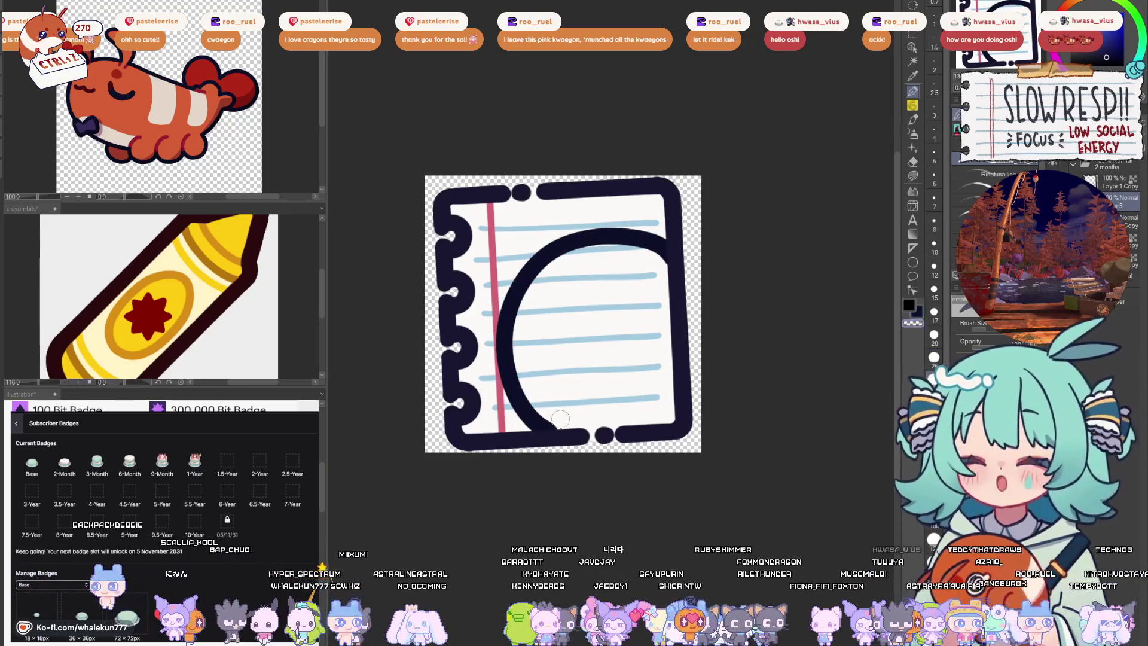
pyautogui.hotkey('ctrl', 'z')
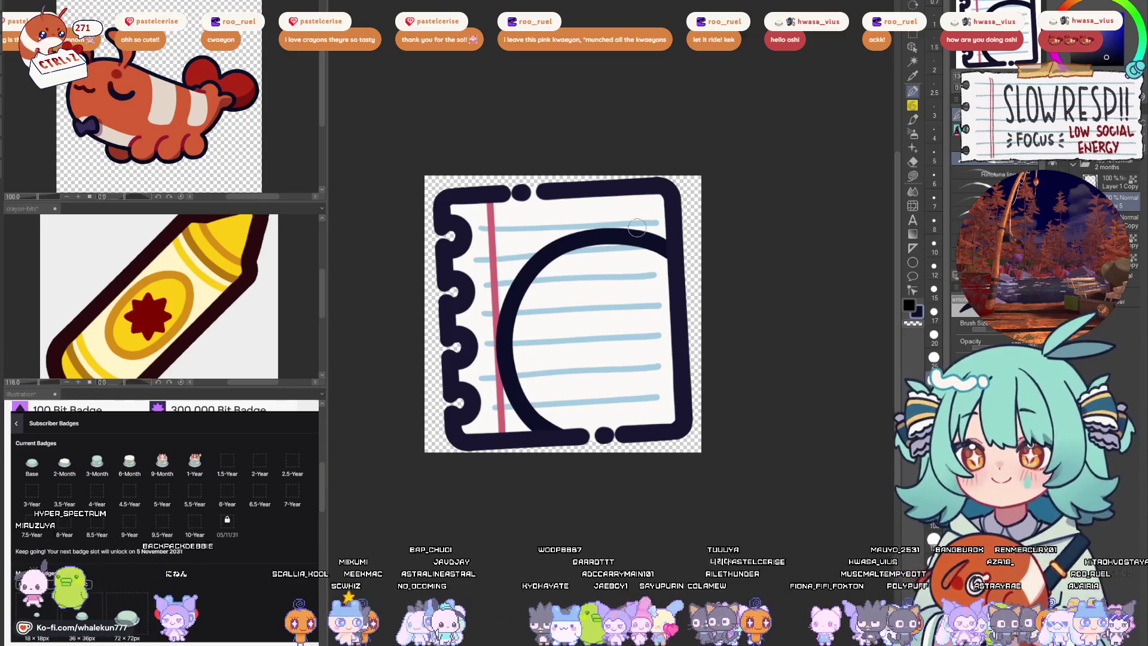
pyautogui.hotkey('ctrl', 'z')
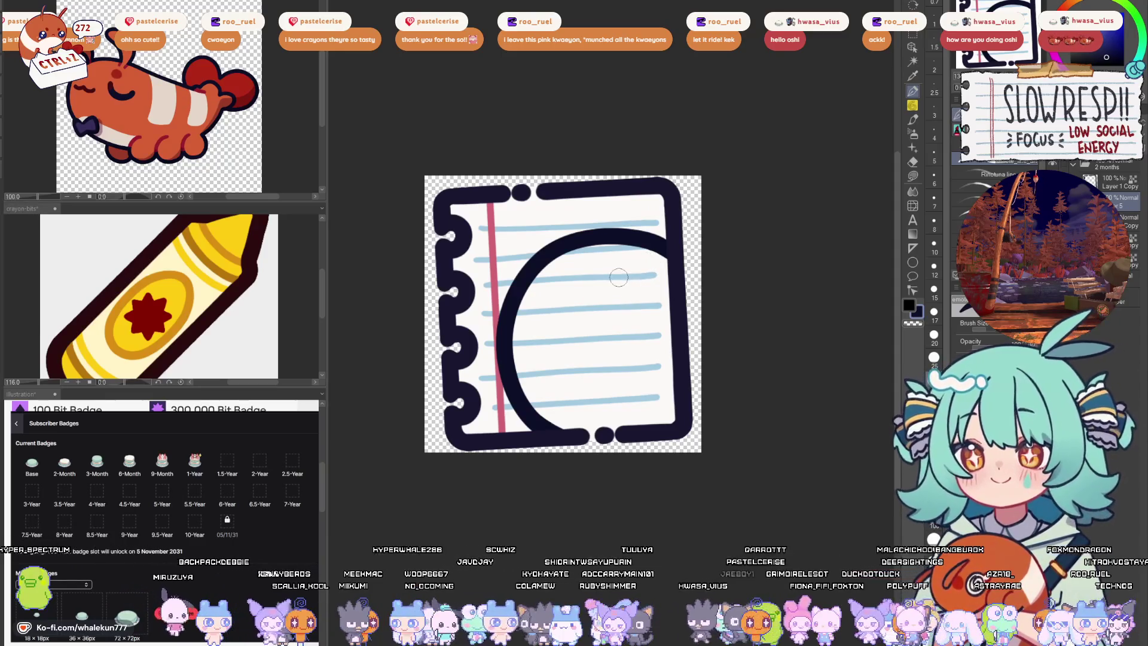
# - Return to the notebook from the shrimp view, remove the C-shaped stroke, and try a new arc
pyautogui.click(157, 72)
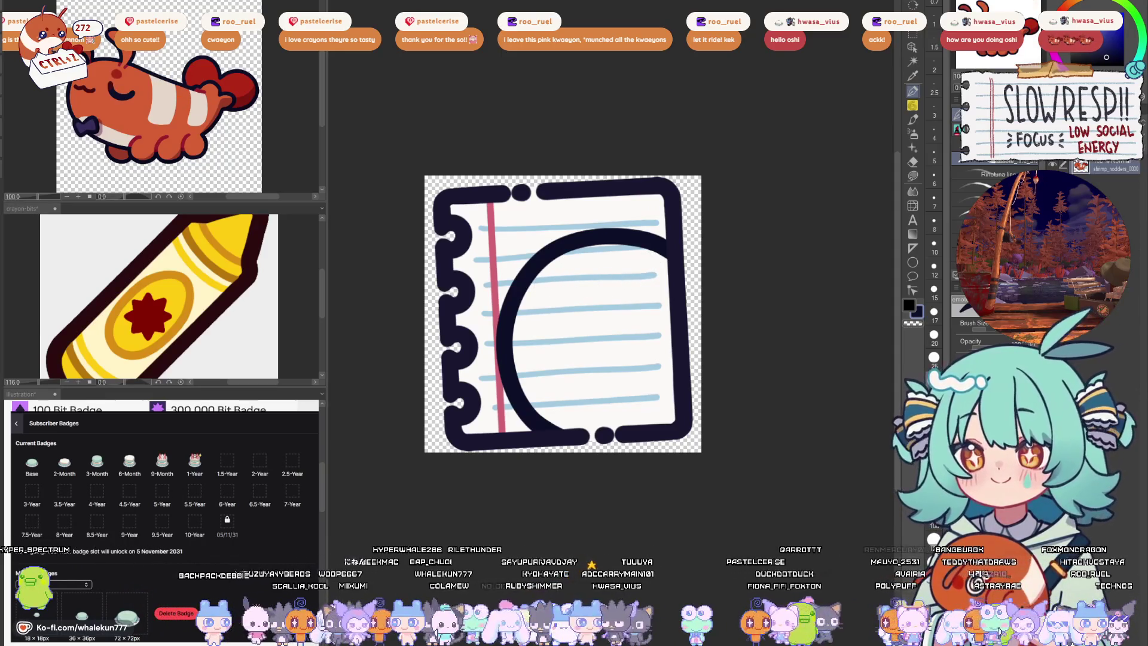
pyautogui.click(601, 306)
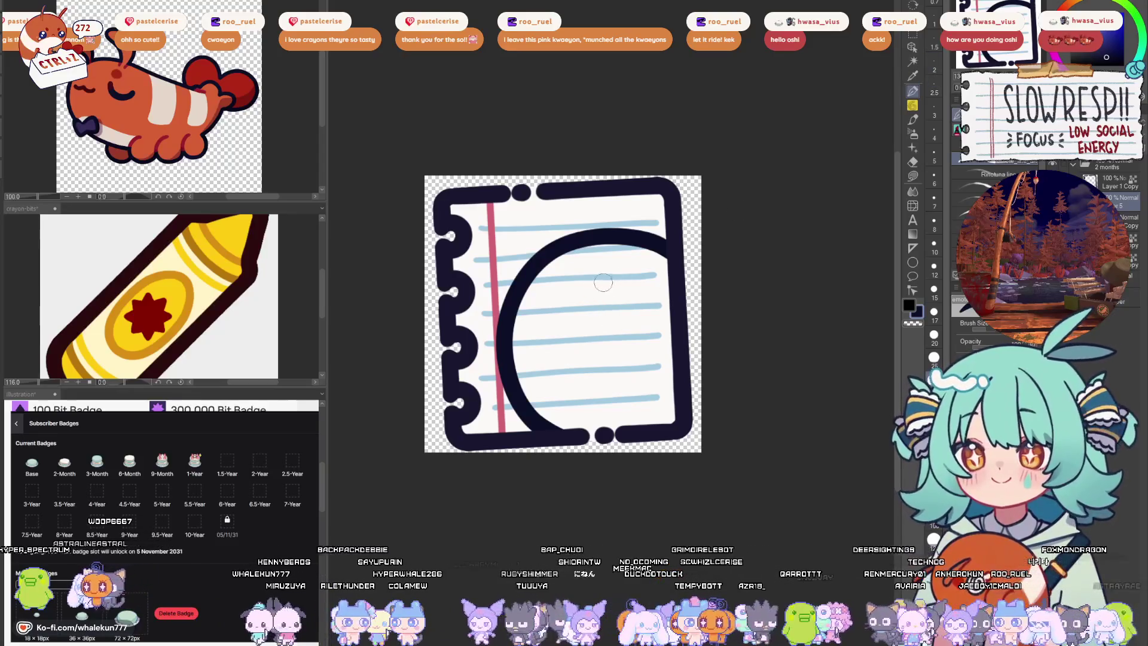
pyautogui.hotkey('ctrl', 'z')
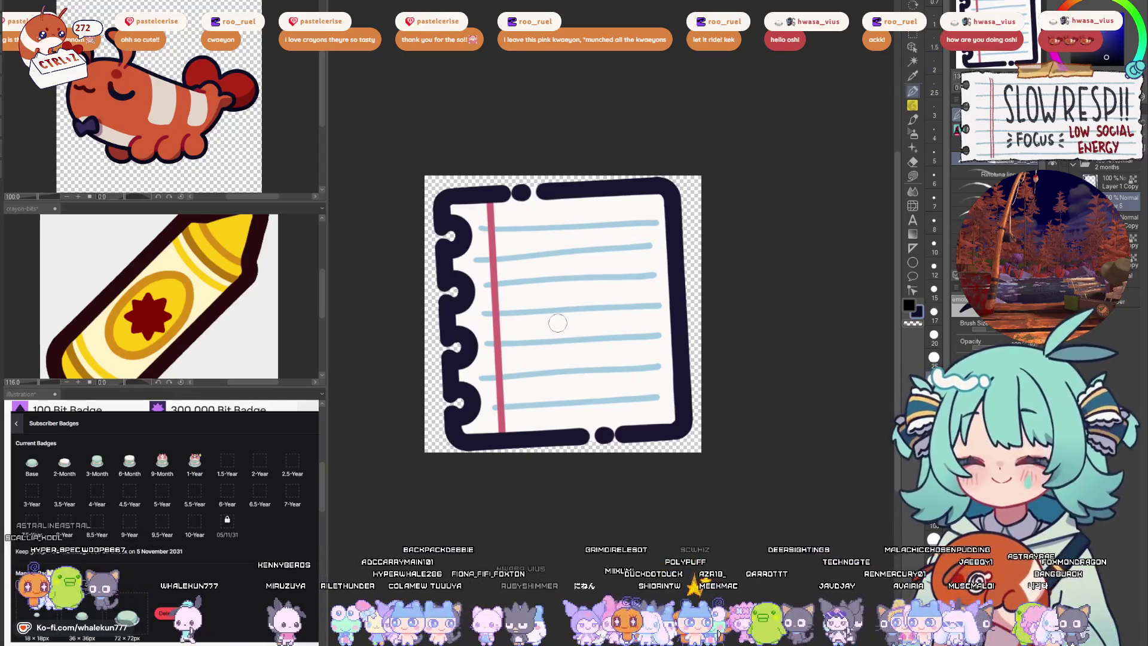
pyautogui.moveTo(565, 344)
pyautogui.mouseDown()
pyautogui.moveTo(549, 277)
pyautogui.moveTo(598, 266)
pyautogui.mouseUp()
# - Select the whole notebook shape and try several rightward arcs on the page, undoing each
pyautogui.hotkey('ctrl', 'z')
pyautogui.moveTo(567, 308)
pyautogui.mouseDown()
pyautogui.moveTo(625, 229)
pyautogui.moveTo(674, 265)
pyautogui.mouseUp()
pyautogui.hotkey('ctrl', 'z')
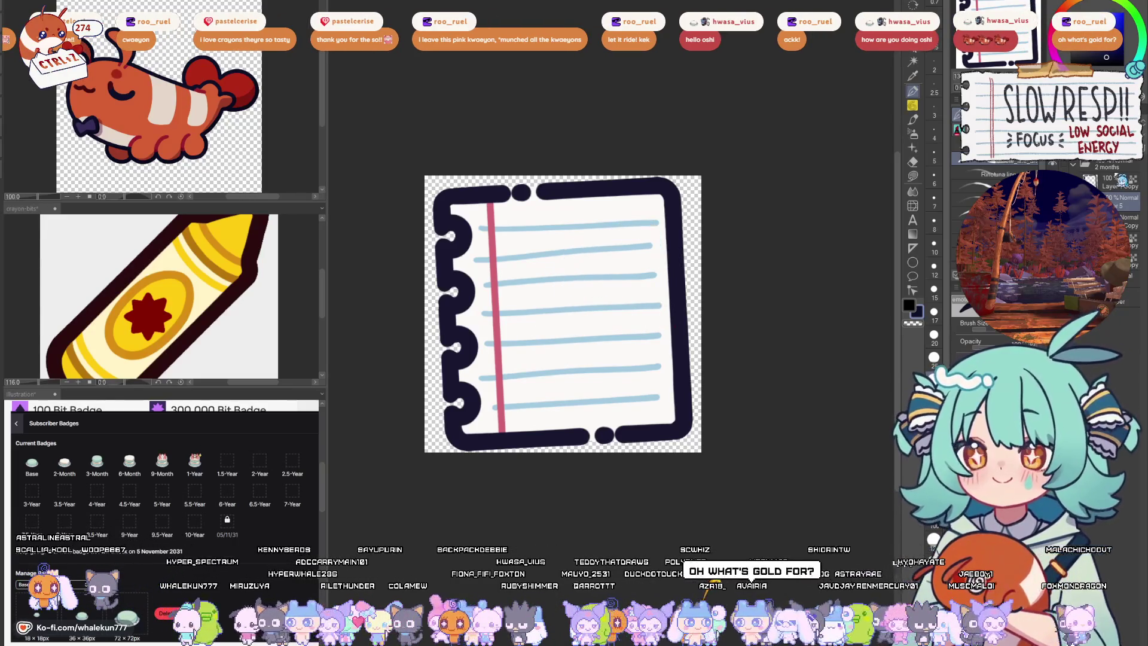
pyautogui.keyDown('ctrl'); pyautogui.click(1090, 179); pyautogui.keyUp('ctrl')
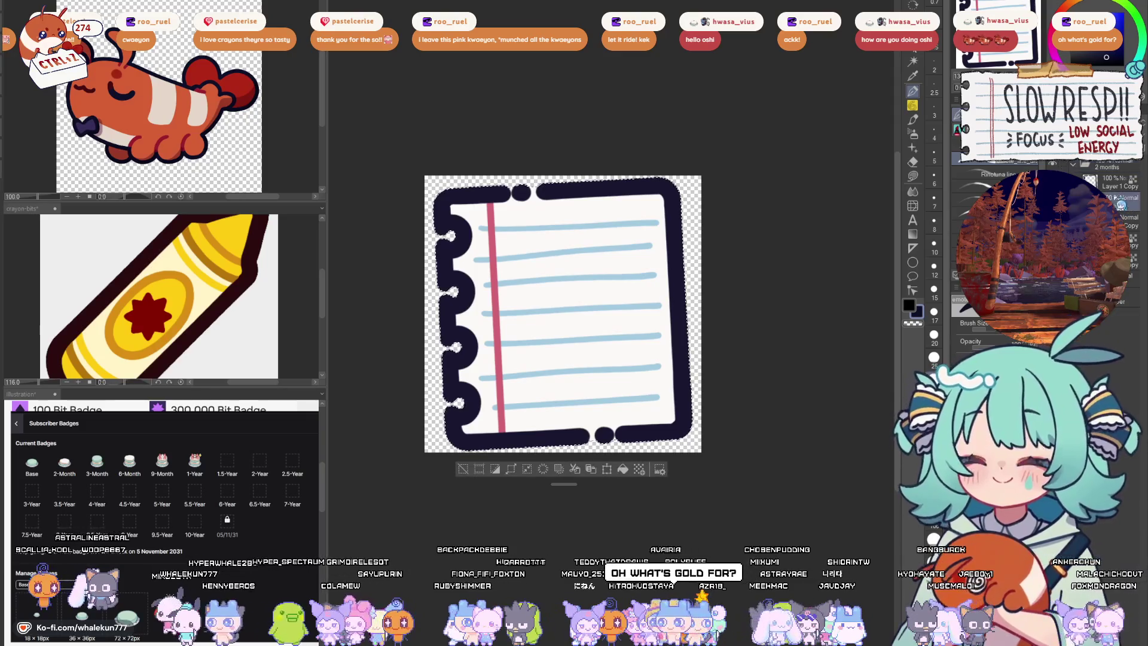
pyautogui.moveTo(575, 317)
pyautogui.mouseDown()
pyautogui.moveTo(577, 263)
pyautogui.moveTo(671, 266)
pyautogui.mouseUp()
pyautogui.hotkey('ctrl', 'z')
pyautogui.moveTo(577, 313)
pyautogui.mouseDown()
pyautogui.moveTo(578, 291)
pyautogui.moveTo(669, 263)
pyautogui.moveTo(663, 299)
pyautogui.mouseUp()
pyautogui.hotkey('ctrl', 'z')
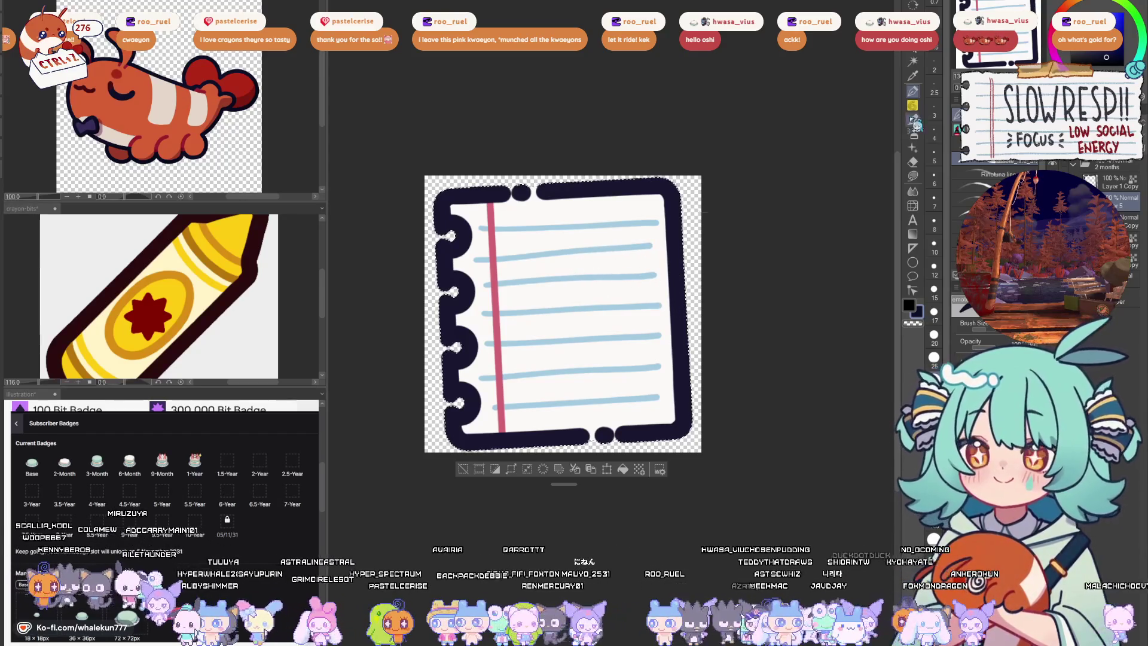
# - Switch to a softer Pen sub-tool and undo the stray black mark
pyautogui.press('p')
pyautogui.click(990, 180)
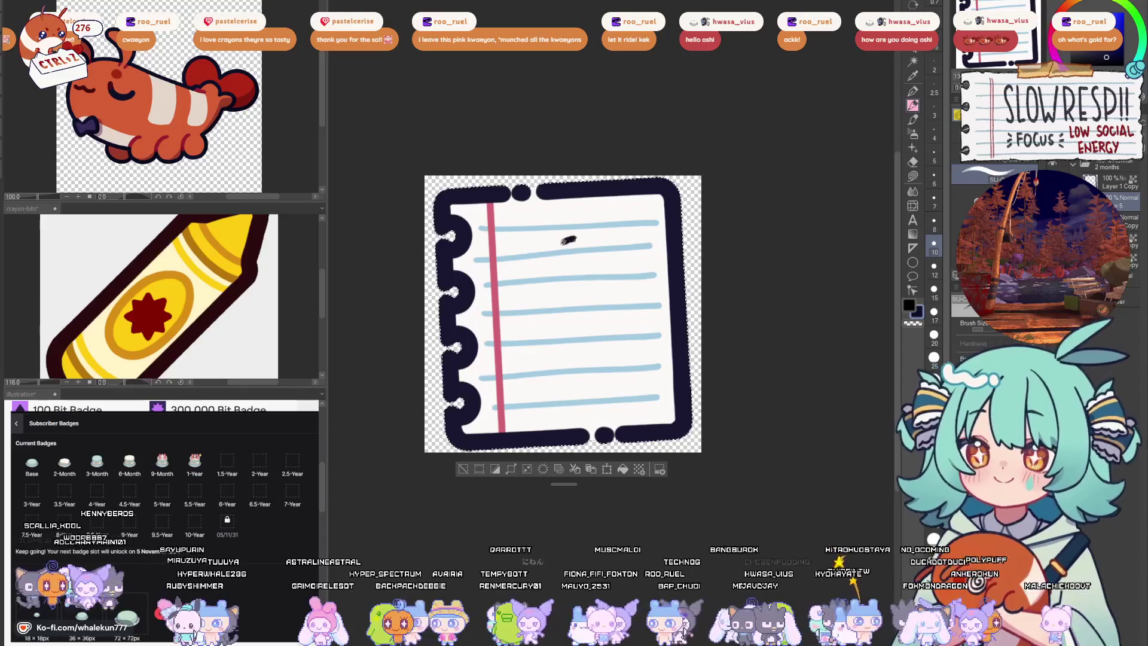
pyautogui.hotkey('ctrl', 'z')
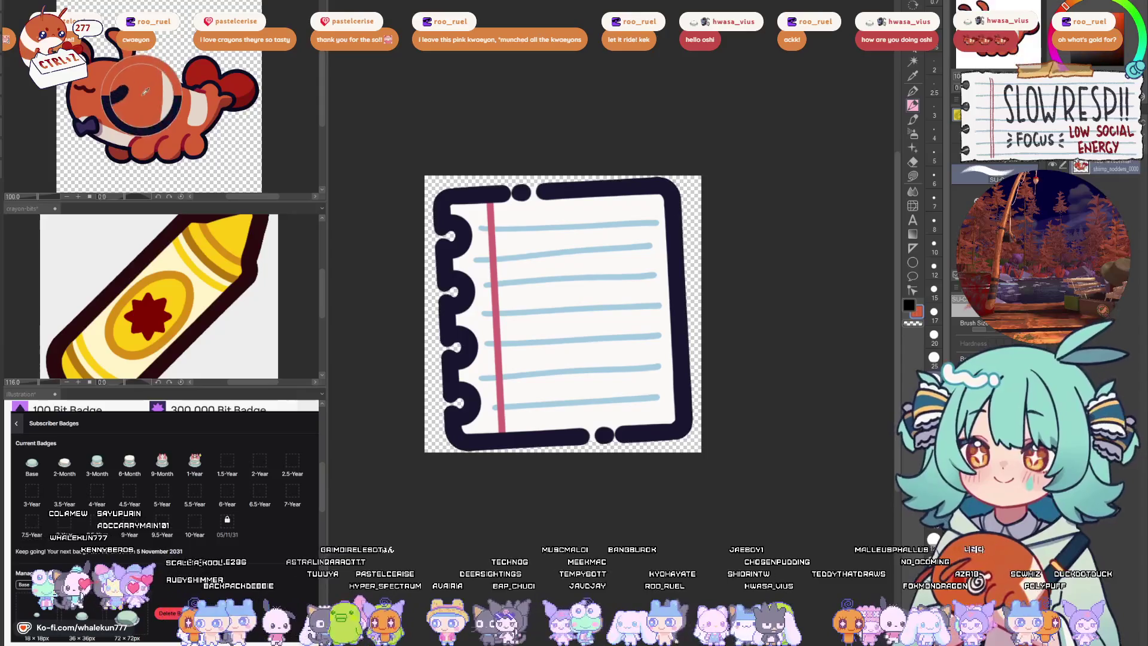
pyautogui.moveTo(561, 258); pyautogui.dragTo(509, 330)
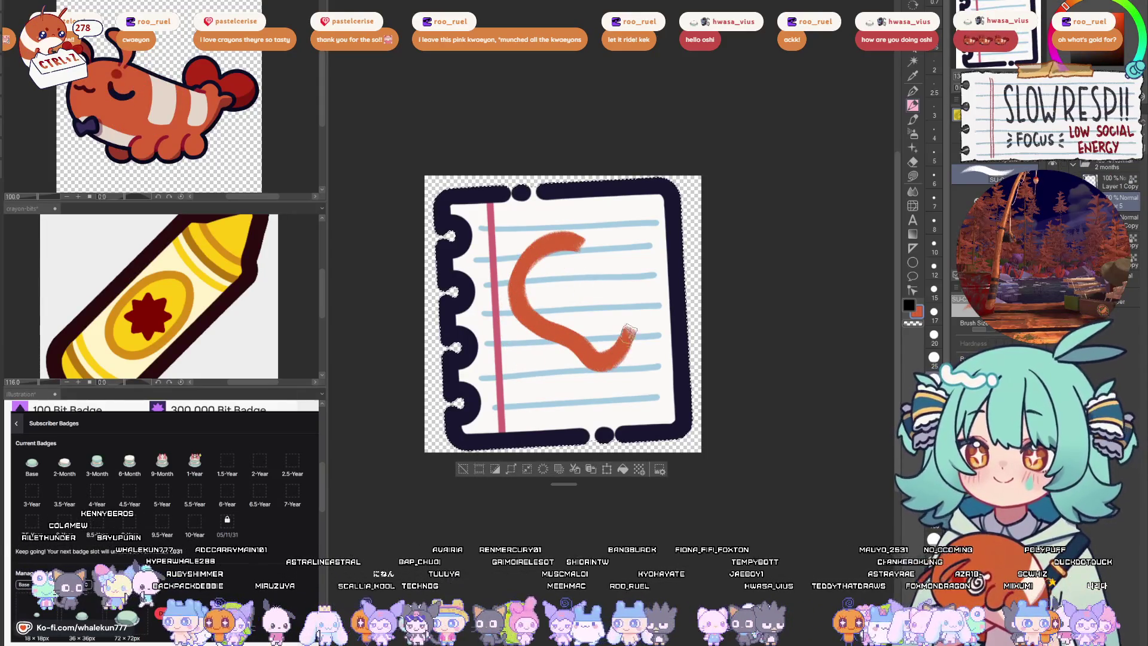
pyautogui.click(242, 68)
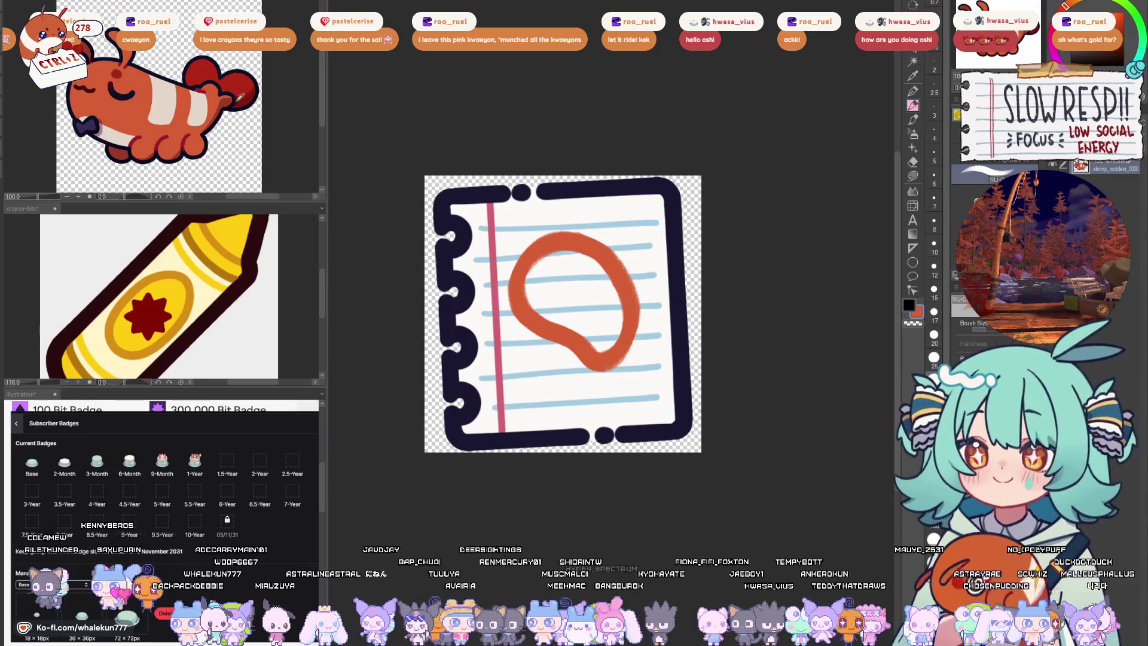
pyautogui.click(637, 276)
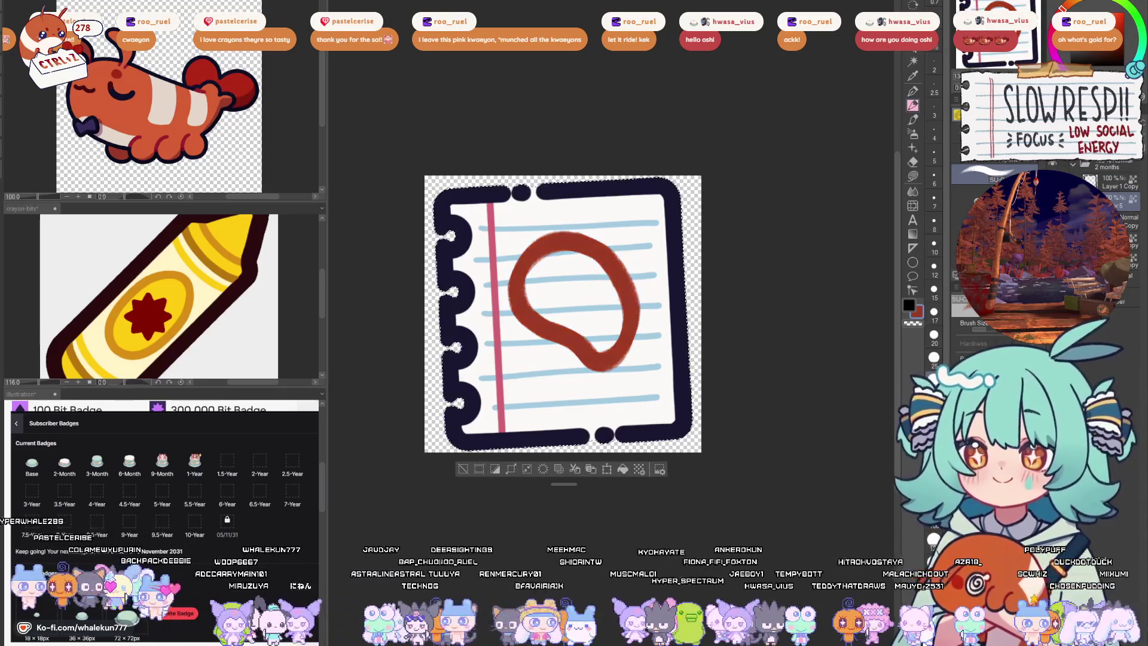
pyautogui.click(171, 88)
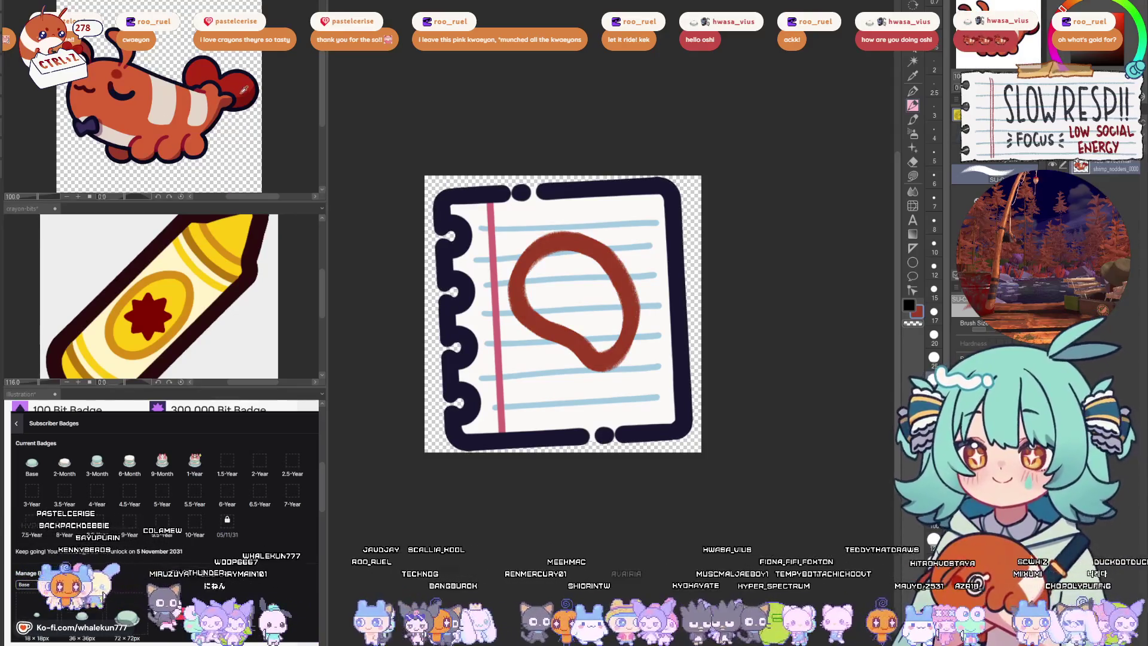
pyautogui.click(589, 365)
pyautogui.moveTo(589, 365)
pyautogui.mouseDown()
pyautogui.moveTo(550, 409)
pyautogui.moveTo(621, 408)
pyautogui.moveTo(595, 359)
pyautogui.mouseUp()
pyautogui.moveTo(586, 274)
pyautogui.mouseDown()
pyautogui.moveTo(565, 296)
pyautogui.moveTo(611, 323)
pyautogui.mouseUp()
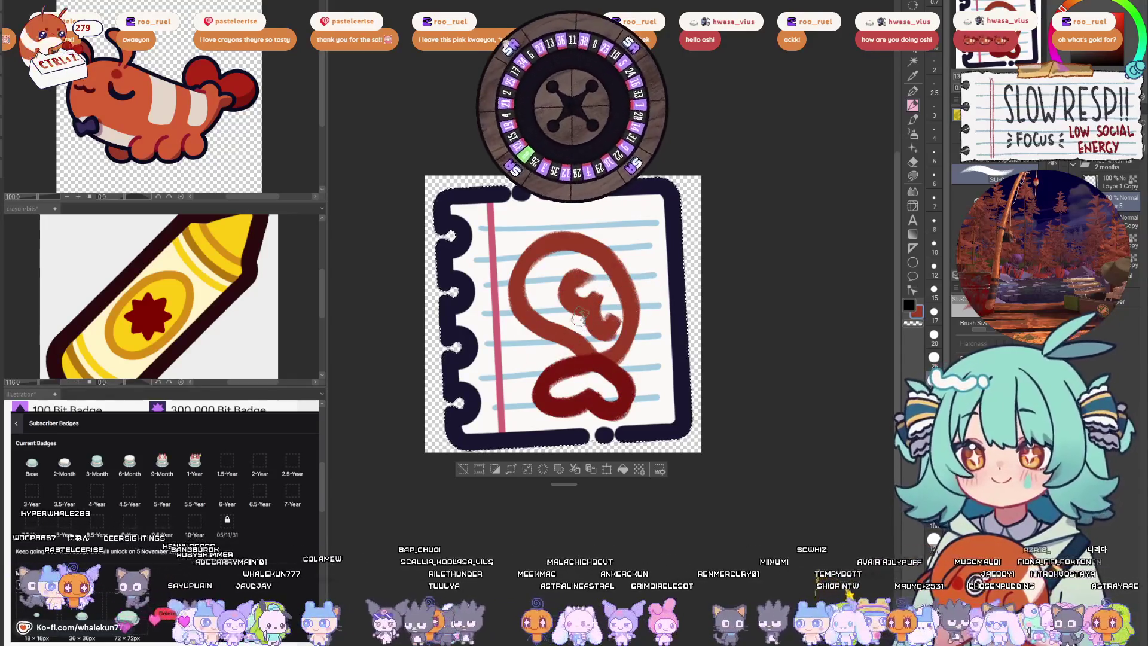
pyautogui.press('Delete')
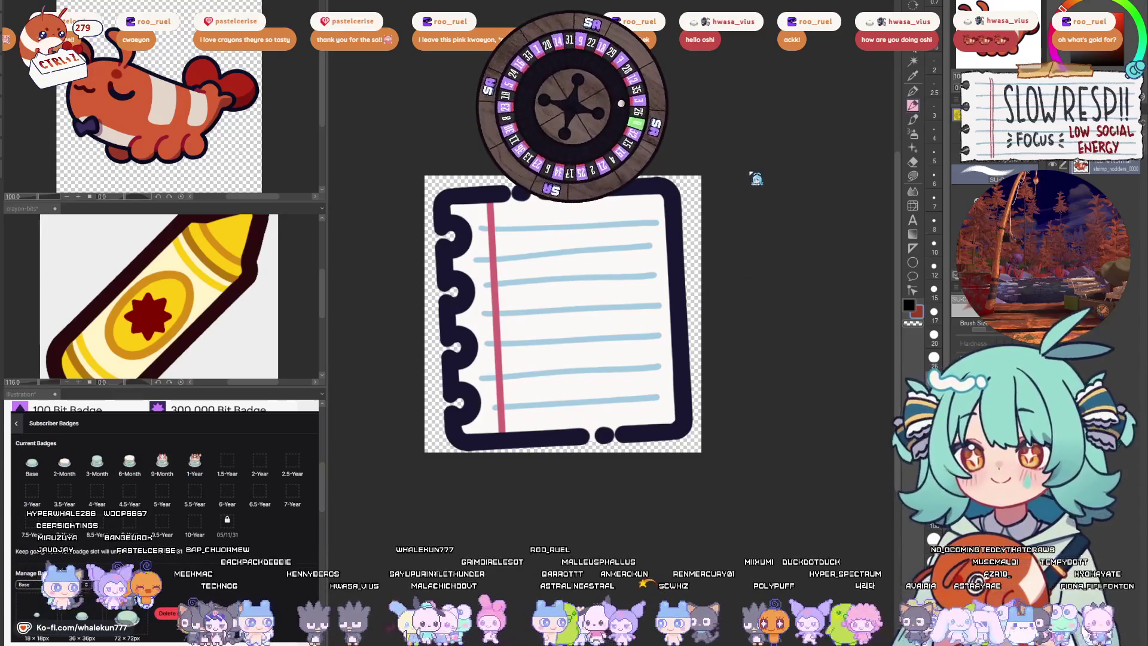
pyautogui.click(589, 302)
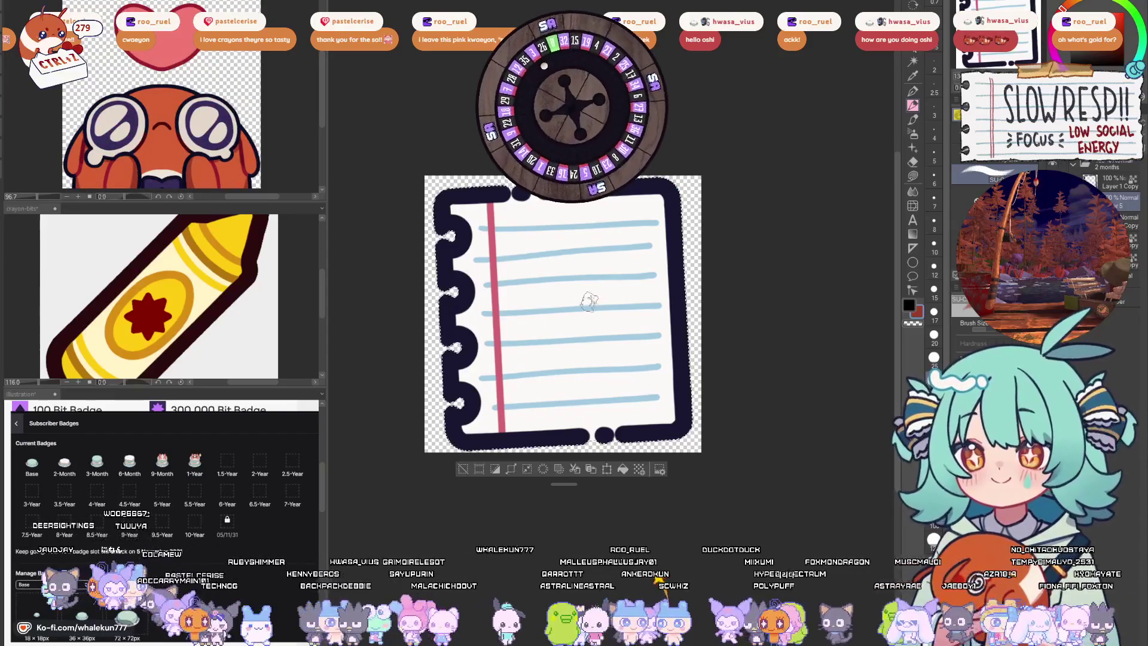
# - Test a brown stroke on the page and undo it
pyautogui.moveTo(562, 299)
pyautogui.mouseDown()
pyautogui.moveTo(505, 302)
pyautogui.moveTo(509, 371)
pyautogui.mouseUp()
pyautogui.hotkey('ctrl', 'z')
pyautogui.hotkey('ctrl', 'd')
pyautogui.hotkey('ctrl', 'shift', 'd')
# - Paint a thick dark circle for the left eye, then attempt and undo the right eye
pyautogui.moveTo(553, 279)
pyautogui.mouseDown()
pyautogui.moveTo(520, 335)
pyautogui.moveTo(577, 290)
pyautogui.moveTo(539, 343)
pyautogui.moveTo(544, 311)
pyautogui.moveTo(547, 335)
pyautogui.moveTo(532, 322)
pyautogui.moveTo(555, 312)
pyautogui.moveTo(565, 335)
pyautogui.mouseUp()
pyautogui.moveTo(624, 281)
pyautogui.mouseDown()
pyautogui.moveTo(615, 274)
pyautogui.moveTo(619, 305)
pyautogui.moveTo(659, 271)
pyautogui.moveTo(646, 311)
pyautogui.mouseUp()
pyautogui.hotkey('ctrl', 'z')
pyautogui.moveTo(625, 254)
pyautogui.mouseDown()
pyautogui.moveTo(628, 278)
pyautogui.moveTo(604, 299)
pyautogui.moveTo(628, 299)
pyautogui.moveTo(634, 263)
pyautogui.moveTo(637, 287)
pyautogui.moveTo(621, 288)
pyautogui.moveTo(628, 263)
pyautogui.moveTo(651, 299)
pyautogui.mouseUp()
pyautogui.hotkey('ctrl', 'z')
# - At brush size 25, ring the eyes in dark purple and scribble a pupil in the left eye
pyautogui.press(']')
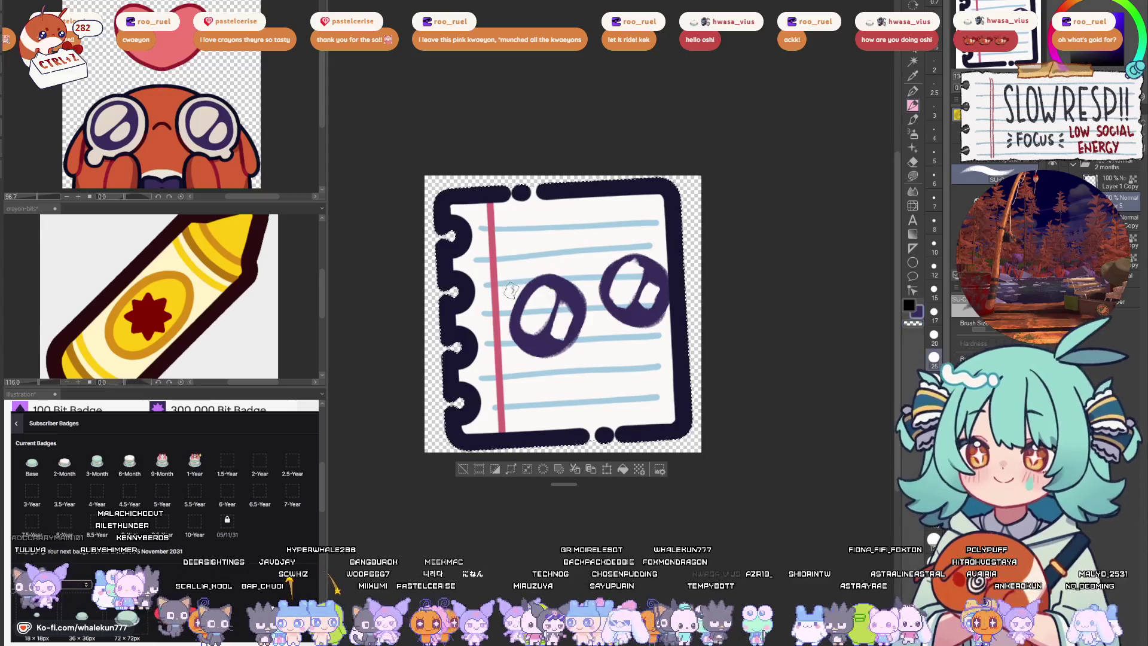
pyautogui.moveTo(496, 314)
pyautogui.mouseDown()
pyautogui.moveTo(541, 382)
pyautogui.moveTo(565, 349)
pyautogui.mouseUp()
pyautogui.moveTo(507, 294)
pyautogui.mouseDown()
pyautogui.moveTo(509, 281)
pyautogui.moveTo(562, 261)
pyautogui.moveTo(501, 344)
pyautogui.moveTo(583, 320)
pyautogui.moveTo(526, 292)
pyautogui.mouseUp()
pyautogui.press('Delete')
pyautogui.moveTo(655, 248)
pyautogui.mouseDown()
pyautogui.moveTo(616, 326)
pyautogui.moveTo(665, 317)
pyautogui.mouseUp()
pyautogui.moveTo(538, 305)
pyautogui.mouseDown()
pyautogui.moveTo(521, 335)
pyautogui.moveTo(556, 347)
pyautogui.moveTo(527, 326)
pyautogui.mouseUp()
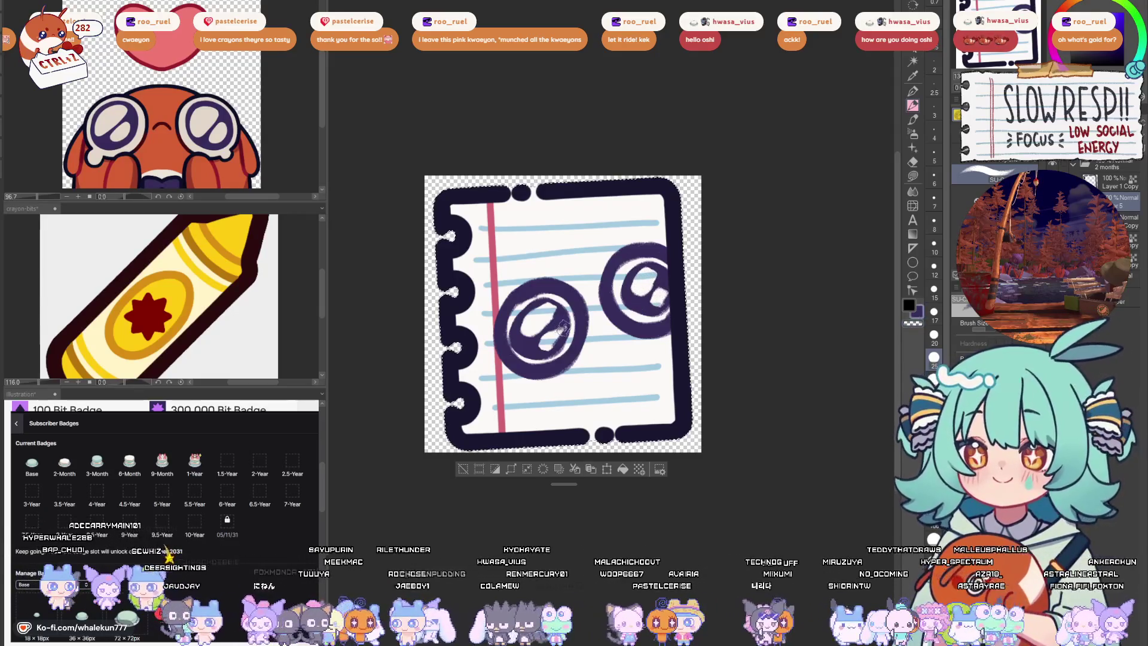
pyautogui.scroll(1, 574, 317)
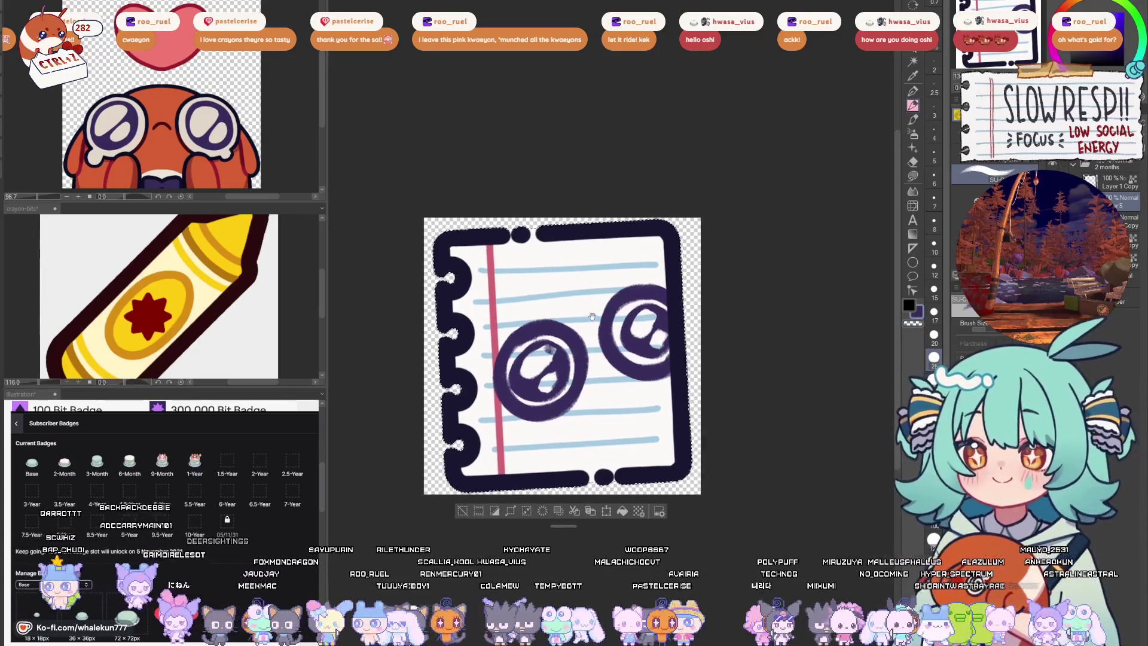
pyautogui.press('h')
pyautogui.press('h')
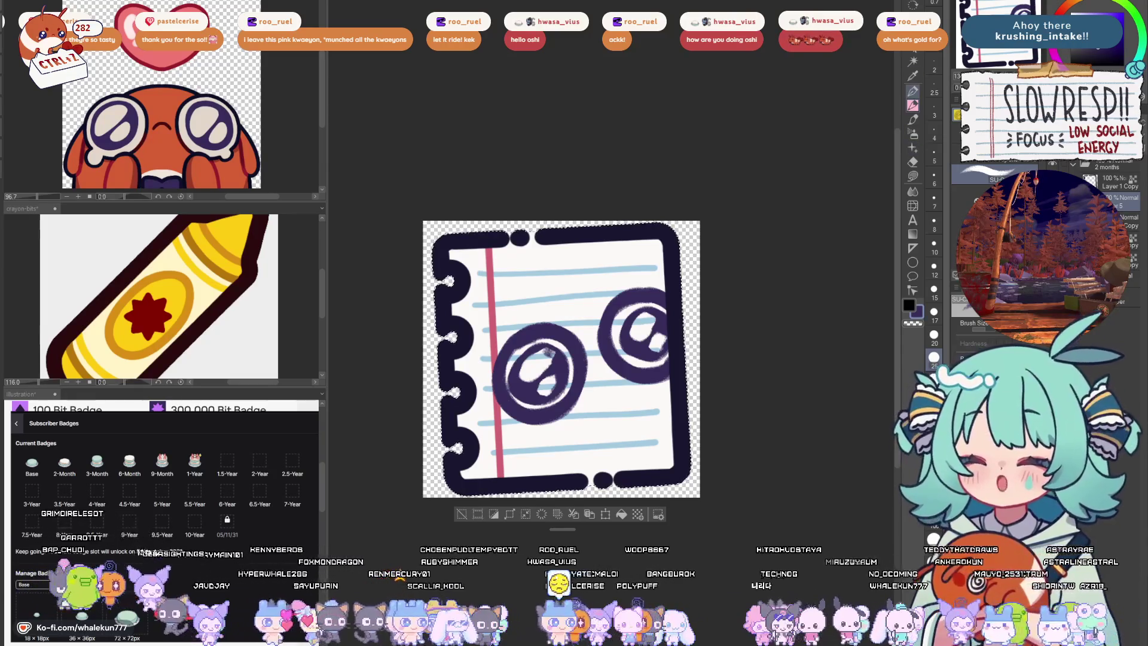
pyautogui.moveTo(756, 281); pyautogui.dragTo(764, 240)
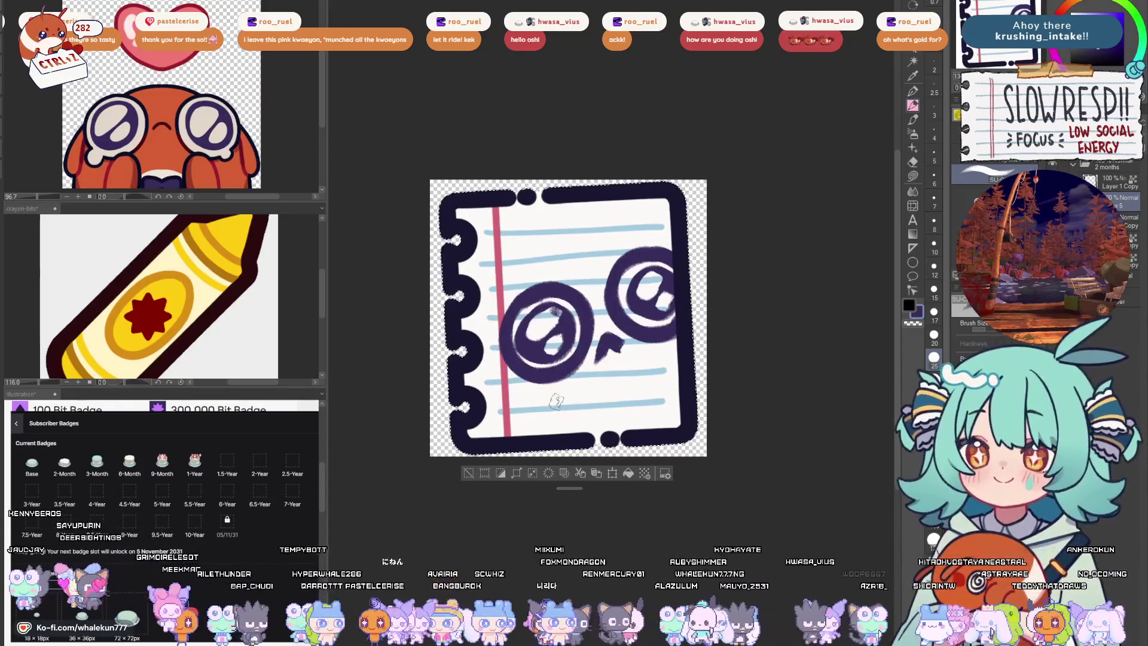
# - Draw the frowning mouth and the body lines below the eyes
pyautogui.moveTo(555, 387); pyautogui.dragTo(616, 411)
pyautogui.moveTo(677, 345); pyautogui.dragTo(656, 370)
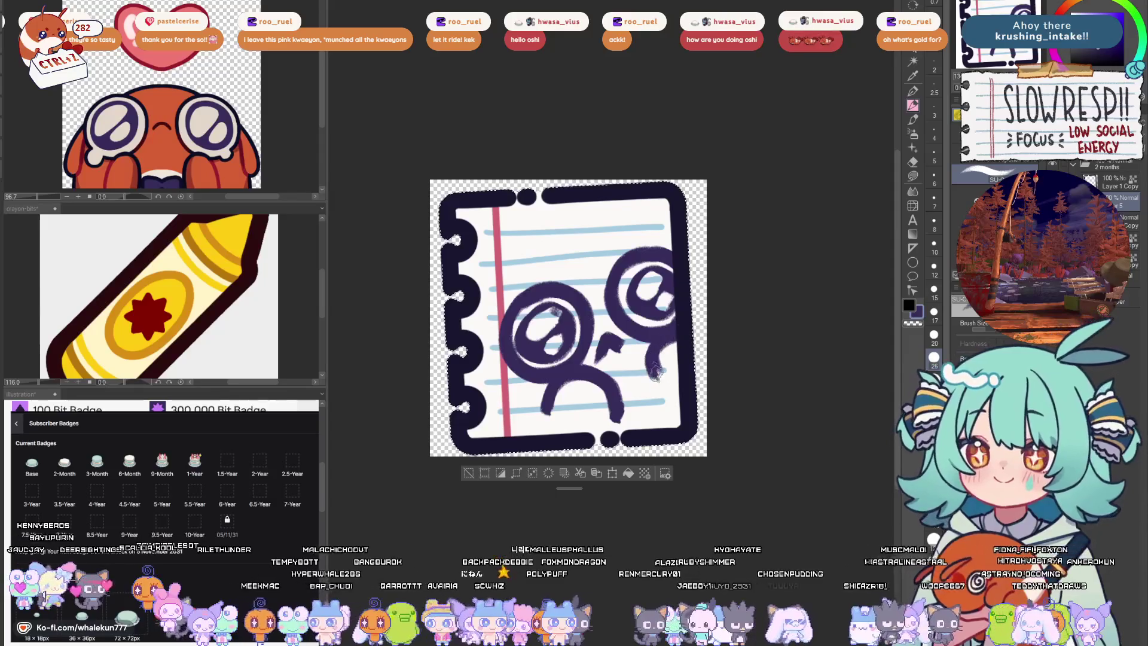
pyautogui.moveTo(513, 362); pyautogui.dragTo(530, 421)
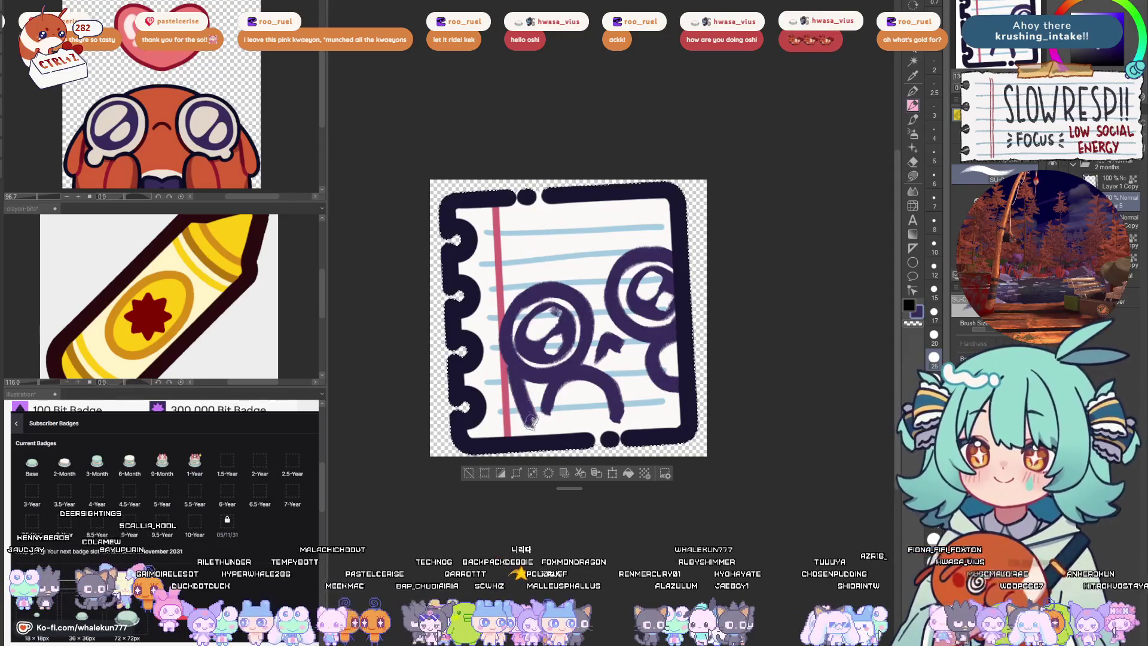
pyautogui.hotkey('ctrl', 'z')
pyautogui.moveTo(516, 369); pyautogui.dragTo(537, 436)
pyautogui.moveTo(505, 355); pyautogui.dragTo(496, 412)
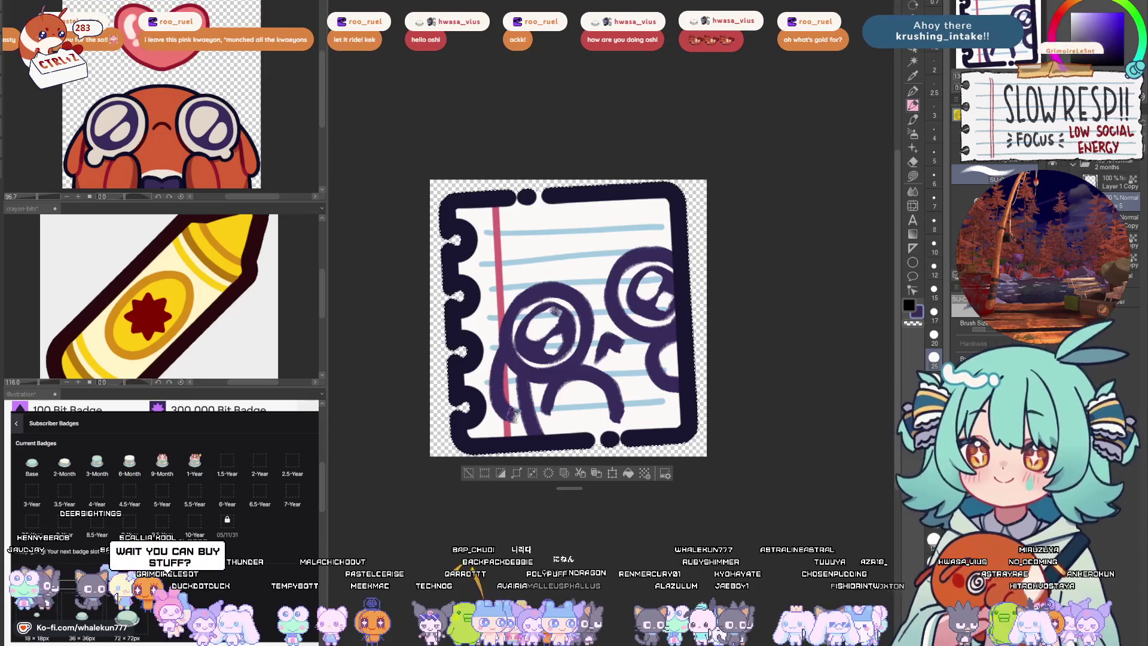
# - Arc a head outline over both eyes, then draw a heart above using pink sampled from the margin line
pyautogui.moveTo(571, 266); pyautogui.dragTo(622, 254)
pyautogui.hotkey('ctrl', 'z')
pyautogui.moveTo(541, 282); pyautogui.dragTo(620, 257)
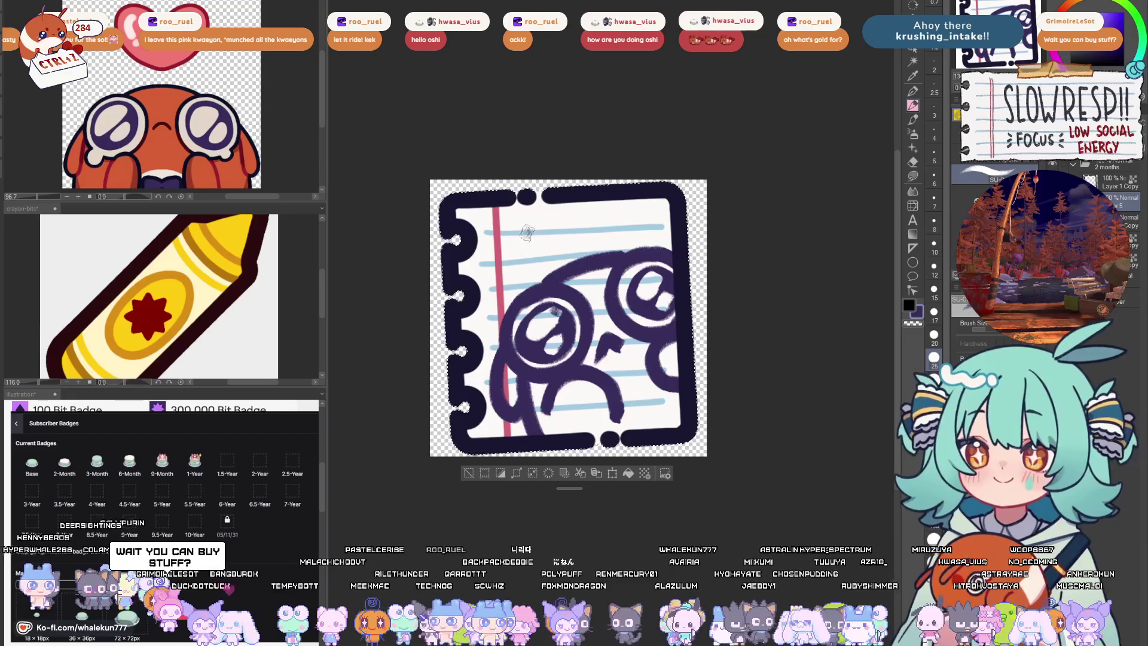
pyautogui.keyDown('alt'); pyautogui.click(497, 258); pyautogui.keyUp('alt')
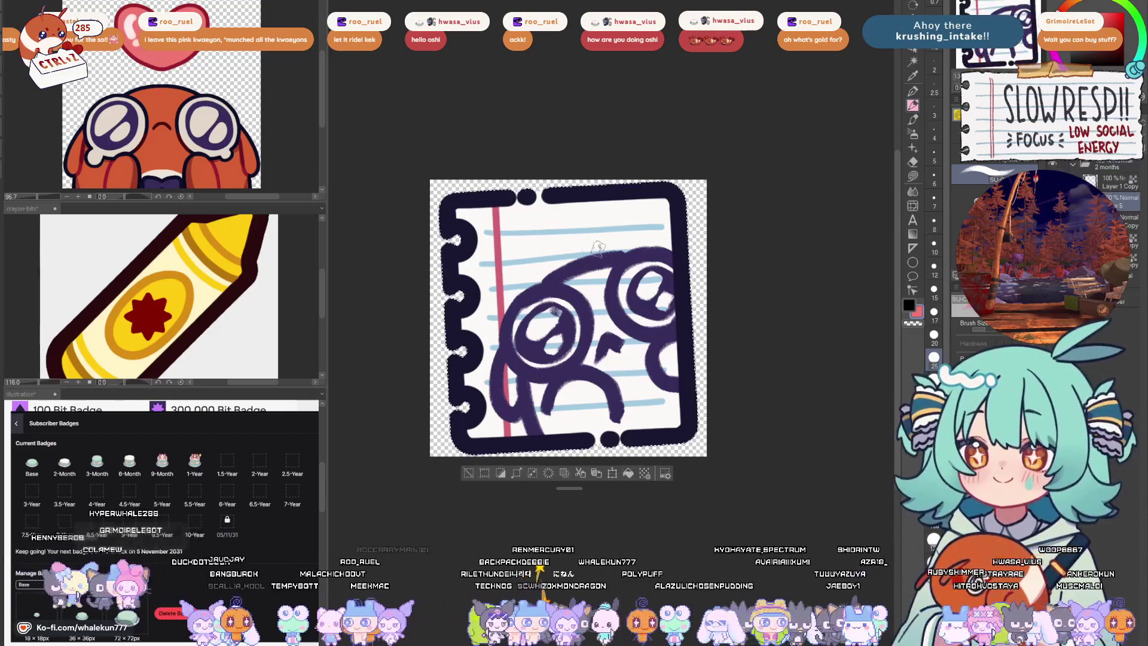
pyautogui.moveTo(547, 232)
pyautogui.mouseDown()
pyautogui.moveTo(534, 232)
pyautogui.moveTo(559, 238)
pyautogui.mouseUp()
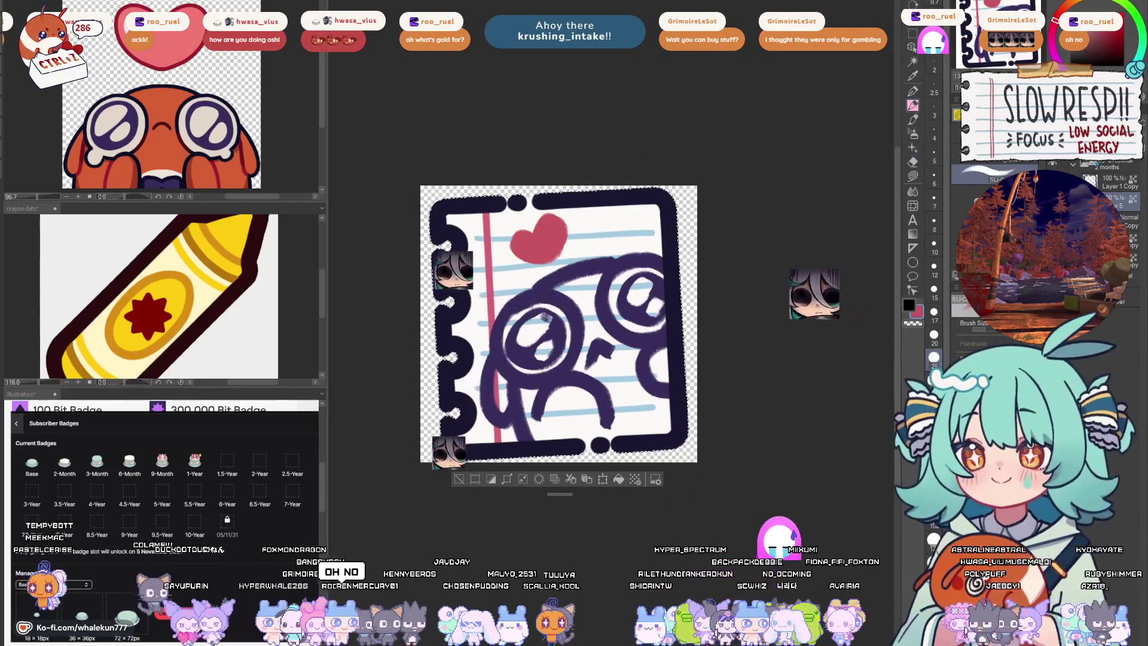
# - Add a dark red lower-body curve, then start an orange watercolour wash on the Normal Copy layer
pyautogui.hotkey('ctrl', 'a')
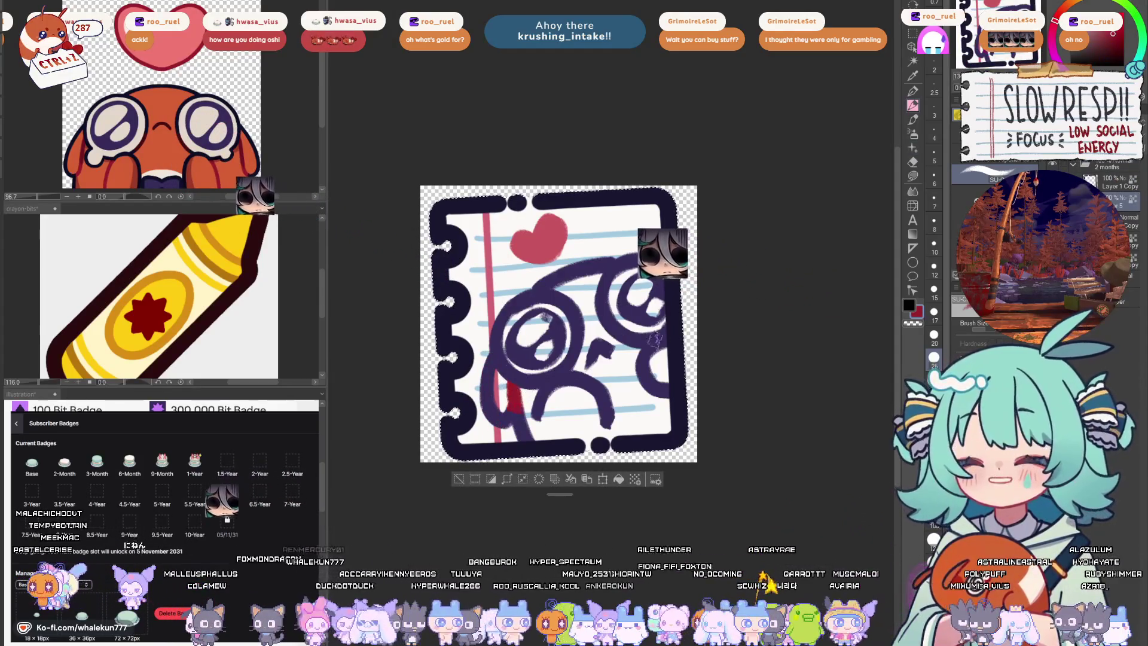
pyautogui.moveTo(587, 378); pyautogui.dragTo(610, 426)
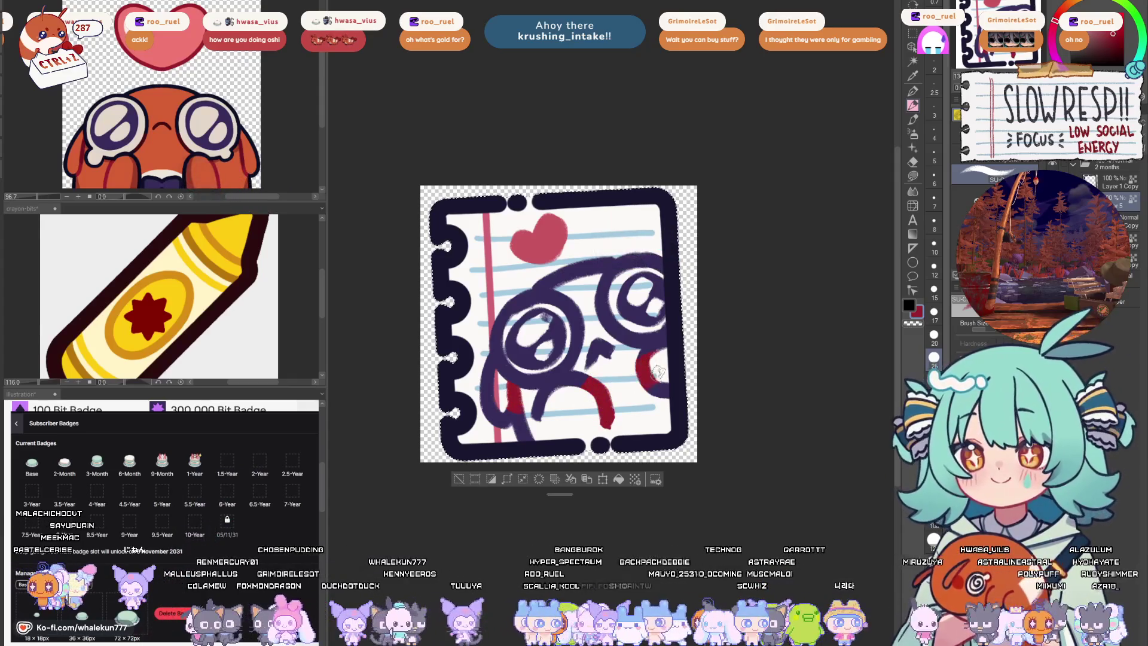
pyautogui.hotkey('alt', '[')
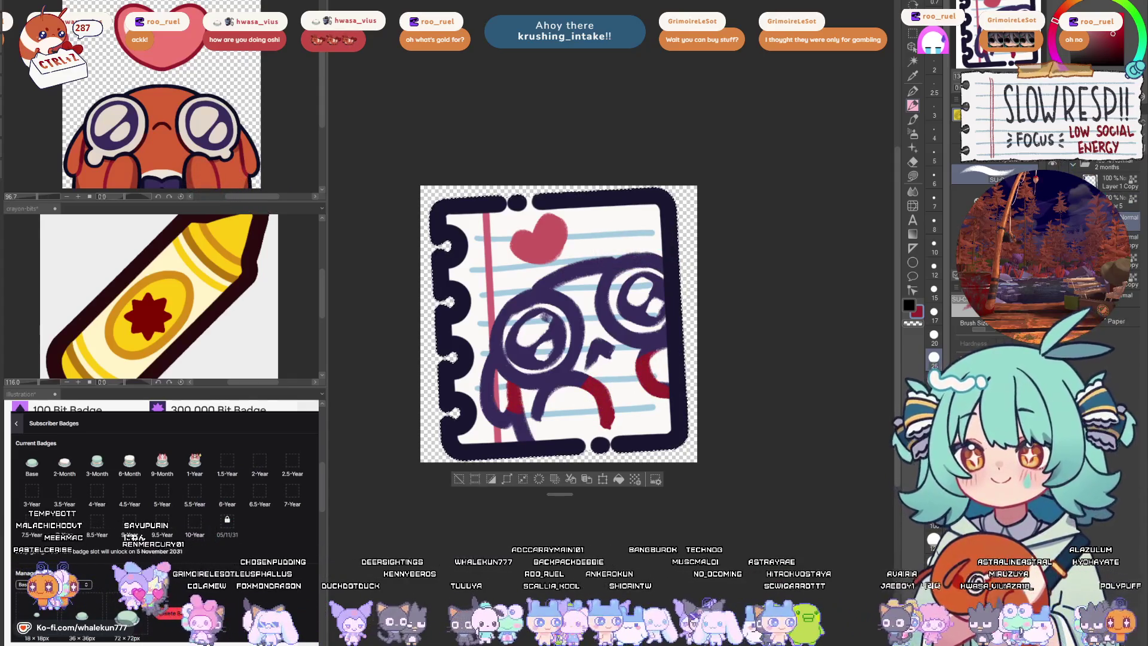
pyautogui.press('m')
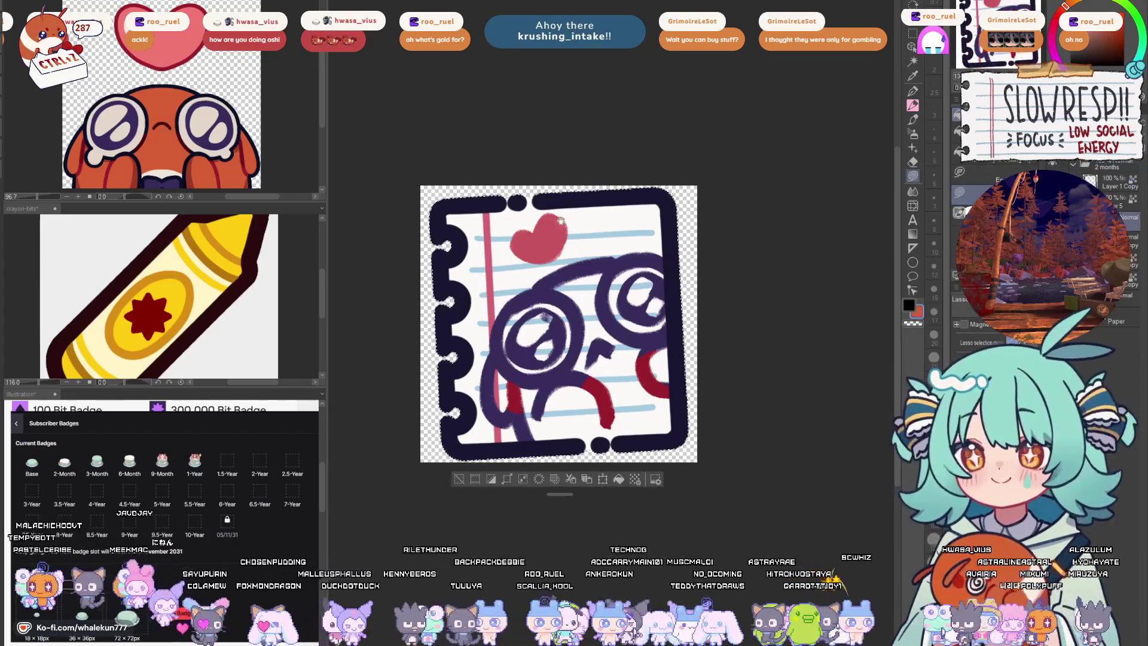
pyautogui.click(913, 105)
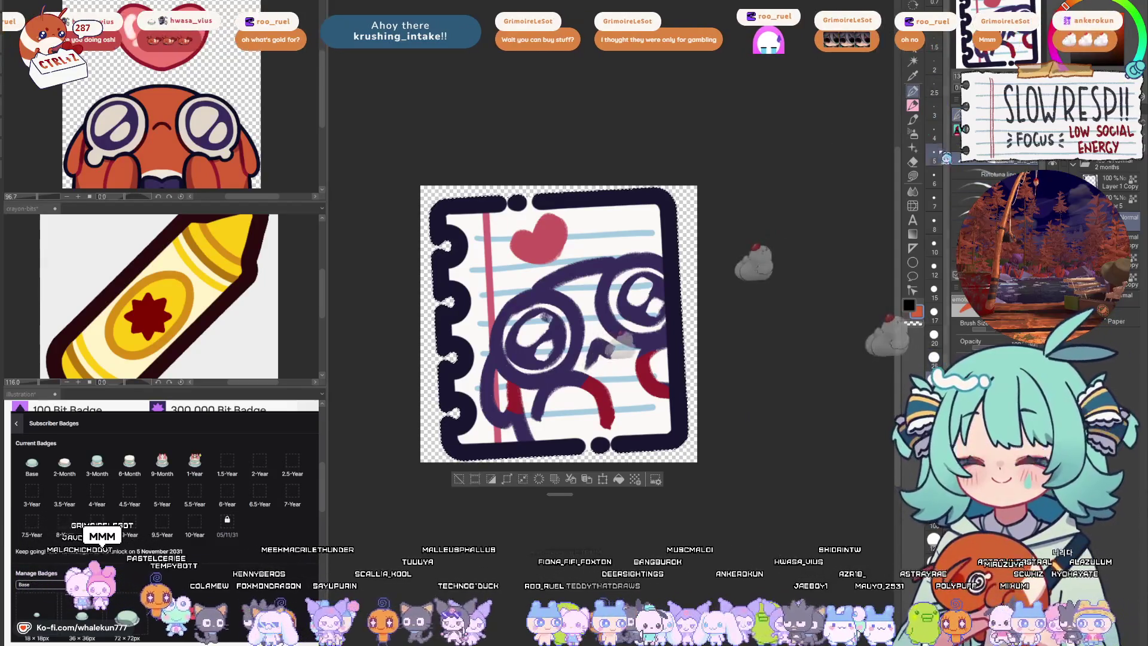
pyautogui.click(913, 118)
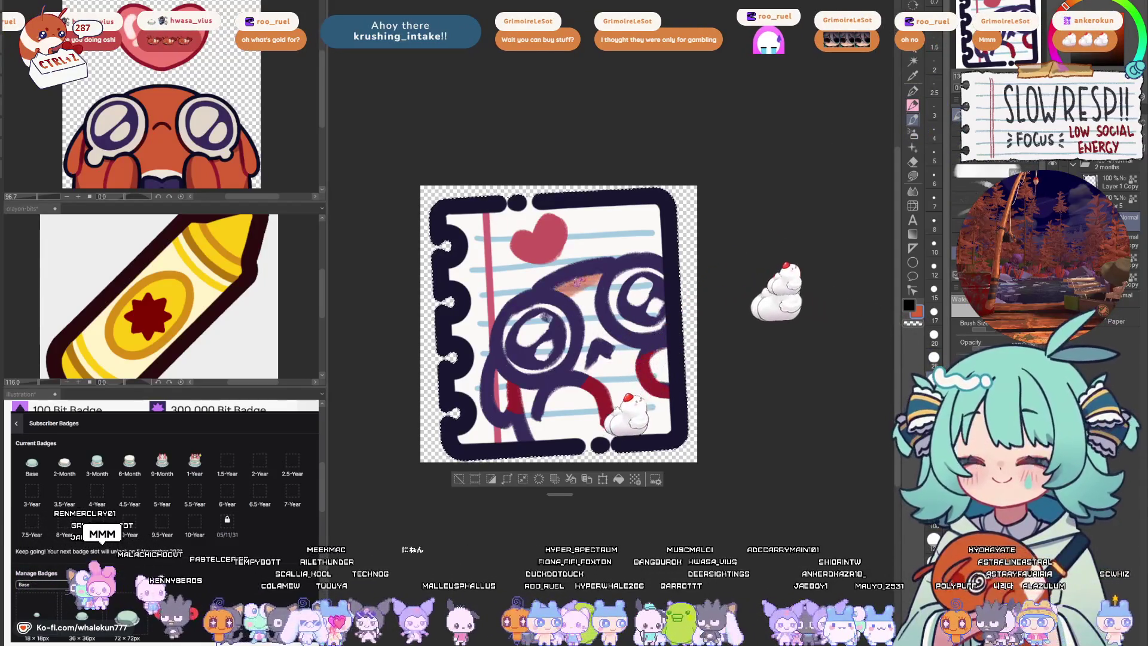
pyautogui.moveTo(577, 277)
pyautogui.mouseDown()
pyautogui.moveTo(604, 311)
pyautogui.moveTo(526, 383)
pyautogui.moveTo(621, 418)
pyautogui.moveTo(652, 382)
pyautogui.moveTo(604, 335)
pyautogui.moveTo(584, 281)
pyautogui.mouseUp()
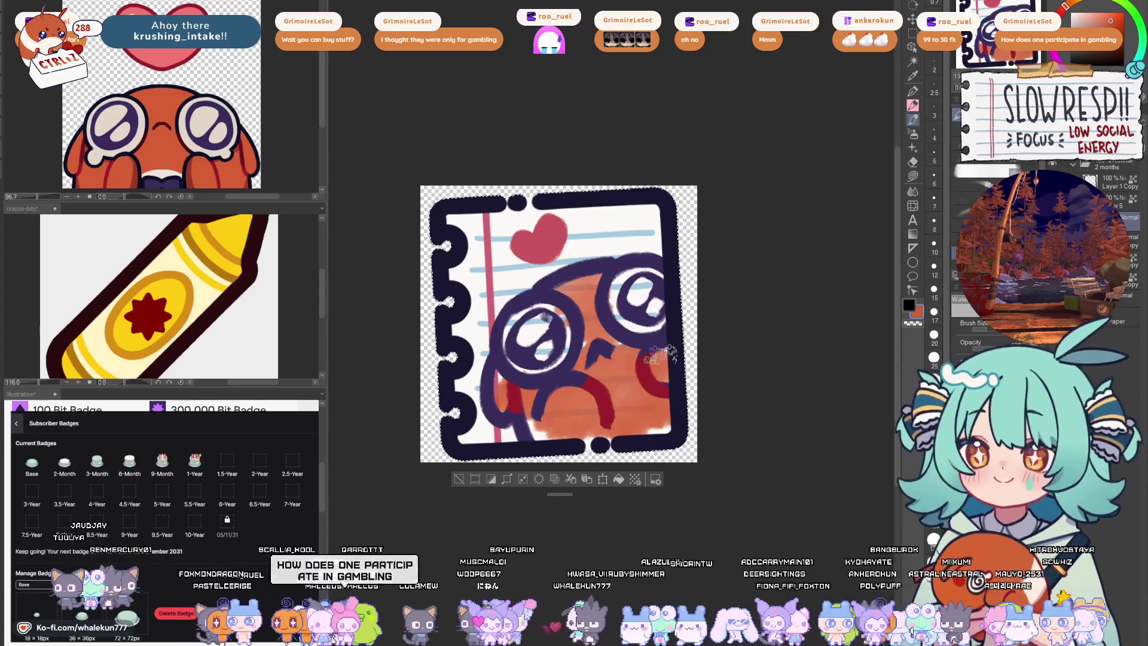
# - Spread orange watercolour over the right side and add a dark red stroke beside the right eye
pyautogui.moveTo(664, 347); pyautogui.dragTo(646, 391)
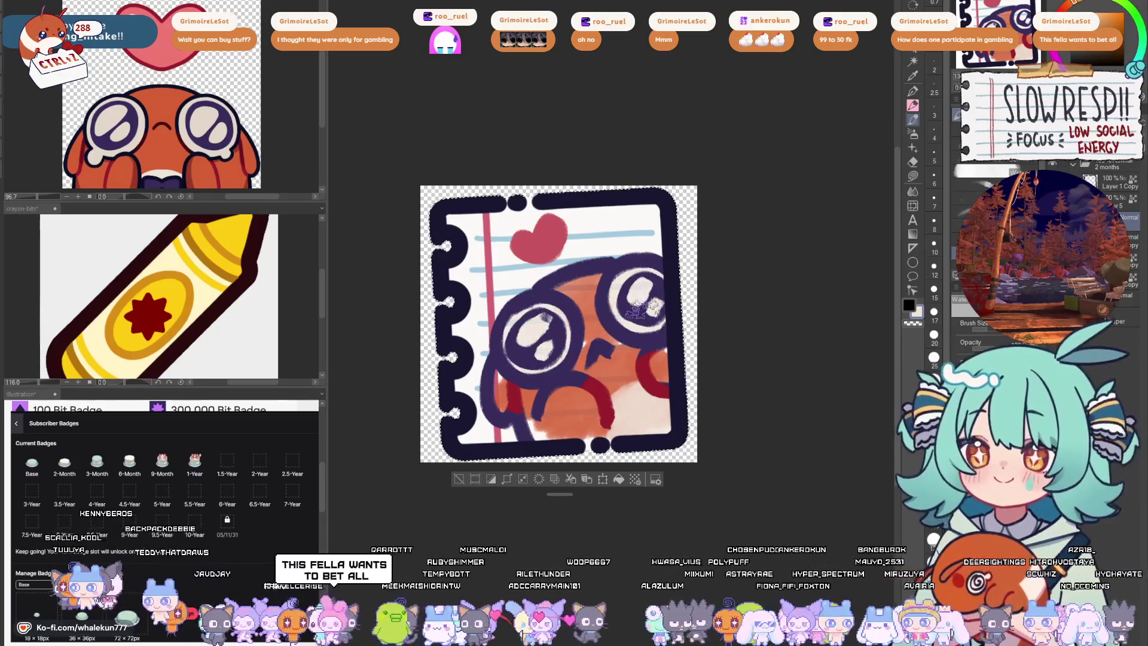
pyautogui.hotkey('ctrl', 'd')
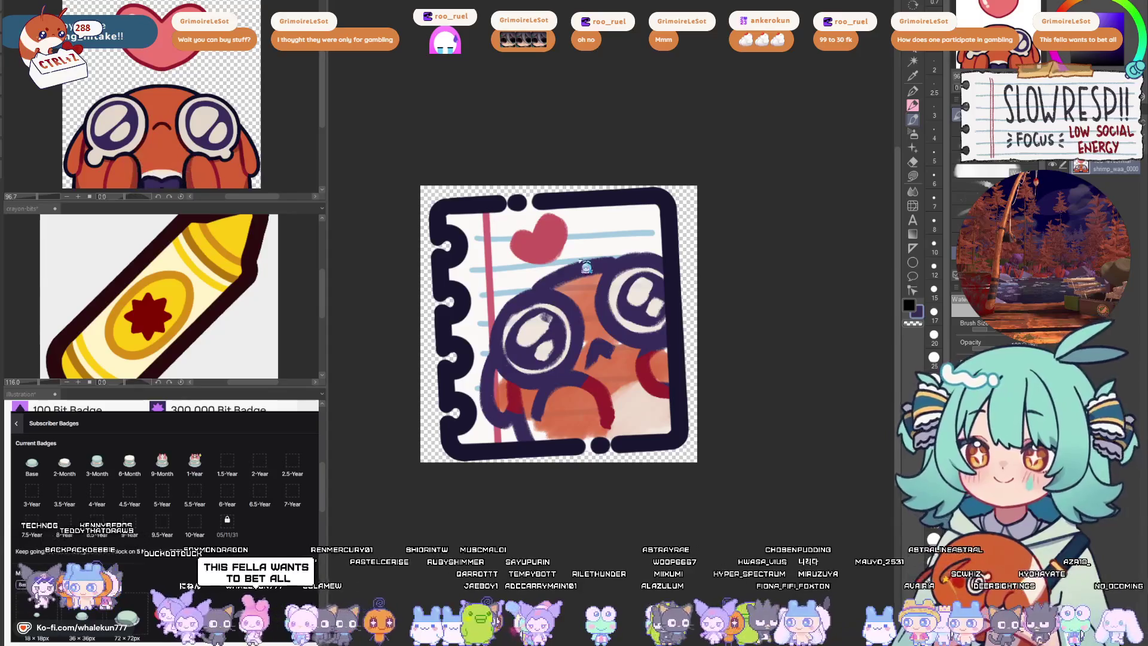
pyautogui.hotkey('ctrl', 'z')
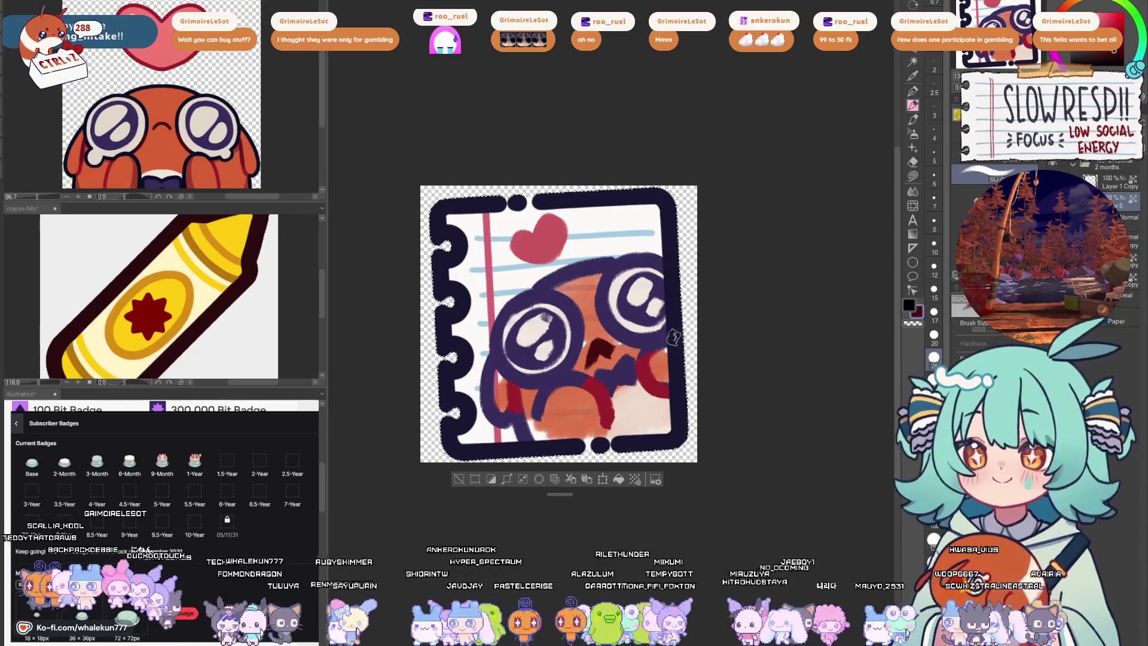
pyautogui.moveTo(607, 288); pyautogui.dragTo(637, 338)
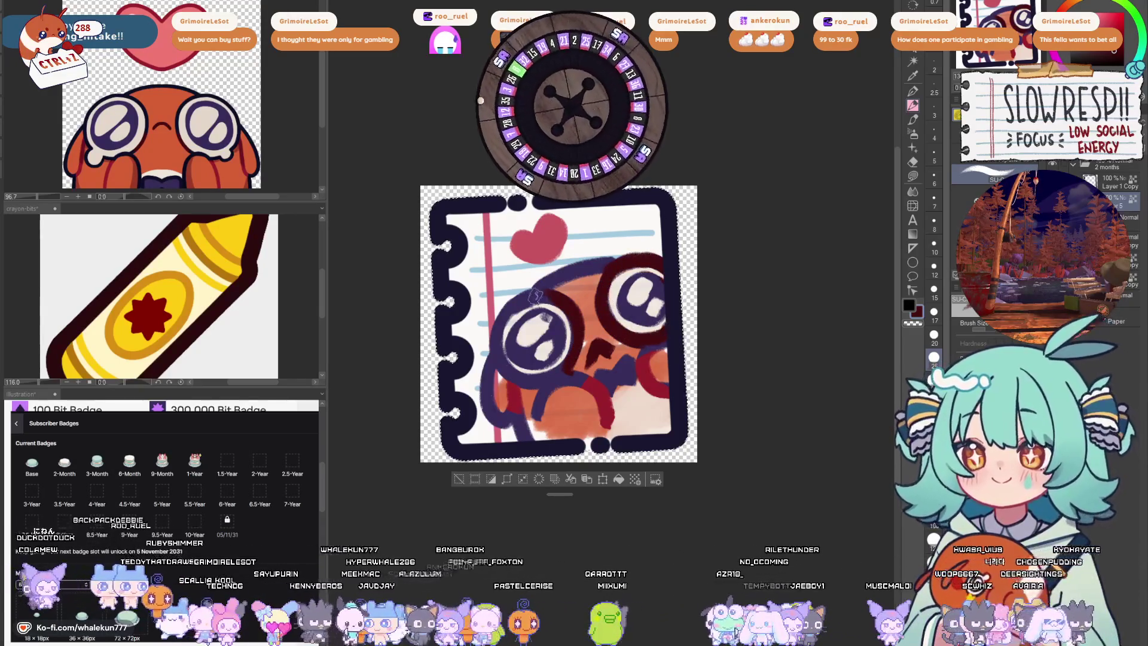
# - Darken both eye rings and the head outline, and add a dark edge along the left cheek
pyautogui.moveTo(542, 287)
pyautogui.mouseDown()
pyautogui.moveTo(540, 379)
pyautogui.moveTo(734, 305)
pyautogui.mouseUp()
pyautogui.scroll(-8, 517, 330)
pyautogui.scroll(8, 682, 259)
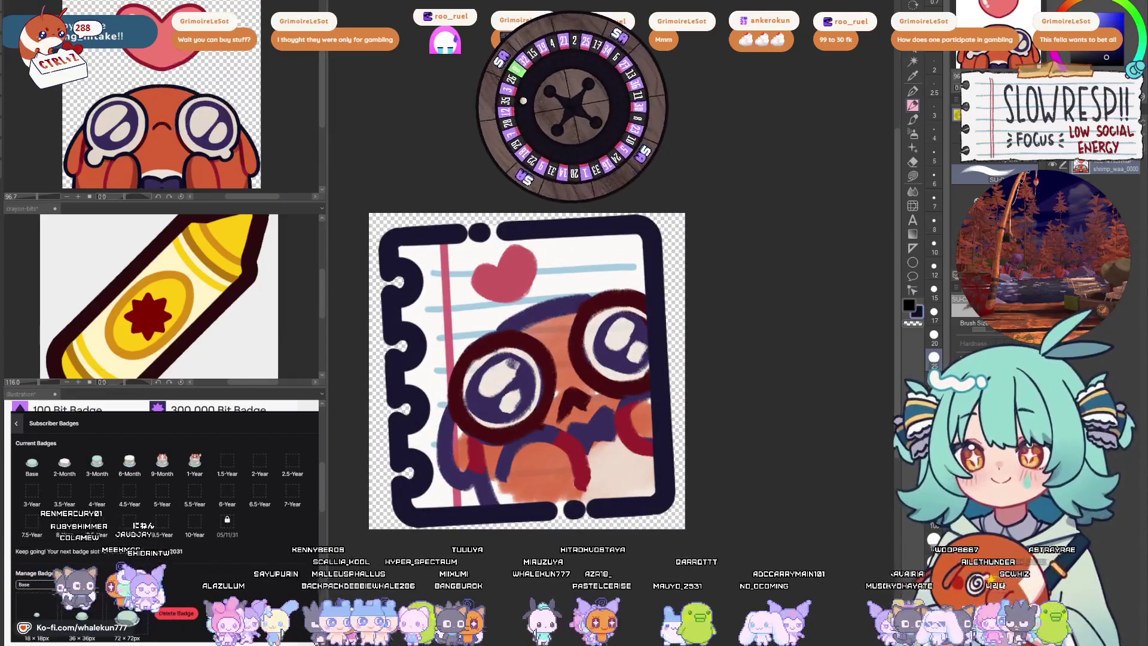
pyautogui.moveTo(597, 304)
pyautogui.mouseDown()
pyautogui.moveTo(628, 297)
pyautogui.moveTo(649, 317)
pyautogui.moveTo(660, 368)
pyautogui.mouseUp()
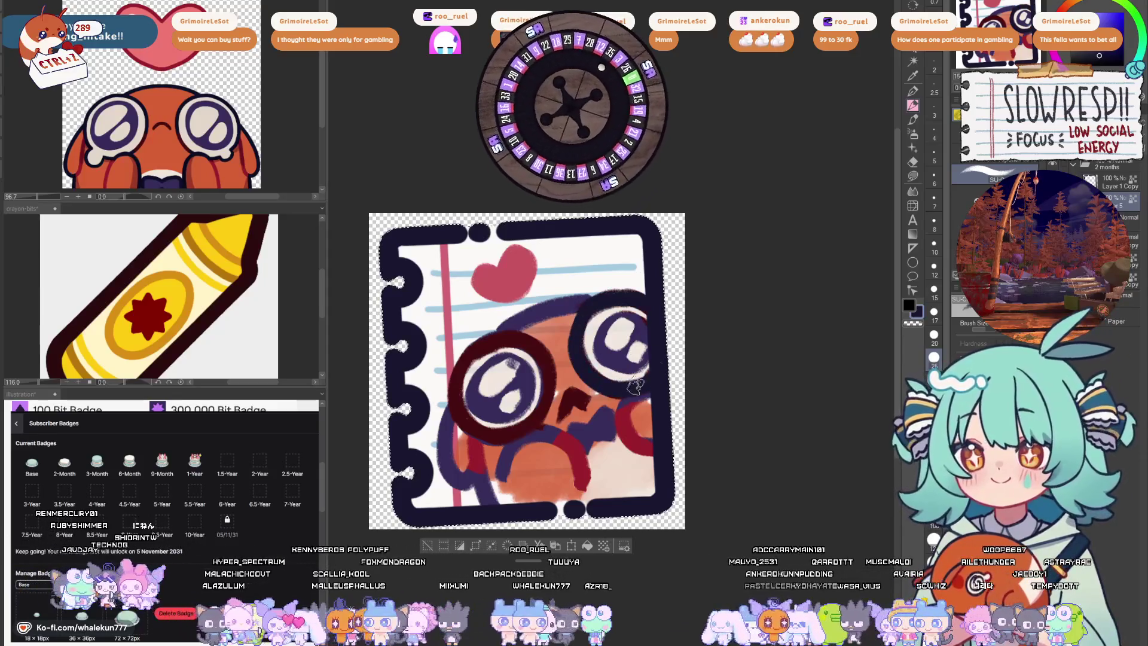
pyautogui.moveTo(581, 304)
pyautogui.mouseDown()
pyautogui.moveTo(502, 328)
pyautogui.moveTo(466, 377)
pyautogui.moveTo(492, 435)
pyautogui.moveTo(512, 333)
pyautogui.mouseUp()
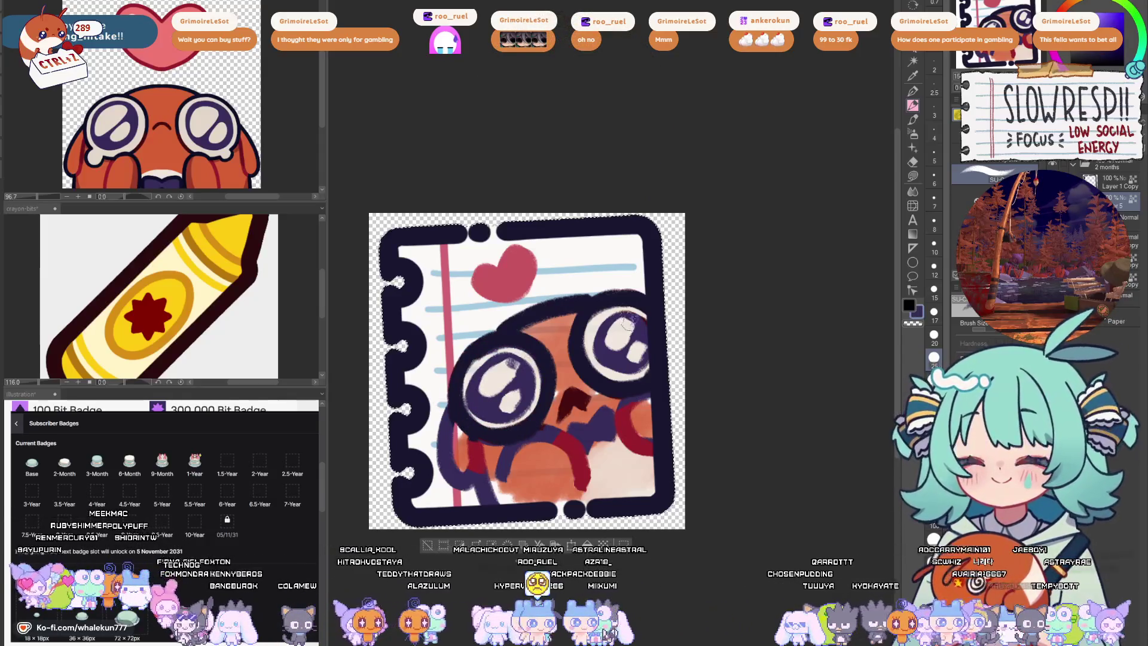
pyautogui.moveTo(454, 415); pyautogui.dragTo(466, 494)
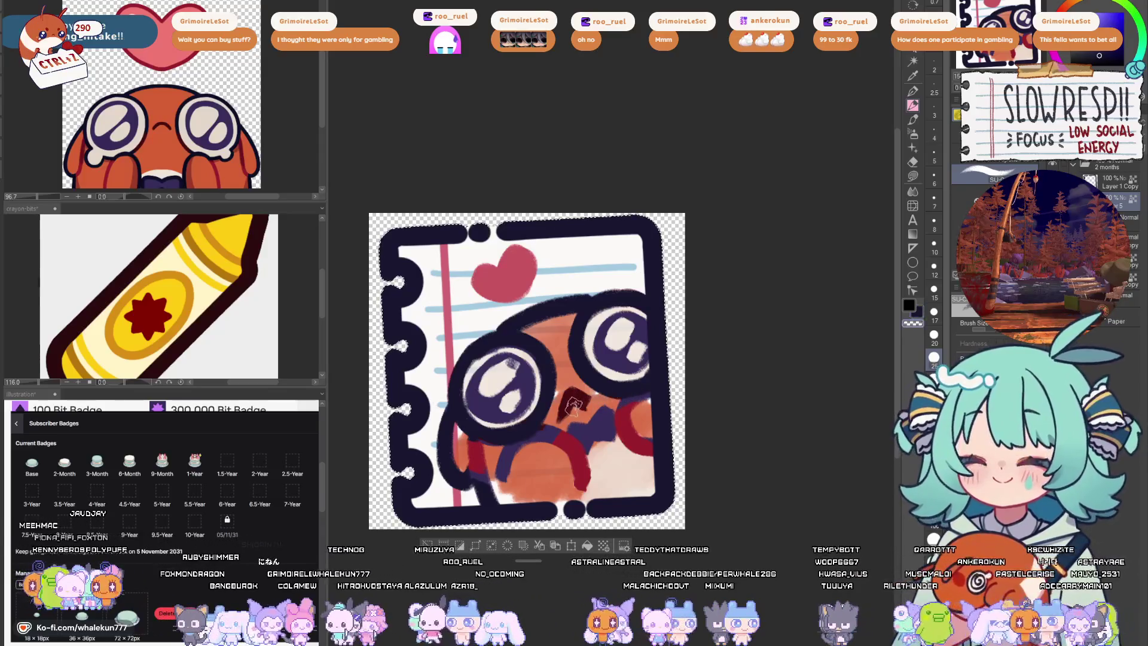
# - Shrink the brush, paint dark red nose marks, and sample the eye outline's dark purple
pyautogui.press('[')
pyautogui.press('[')
pyautogui.keyDown('ctrl'); pyautogui.click(583, 410); pyautogui.keyUp('ctrl')
pyautogui.moveTo(589, 399); pyautogui.dragTo(563, 415)
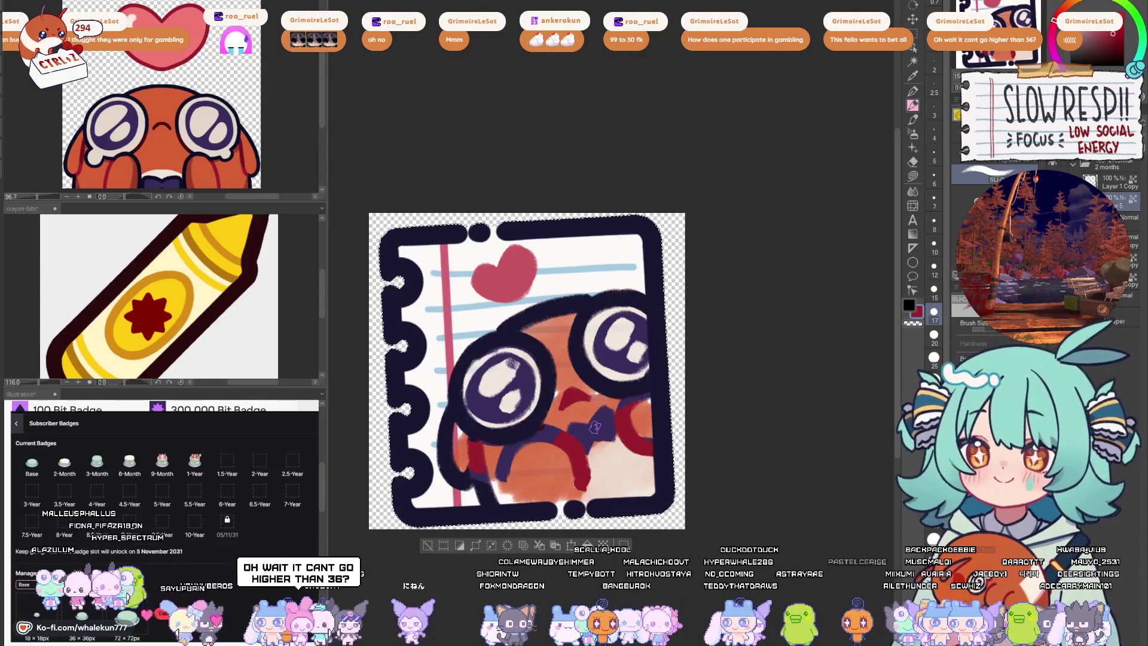
pyautogui.keyDown('alt'); pyautogui.click(541, 390); pyautogui.keyUp('alt')
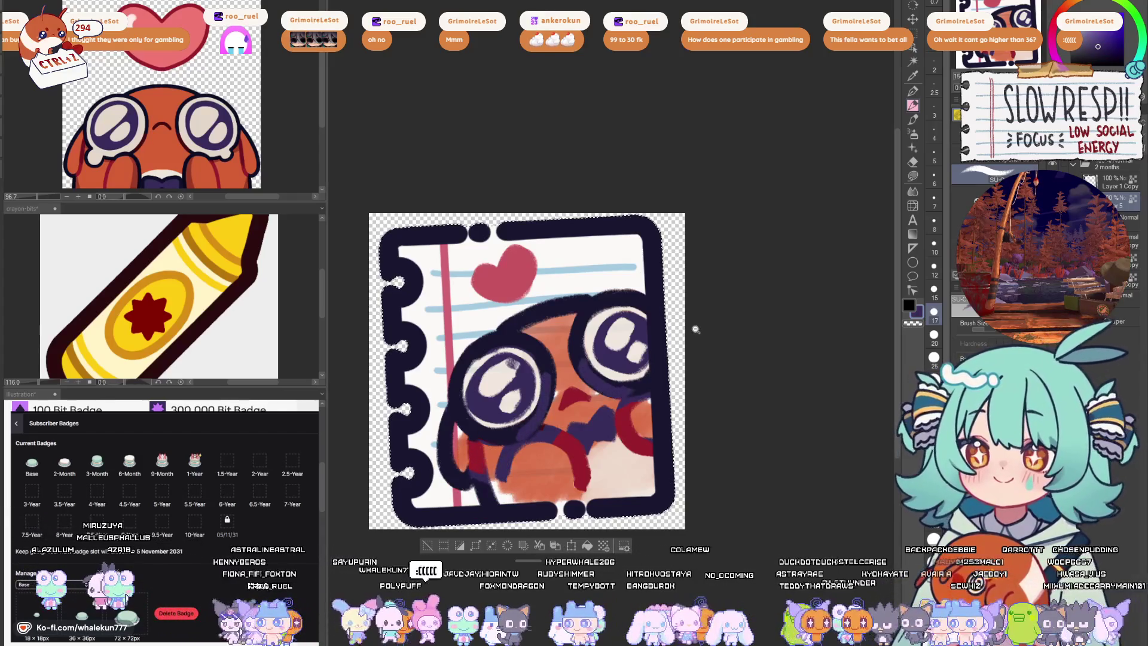
# - Repaint both pupils in dark purple
pyautogui.scroll(-10, 696, 328)
pyautogui.scroll(8, 738, 310)
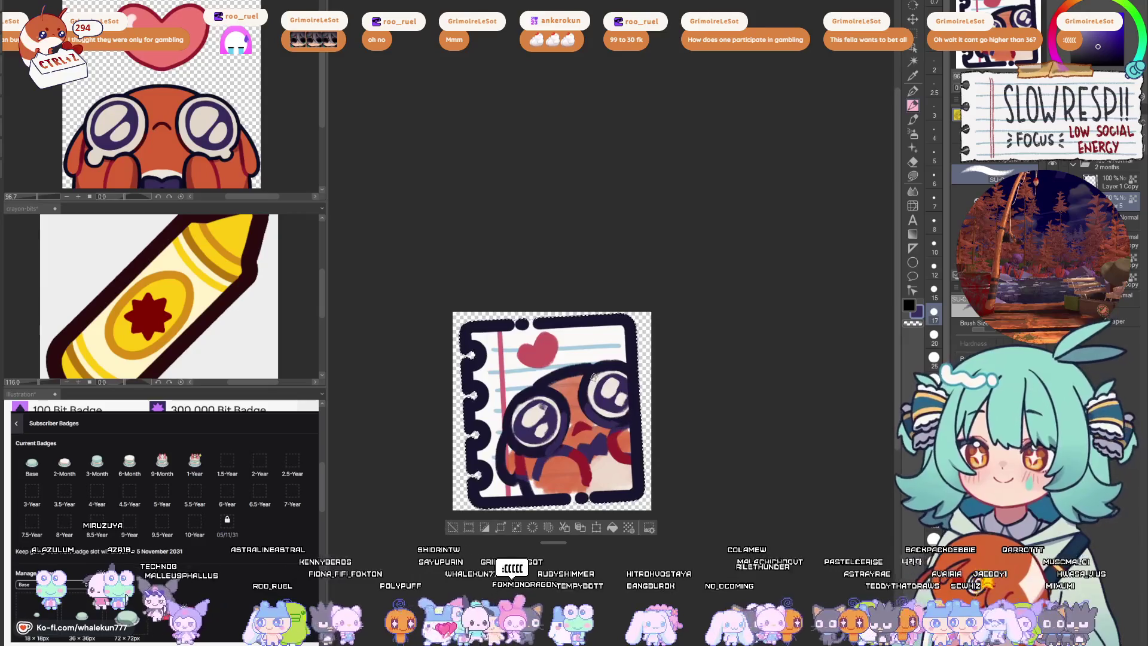
pyautogui.scroll(2, 584, 383)
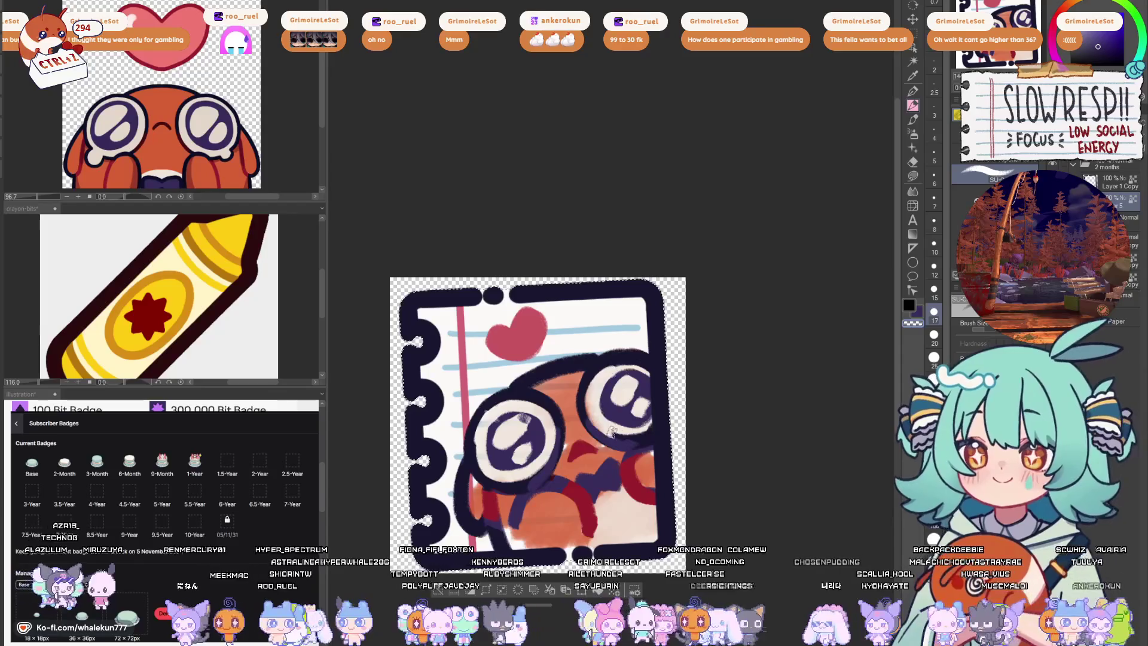
pyautogui.scroll(-5, 687, 368)
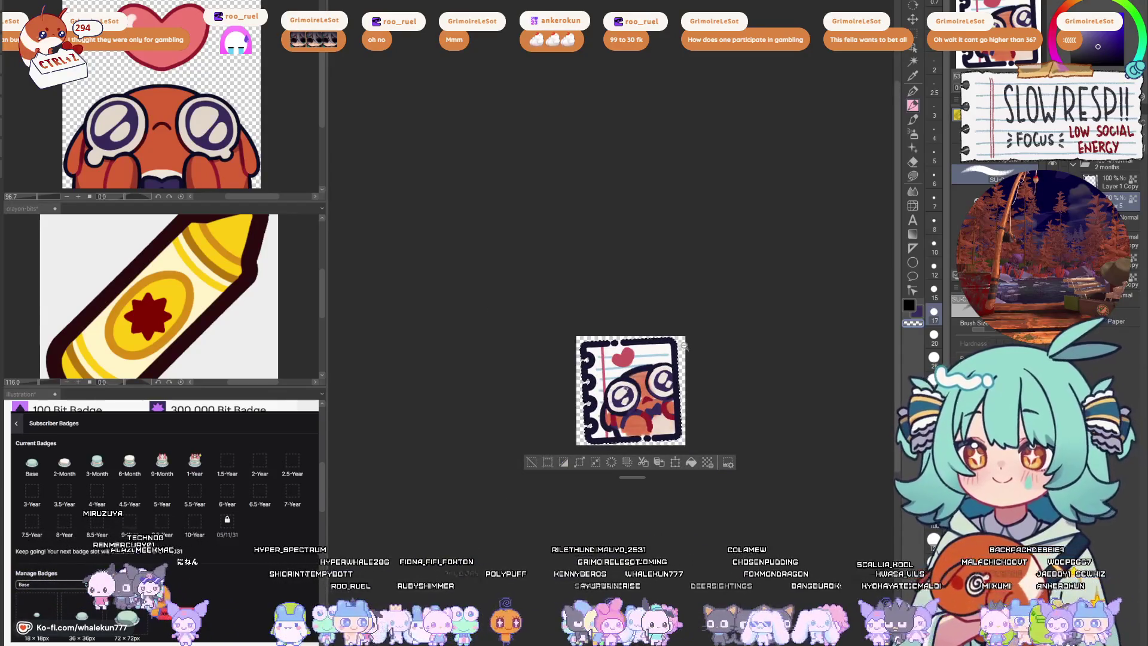
pyautogui.scroll(4, 684, 345)
pyautogui.scroll(-5, 648, 397)
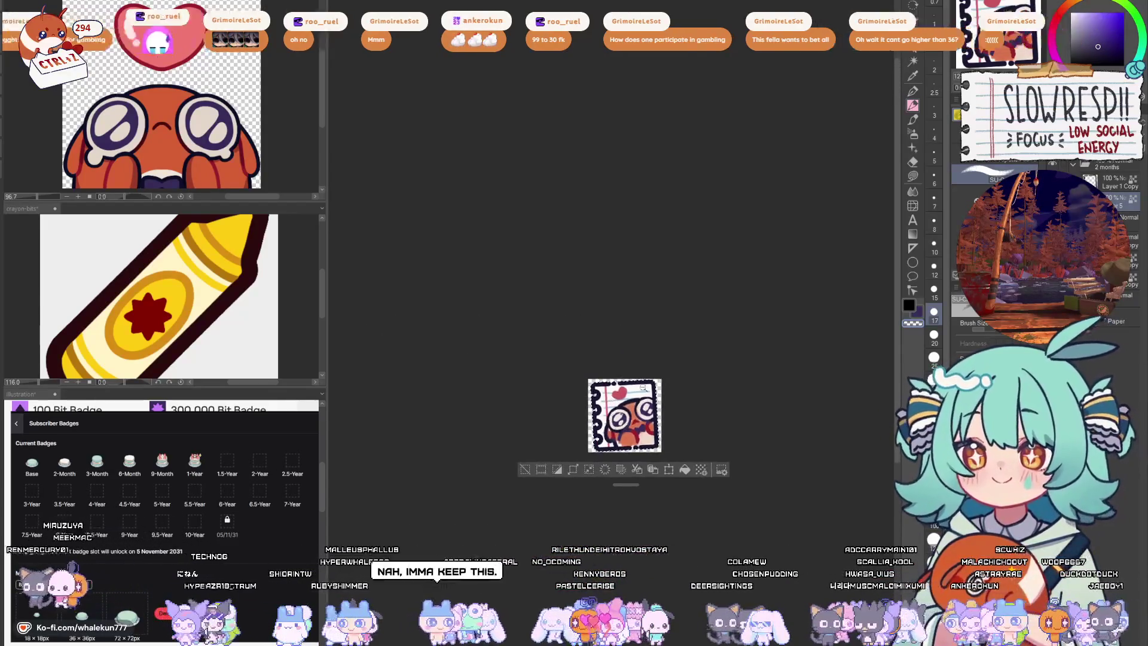
pyautogui.scroll(4, 643, 374)
pyautogui.scroll(4, 643, 374)
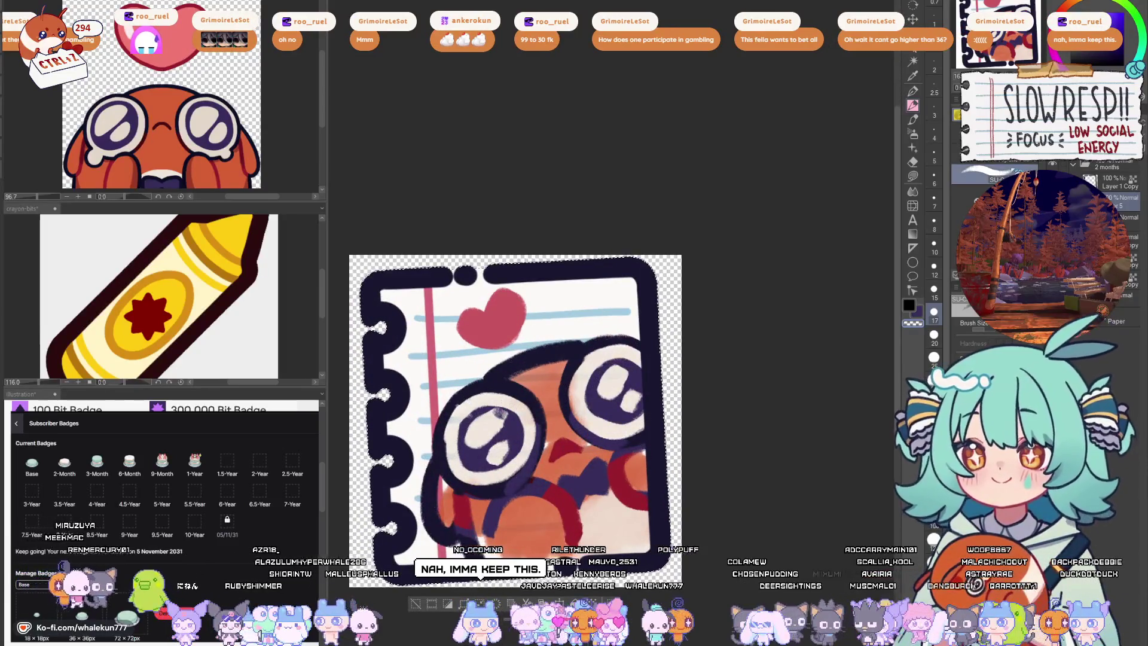
pyautogui.scroll(-1, 568, 384)
pyautogui.moveTo(568, 384)
pyautogui.mouseDown()
pyautogui.moveTo(598, 359)
pyautogui.moveTo(574, 371)
pyautogui.moveTo(598, 395)
pyautogui.moveTo(571, 404)
pyautogui.mouseUp()
pyautogui.moveTo(715, 305)
pyautogui.mouseDown()
pyautogui.moveTo(730, 341)
pyautogui.moveTo(710, 308)
pyautogui.moveTo(734, 317)
pyautogui.mouseUp()
# - Rework the white highlights, enlarging the left one and adding one to the right pupil
pyautogui.moveTo(592, 365)
pyautogui.mouseDown()
pyautogui.moveTo(567, 386)
pyautogui.moveTo(604, 386)
pyautogui.mouseUp()
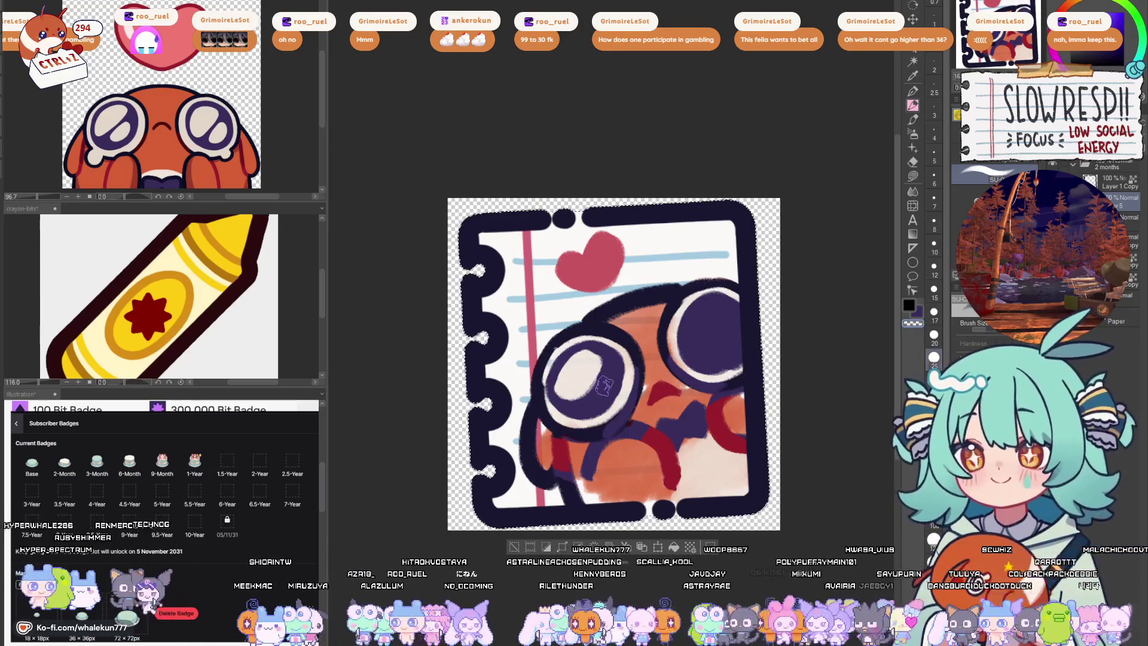
pyautogui.moveTo(713, 312); pyautogui.dragTo(699, 337)
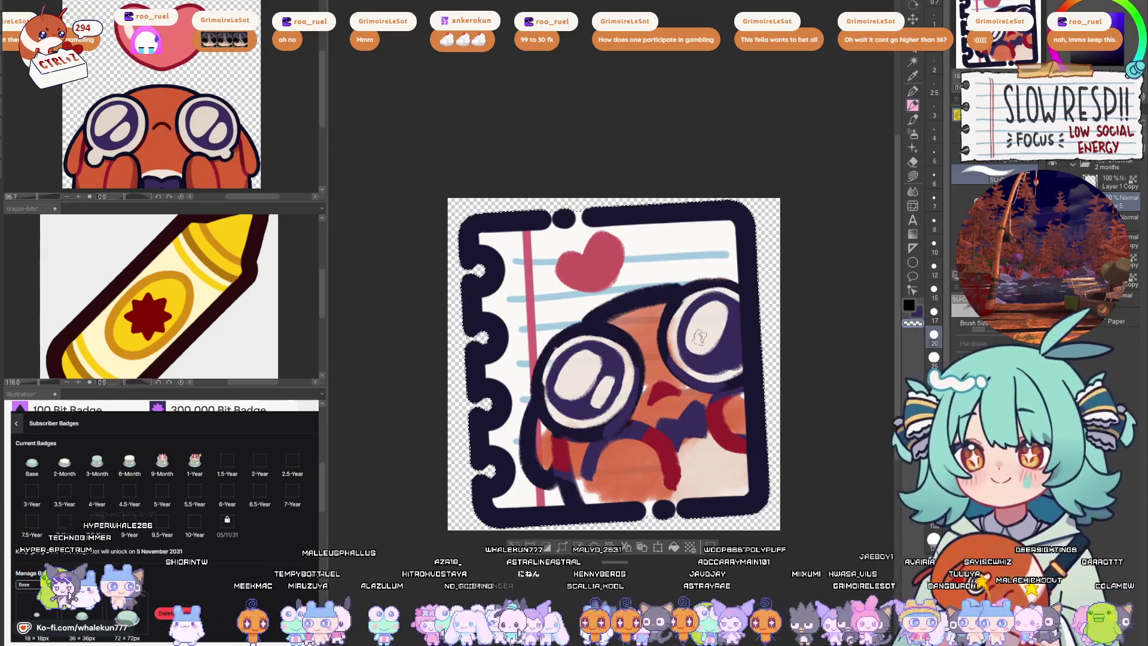
pyautogui.scroll(-5, 748, 317)
pyautogui.scroll(4, 759, 293)
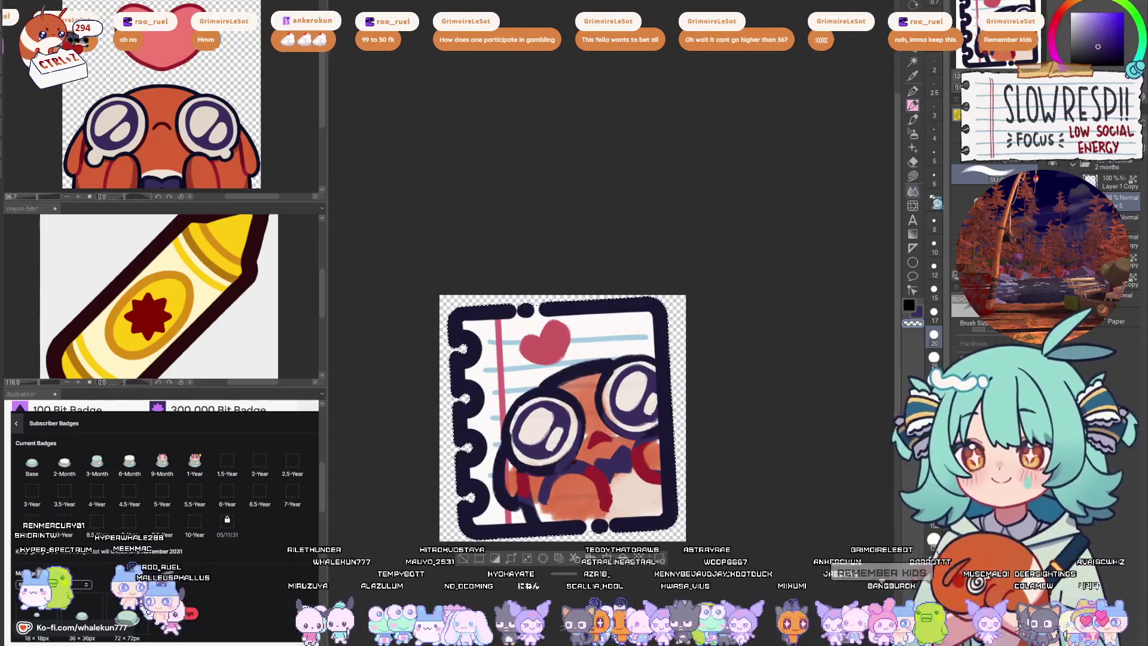
# - Fill in the red heart more solidly
pyautogui.press('p')
pyautogui.press('e')
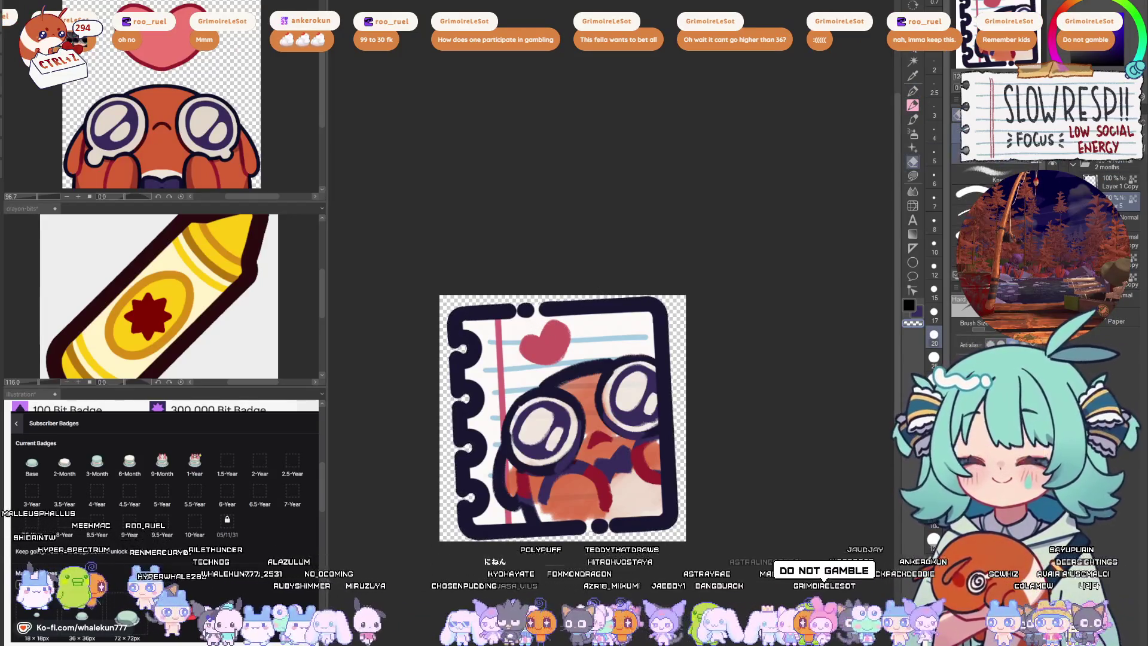
pyautogui.moveTo(646, 391); pyautogui.dragTo(674, 344)
pyautogui.press('p')
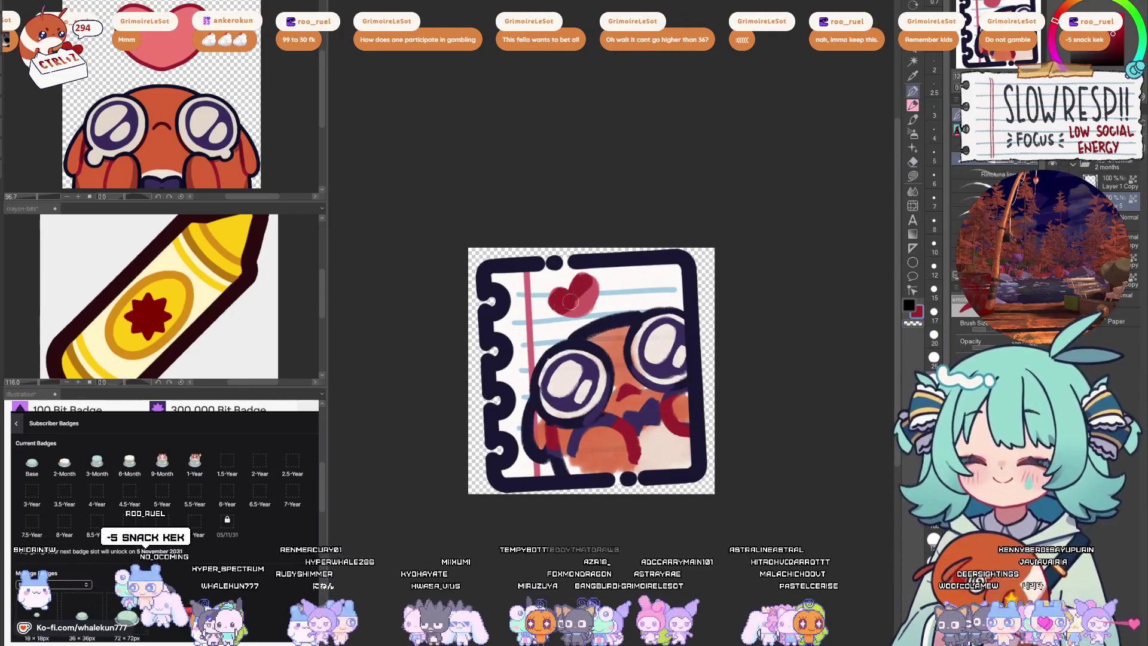
pyautogui.moveTo(570, 302); pyautogui.dragTo(584, 297)
# - Hide the character art, leaving only the blank lined notebook page
pyautogui.scroll(-10, 617, 273)
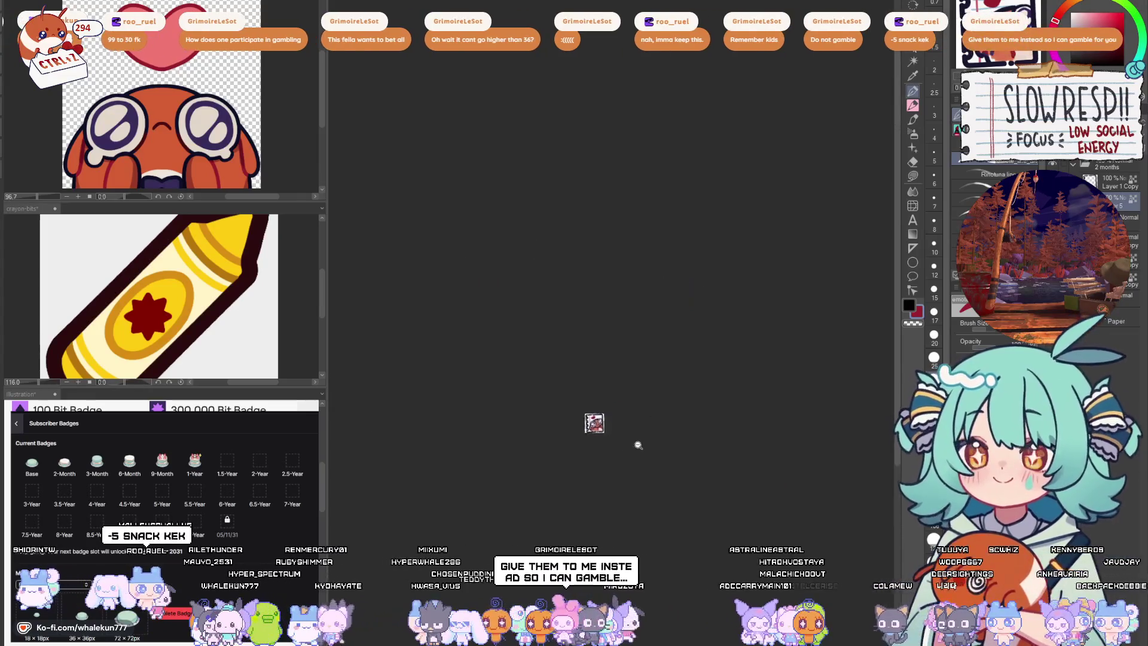
pyautogui.scroll(10, 603, 438)
pyautogui.moveTo(603, 439); pyautogui.dragTo(665, 461)
pyautogui.scroll(-10, 660, 481)
pyautogui.scroll(4, 646, 439)
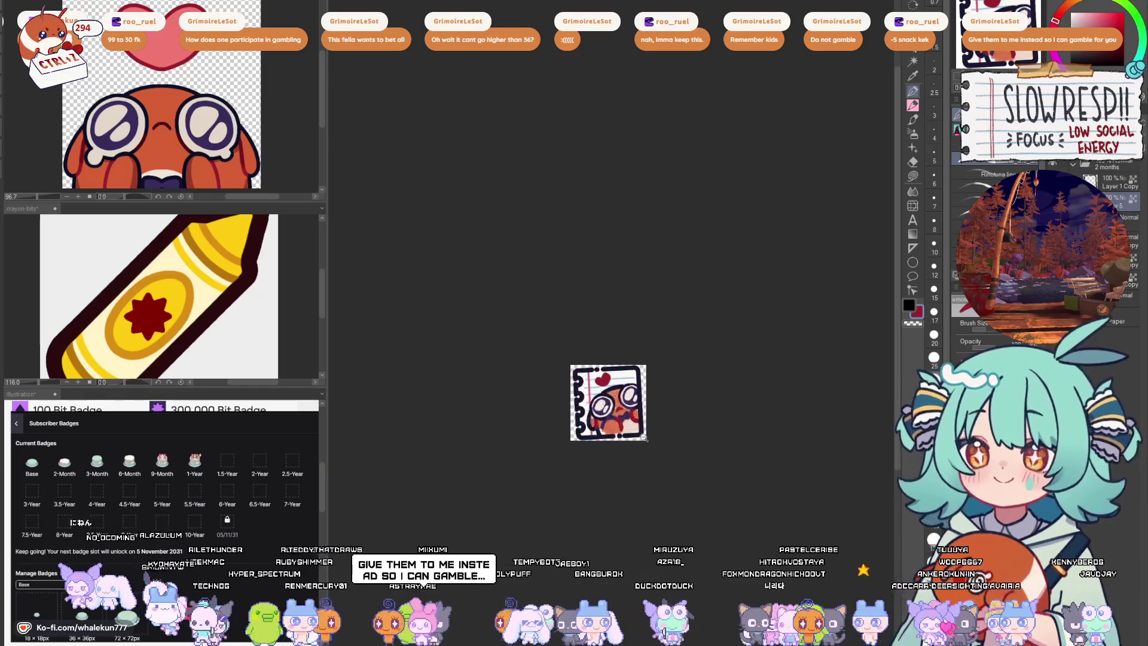
pyautogui.hotkey('ctrl', 'z')
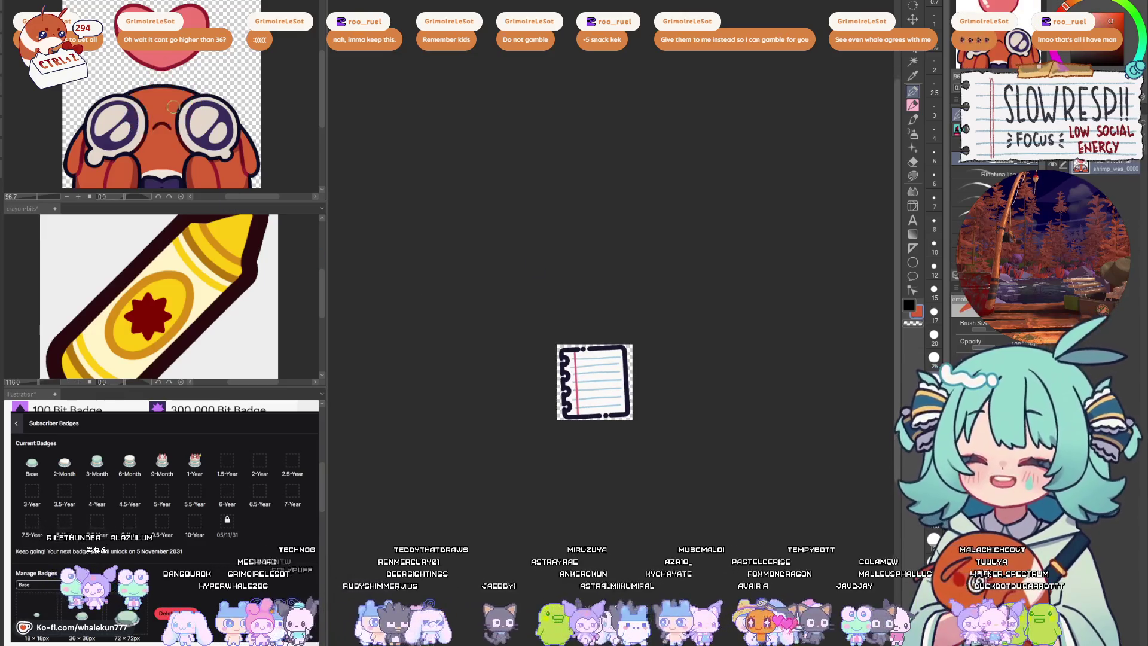
# - Centre the notebook page in view and paint an orange hook-shaped stroke on it
pyautogui.scroll(5, 621, 396)
pyautogui.moveTo(643, 399); pyautogui.dragTo(659, 325)
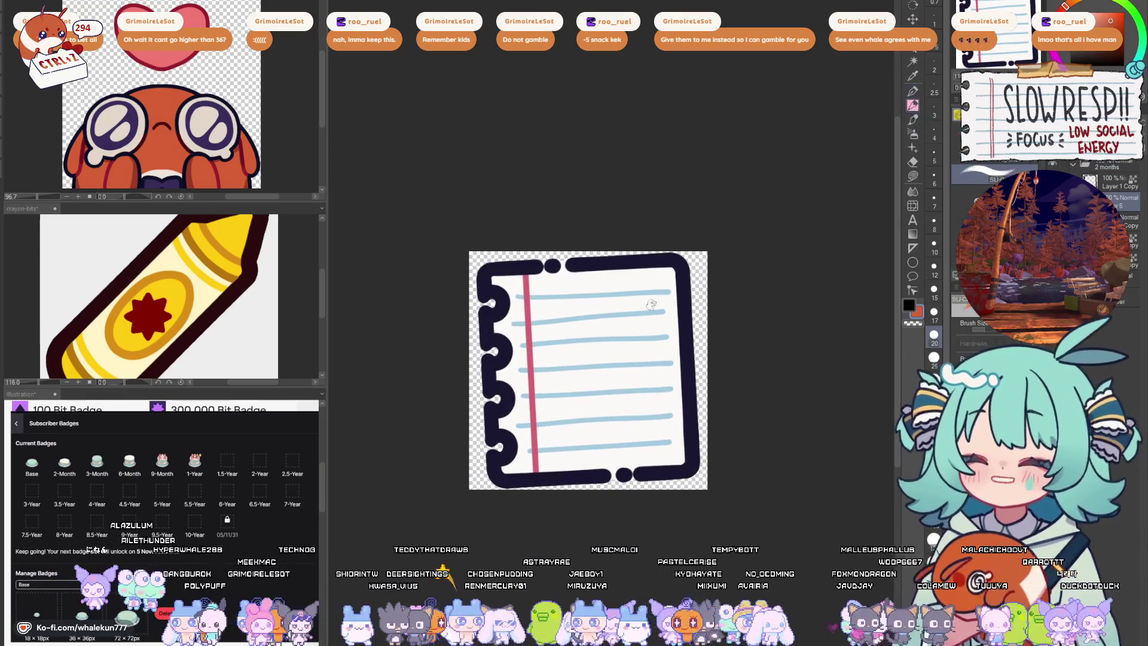
pyautogui.moveTo(583, 330)
pyautogui.mouseDown()
pyautogui.moveTo(568, 362)
pyautogui.moveTo(622, 350)
pyautogui.moveTo(595, 374)
pyautogui.moveTo(631, 406)
pyautogui.moveTo(640, 383)
pyautogui.moveTo(586, 335)
pyautogui.moveTo(619, 329)
pyautogui.mouseUp()
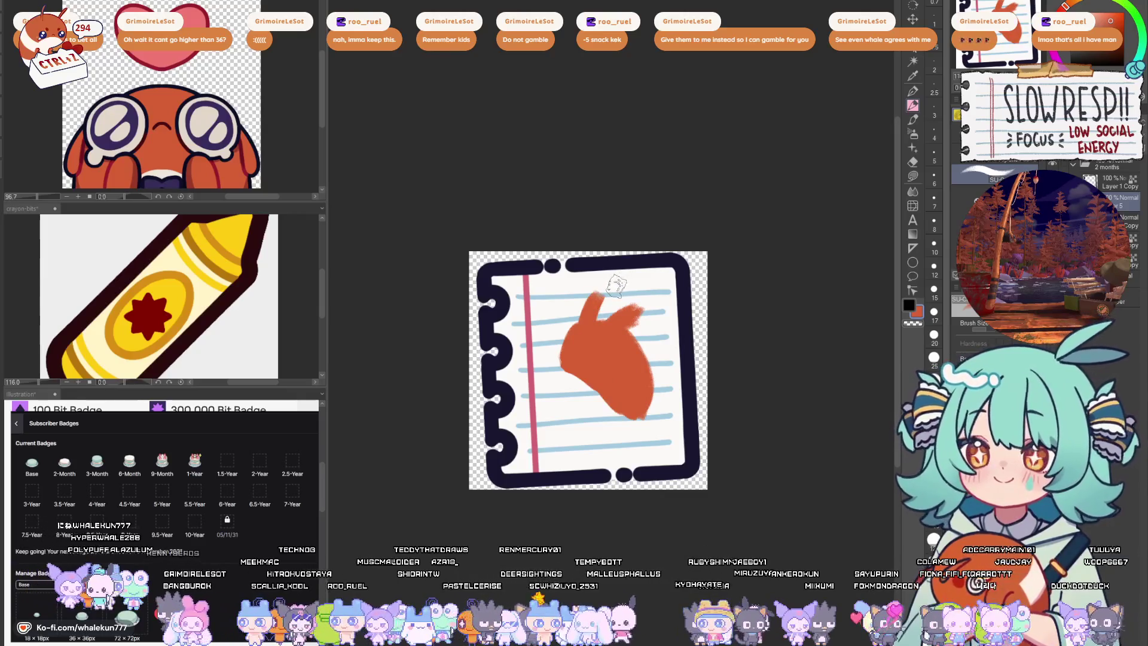
# - Paint a shrimp doodle with a two-lobed orange body, dark red tail and cream highlights
pyautogui.hotkey('ctrl', 'z')
pyautogui.moveTo(628, 308)
pyautogui.mouseDown()
pyautogui.moveTo(622, 317)
pyautogui.moveTo(598, 305)
pyautogui.moveTo(618, 295)
pyautogui.mouseUp()
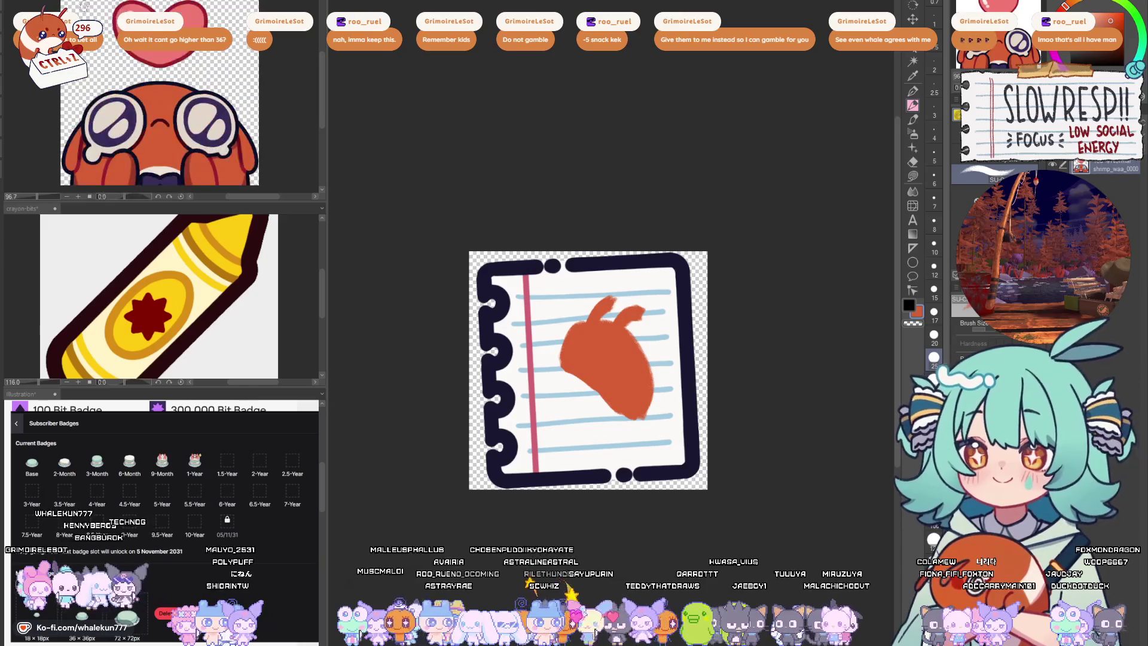
pyautogui.moveTo(628, 416)
pyautogui.mouseDown()
pyautogui.moveTo(634, 443)
pyautogui.moveTo(619, 434)
pyautogui.moveTo(649, 443)
pyautogui.moveTo(638, 409)
pyautogui.mouseUp()
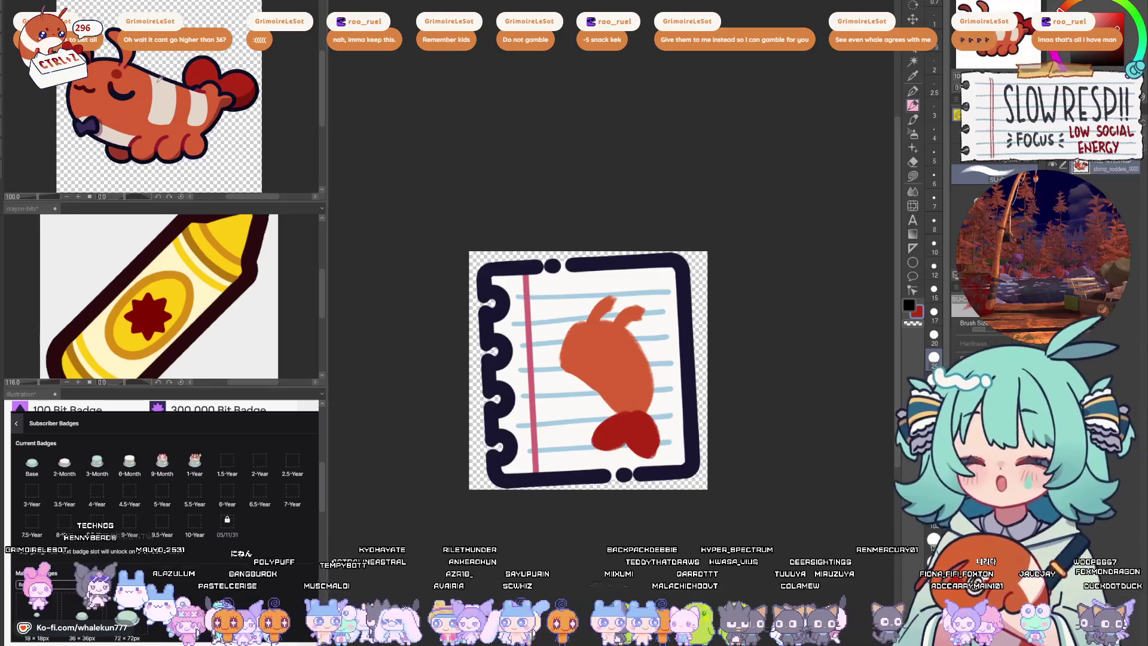
pyautogui.moveTo(592, 364)
pyautogui.mouseDown()
pyautogui.moveTo(628, 407)
pyautogui.moveTo(627, 359)
pyautogui.moveTo(640, 401)
pyautogui.moveTo(592, 386)
pyautogui.moveTo(610, 409)
pyautogui.moveTo(603, 373)
pyautogui.moveTo(622, 407)
pyautogui.moveTo(601, 343)
pyautogui.moveTo(565, 359)
pyautogui.moveTo(598, 335)
pyautogui.moveTo(600, 370)
pyautogui.moveTo(643, 364)
pyautogui.moveTo(642, 379)
pyautogui.moveTo(660, 353)
pyautogui.mouseUp()
pyautogui.keyDown('alt'); pyautogui.click(583, 347); pyautogui.keyUp('alt')
pyautogui.keyDown('alt'); pyautogui.click(655, 340); pyautogui.keyUp('alt')
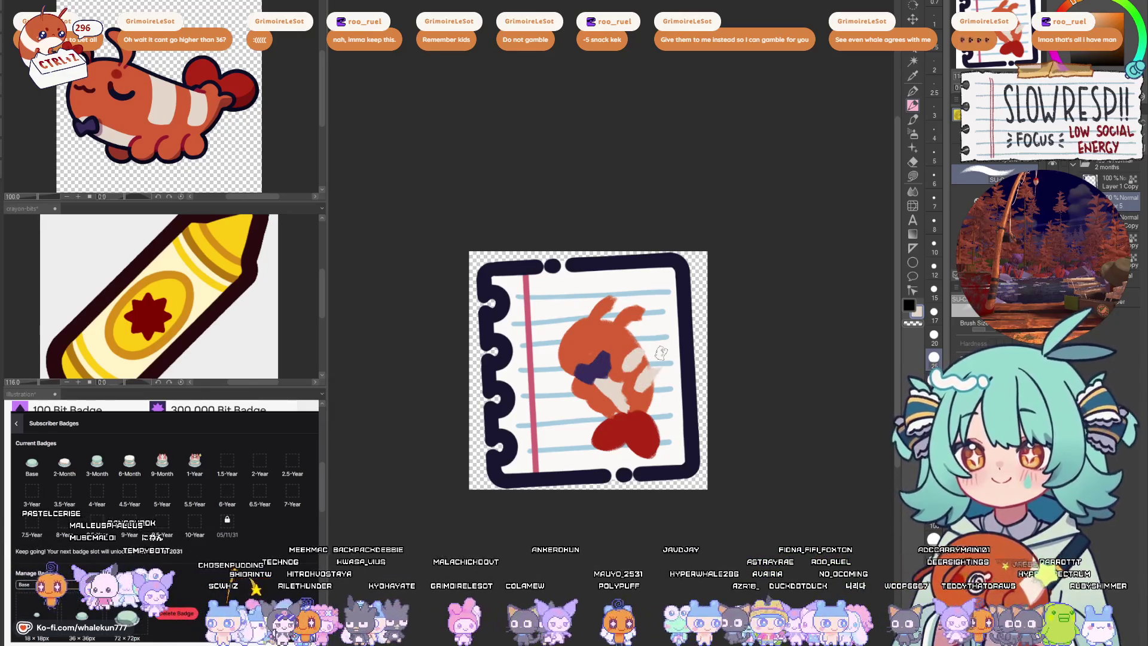
# - Delete the shrimp doodle, leaving the lined page blank
pyautogui.scroll(-5, 661, 353)
pyautogui.scroll(2, 687, 403)
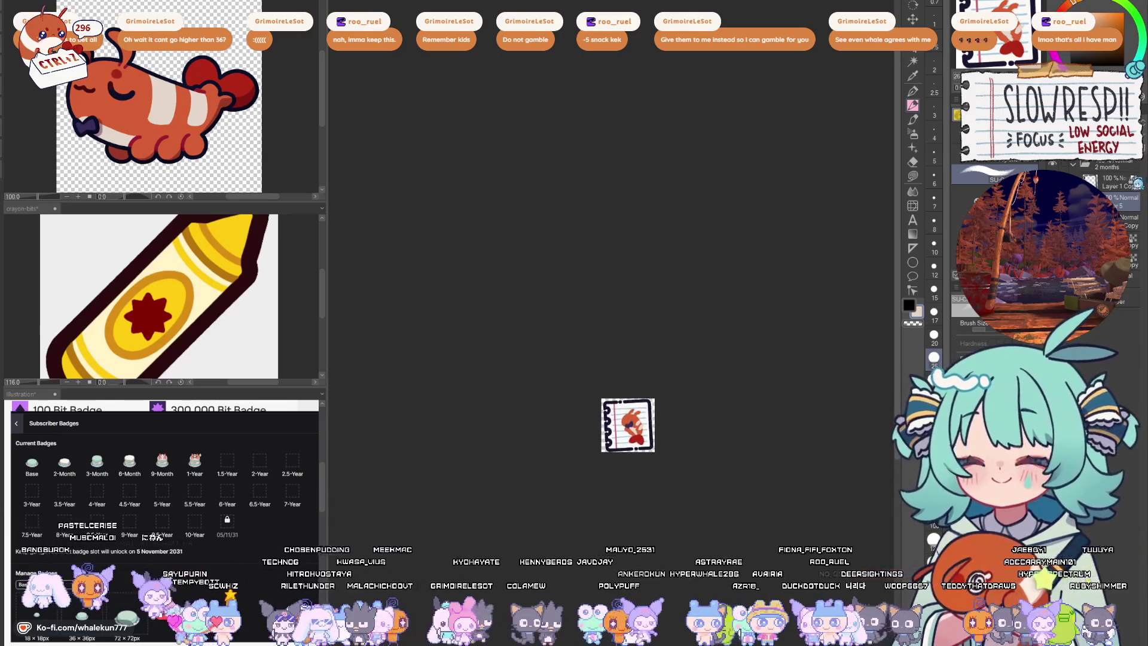
pyautogui.press('Delete')
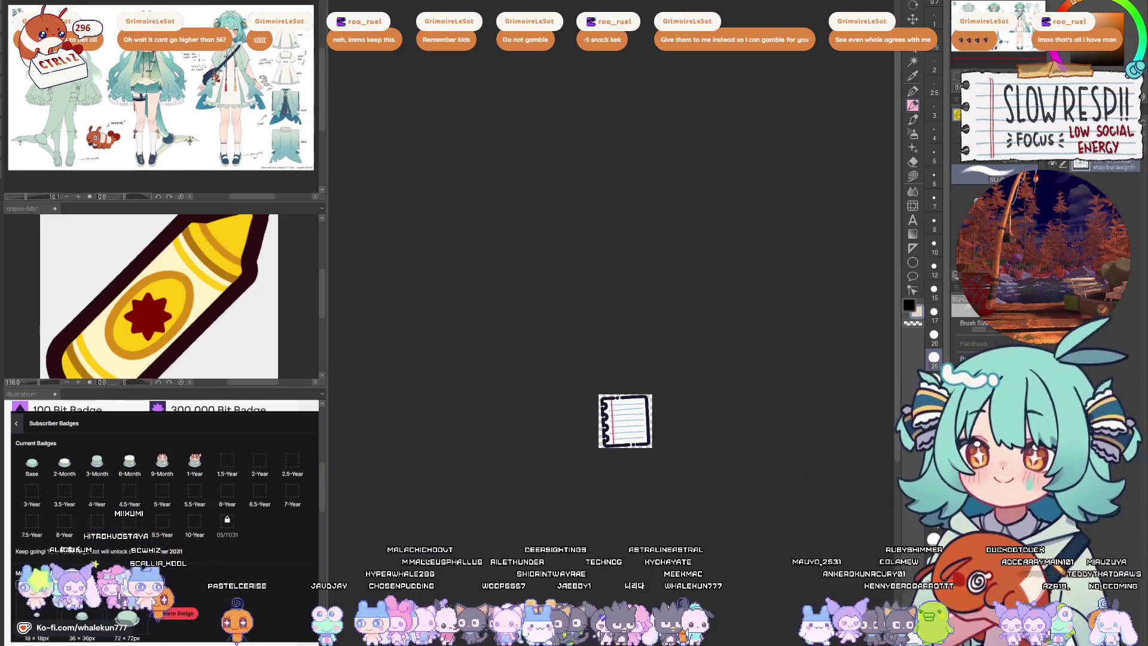
# - Add a new layer and try teal heart, stroke and sparkle doodles, removing each one
pyautogui.scroll(1, 161, 99)
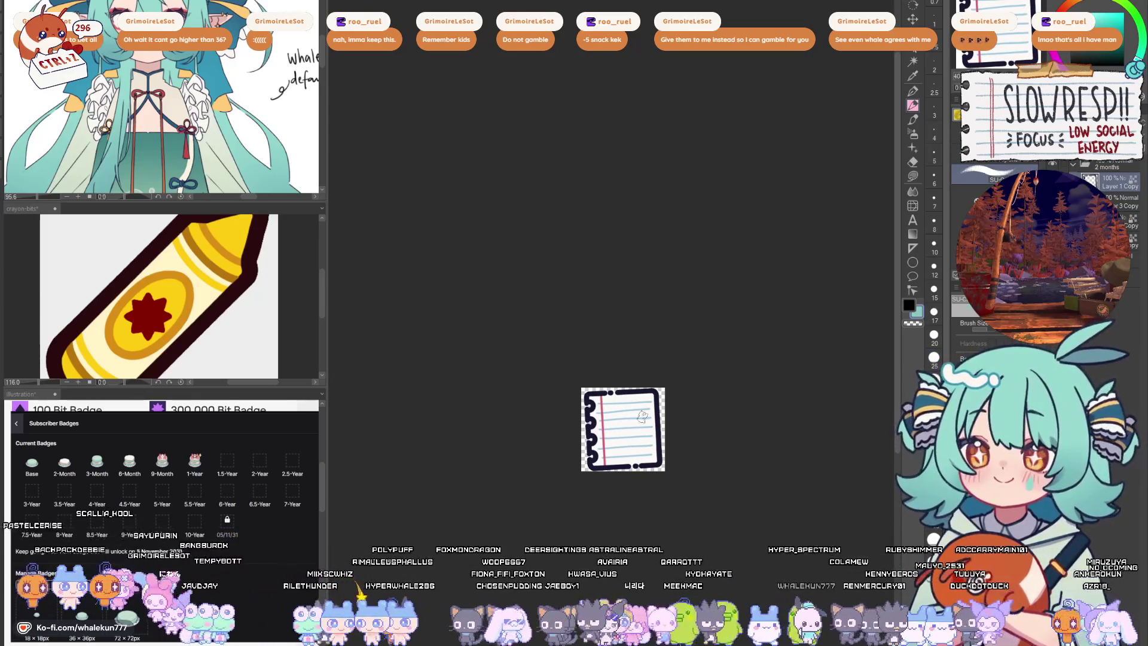
pyautogui.hotkey('ctrl', 'shift', 'n')
pyautogui.moveTo(620, 430); pyautogui.dragTo(627, 434)
pyautogui.hotkey('ctrl', 'z')
pyautogui.hotkey('ctrl', 'z')
pyautogui.hotkey('ctrl', 'z')
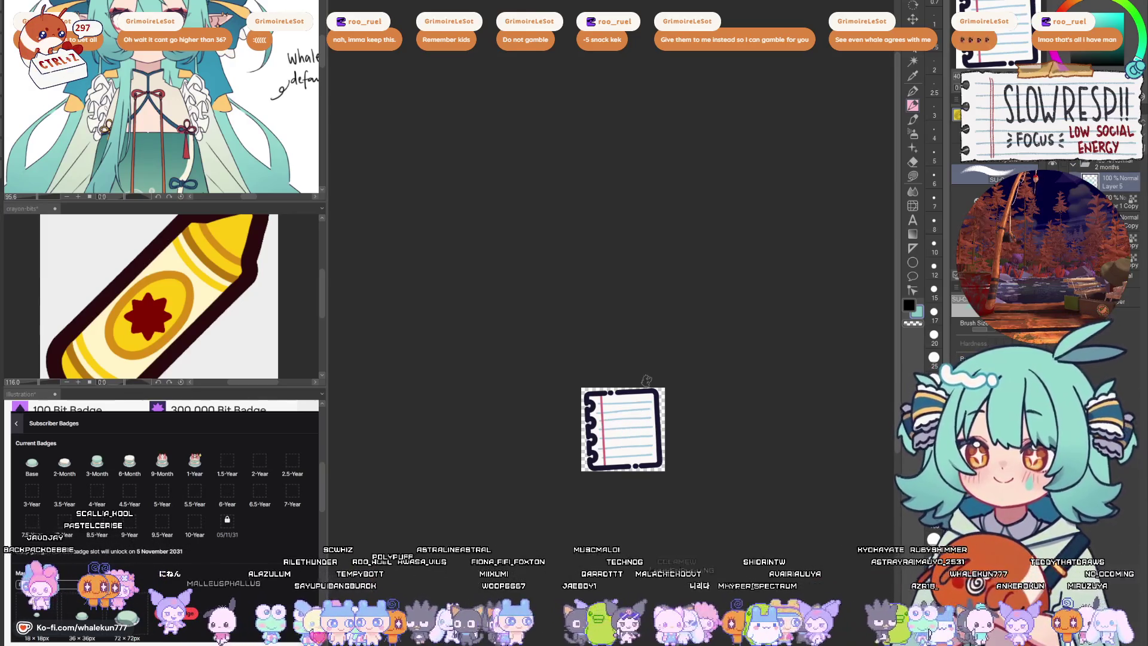
pyautogui.hotkey('ctrl', 'shift', 'n')
pyautogui.moveTo(622, 425)
pyautogui.mouseDown()
pyautogui.moveTo(610, 443)
pyautogui.moveTo(636, 419)
pyautogui.mouseUp()
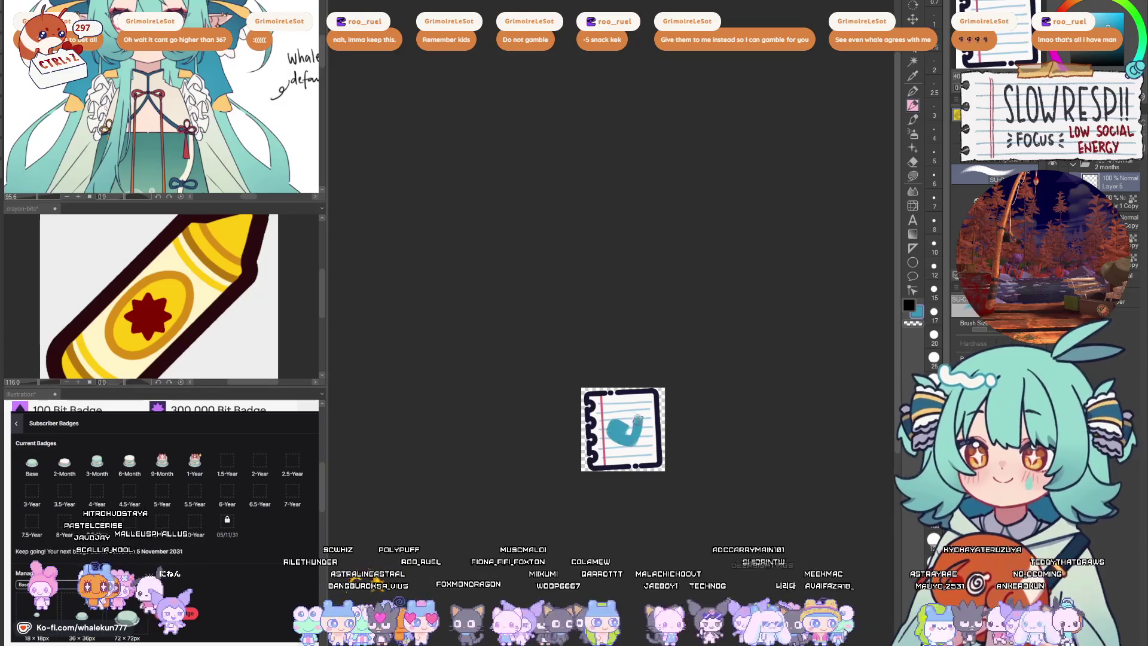
pyautogui.hotkey('ctrl', 'z')
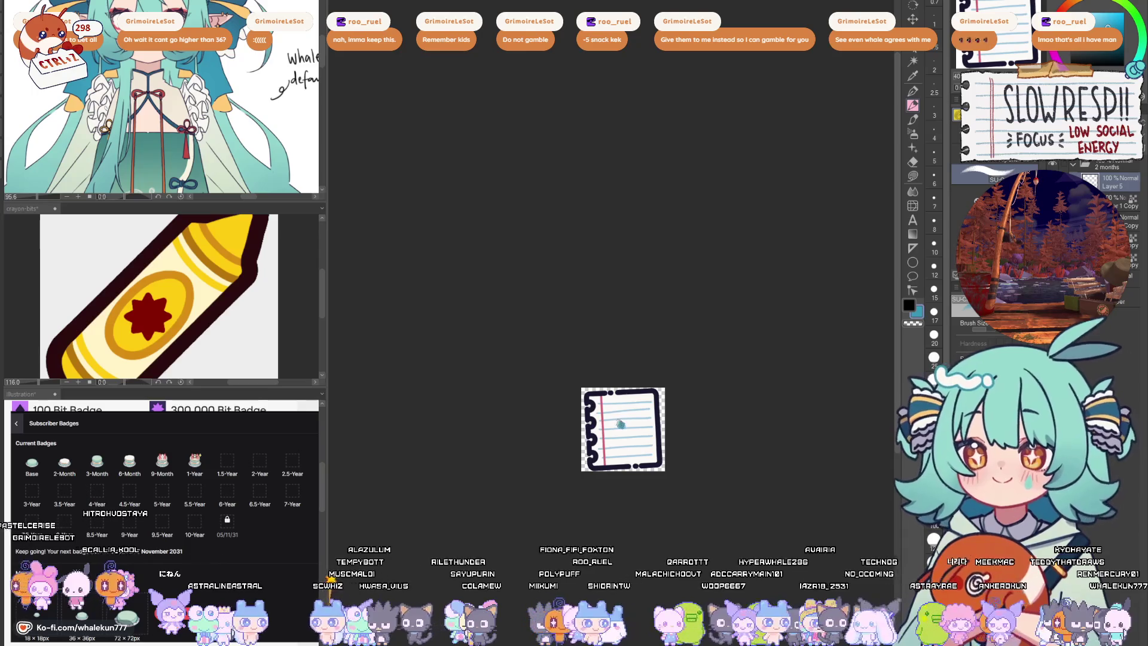
pyautogui.moveTo(625, 406)
pyautogui.mouseDown()
pyautogui.moveTo(624, 457)
pyautogui.moveTo(643, 430)
pyautogui.mouseUp()
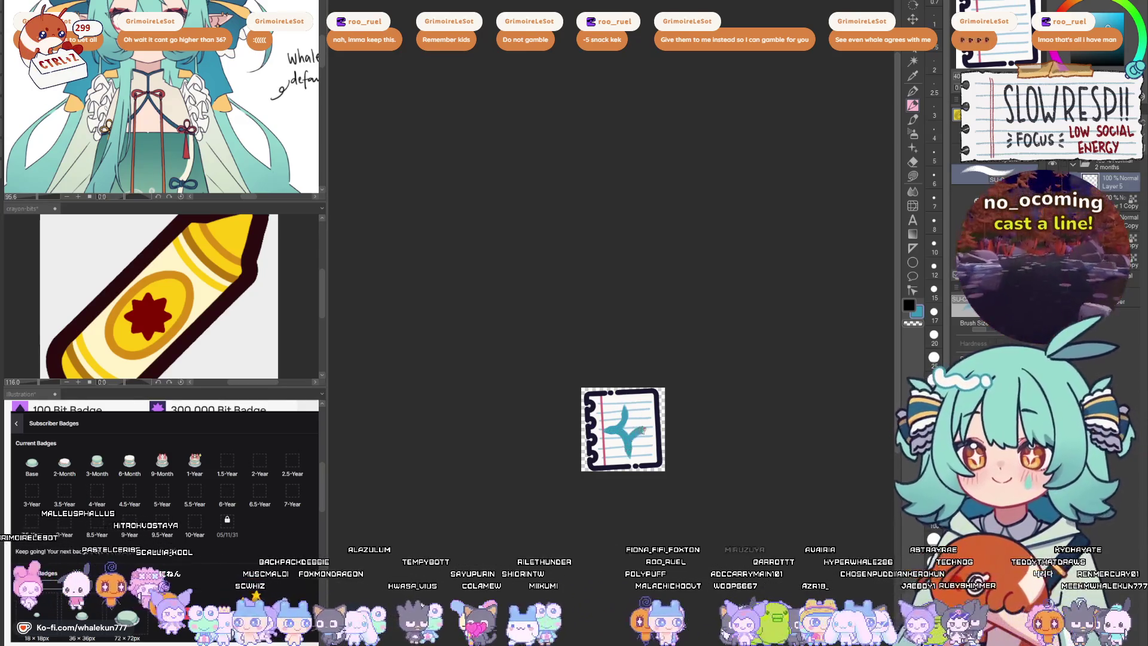
pyautogui.press('Delete')
# - Sample the crayon's yellow, draw a yellow star on the page, then remove it
pyautogui.keyDown('alt'); pyautogui.click(238, 71); pyautogui.keyUp('alt')
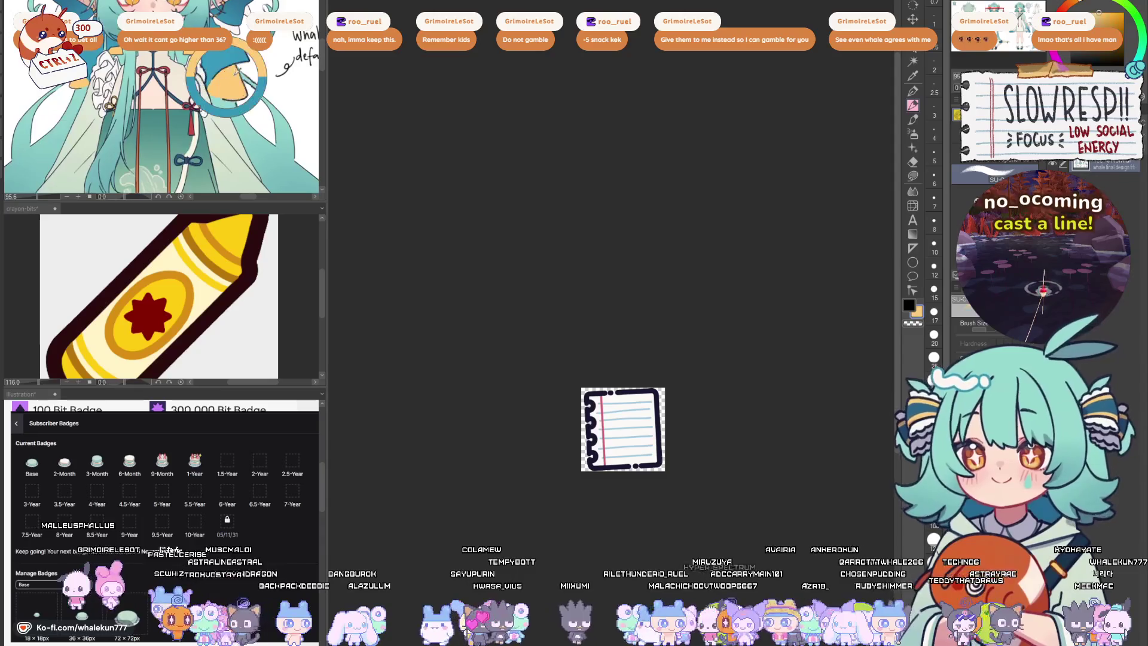
pyautogui.keyDown('alt'); pyautogui.click(237, 243); pyautogui.keyUp('alt')
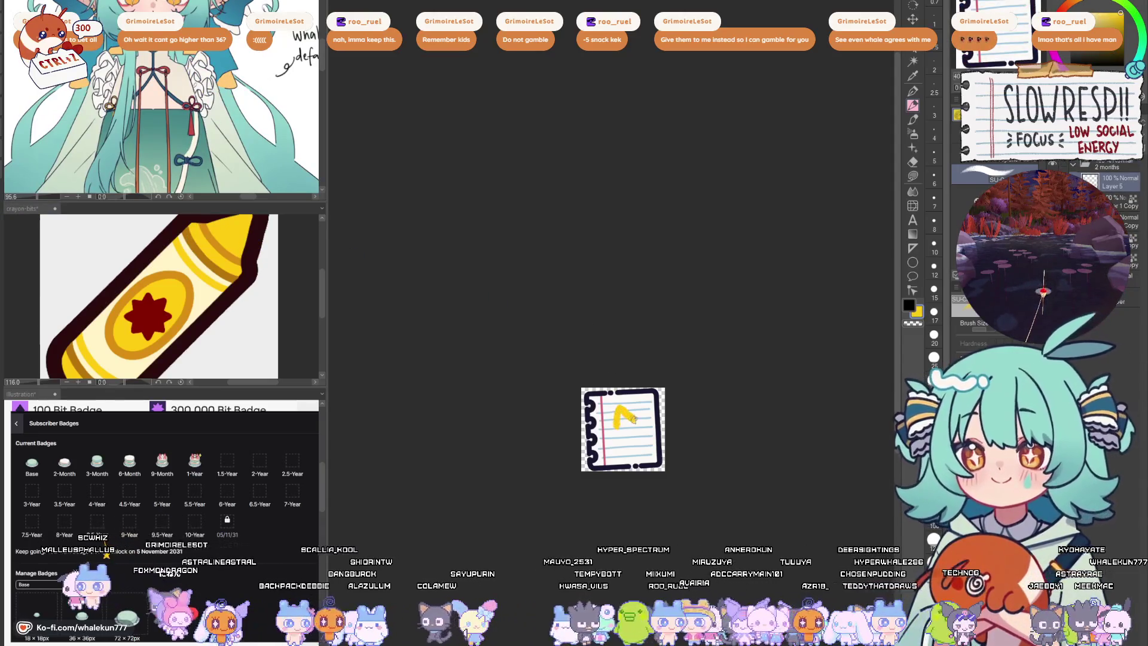
pyautogui.moveTo(638, 442)
pyautogui.mouseDown()
pyautogui.moveTo(636, 420)
pyautogui.moveTo(622, 443)
pyautogui.moveTo(612, 437)
pyautogui.mouseUp()
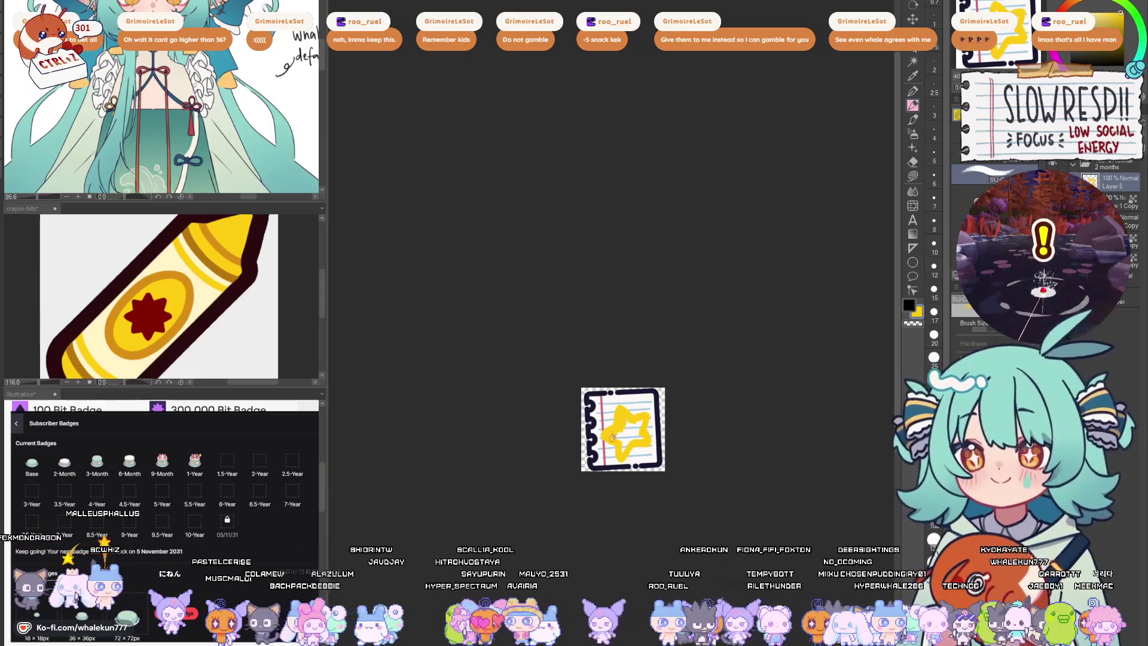
pyautogui.scroll(-5, 649, 419)
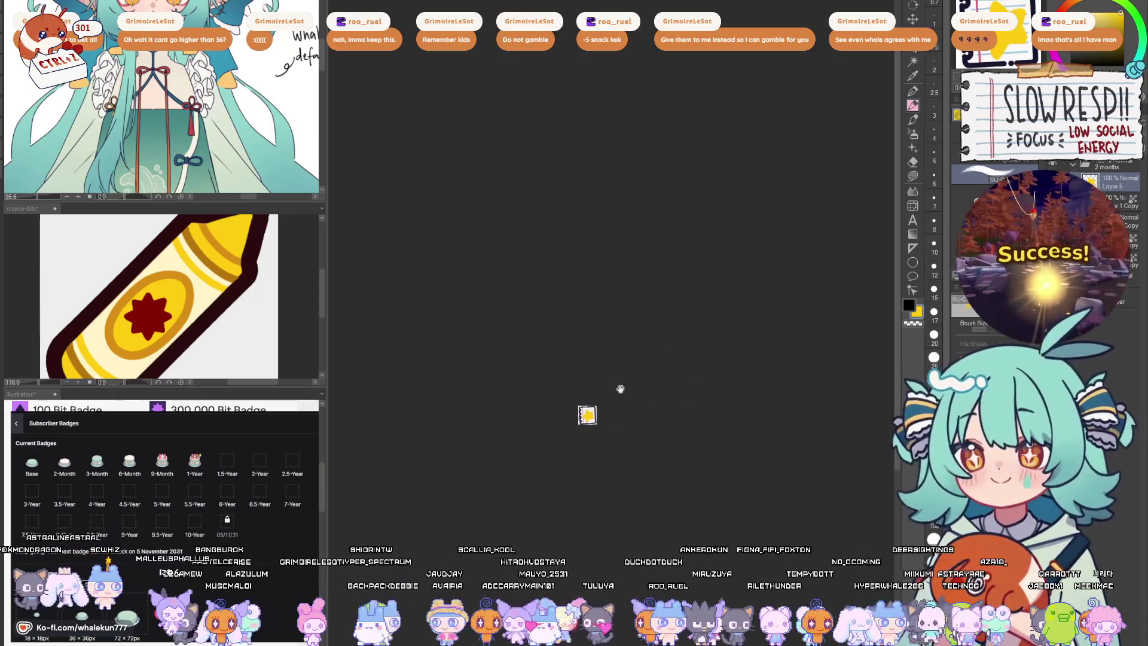
pyautogui.scroll(4, 623, 410)
pyautogui.scroll(2, 566, 428)
pyautogui.press('Delete')
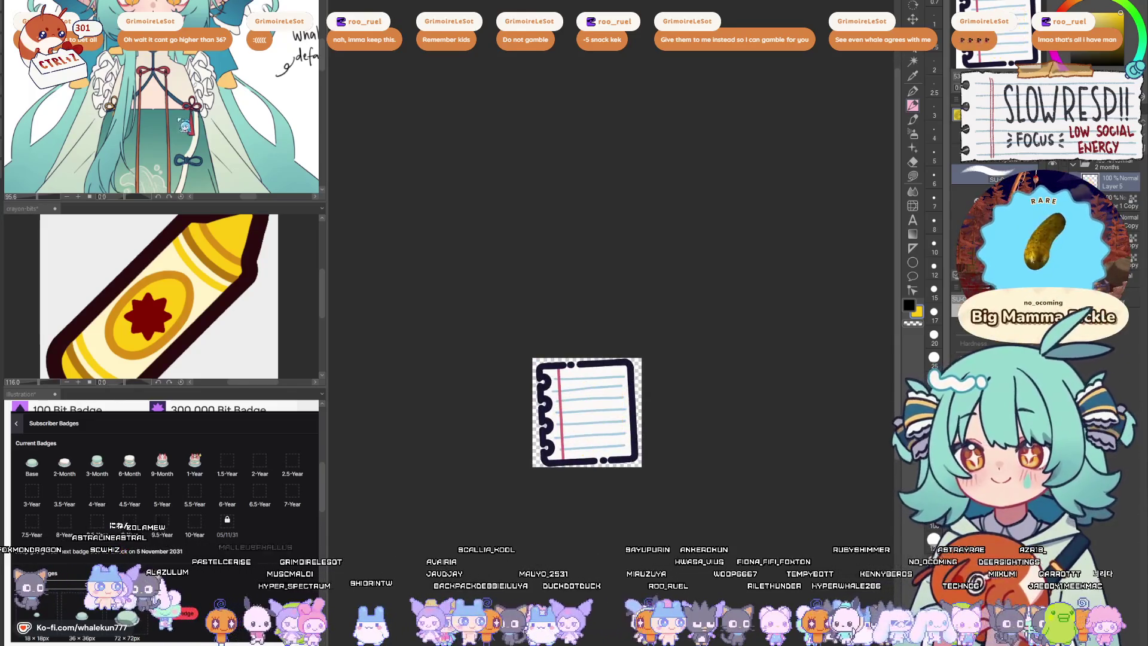
# - Draw a red clover doodle, then undo it until the page is empty
pyautogui.click(1105, 24)
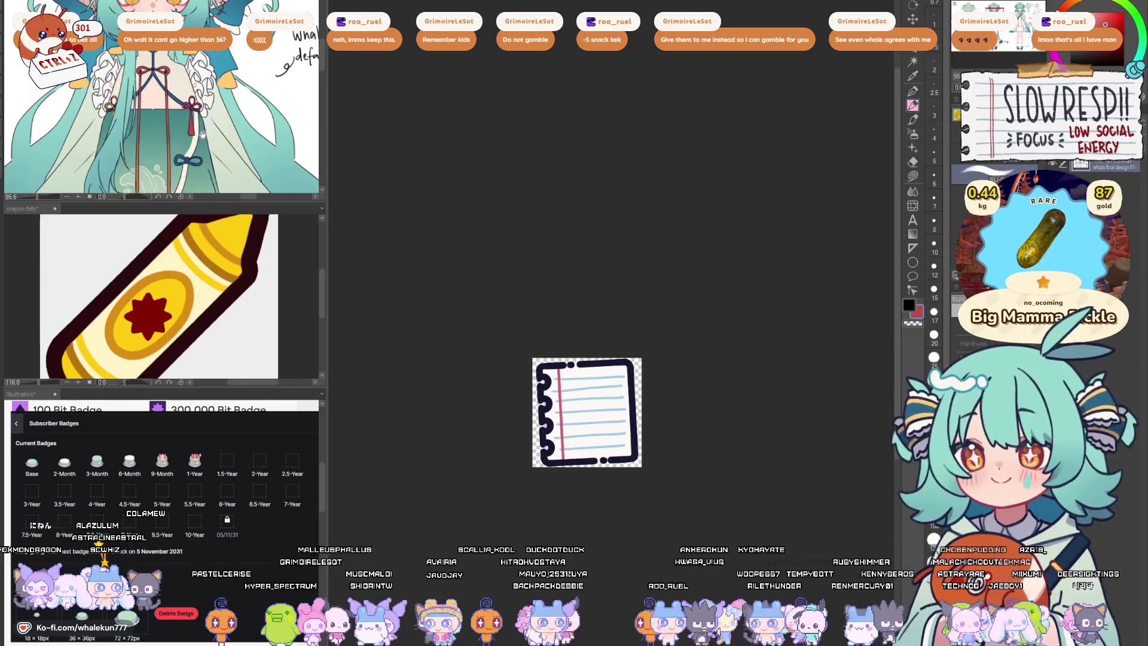
pyautogui.moveTo(582, 404)
pyautogui.mouseDown()
pyautogui.moveTo(592, 381)
pyautogui.moveTo(589, 410)
pyautogui.moveTo(574, 419)
pyautogui.moveTo(616, 413)
pyautogui.moveTo(589, 441)
pyautogui.mouseUp()
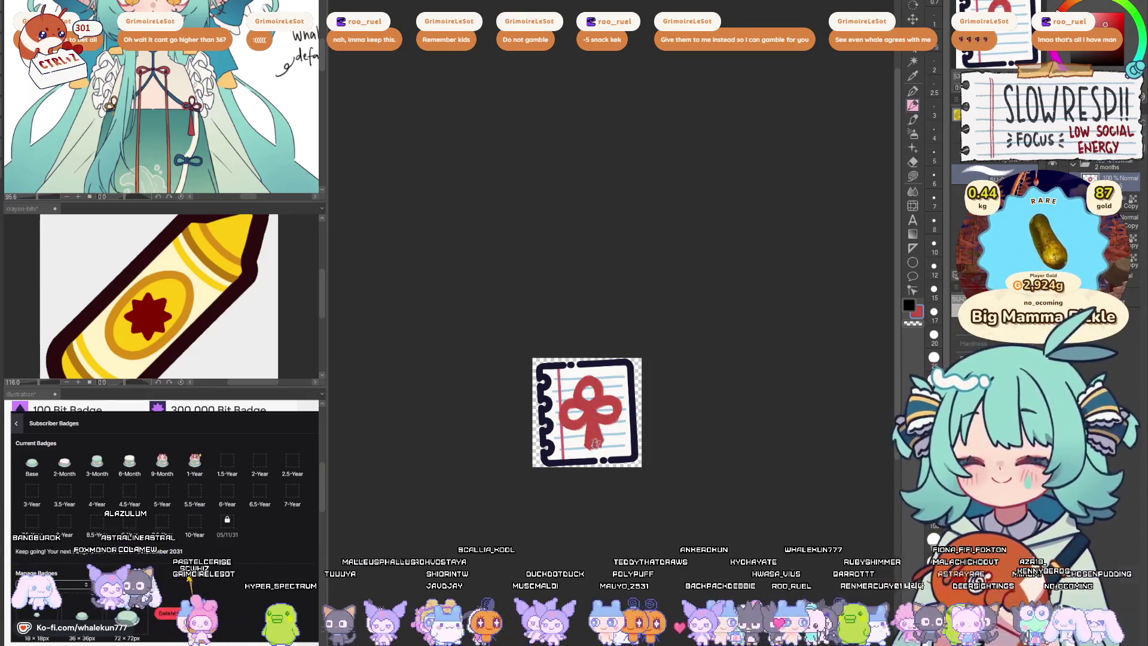
pyautogui.scroll(-3, 619, 344)
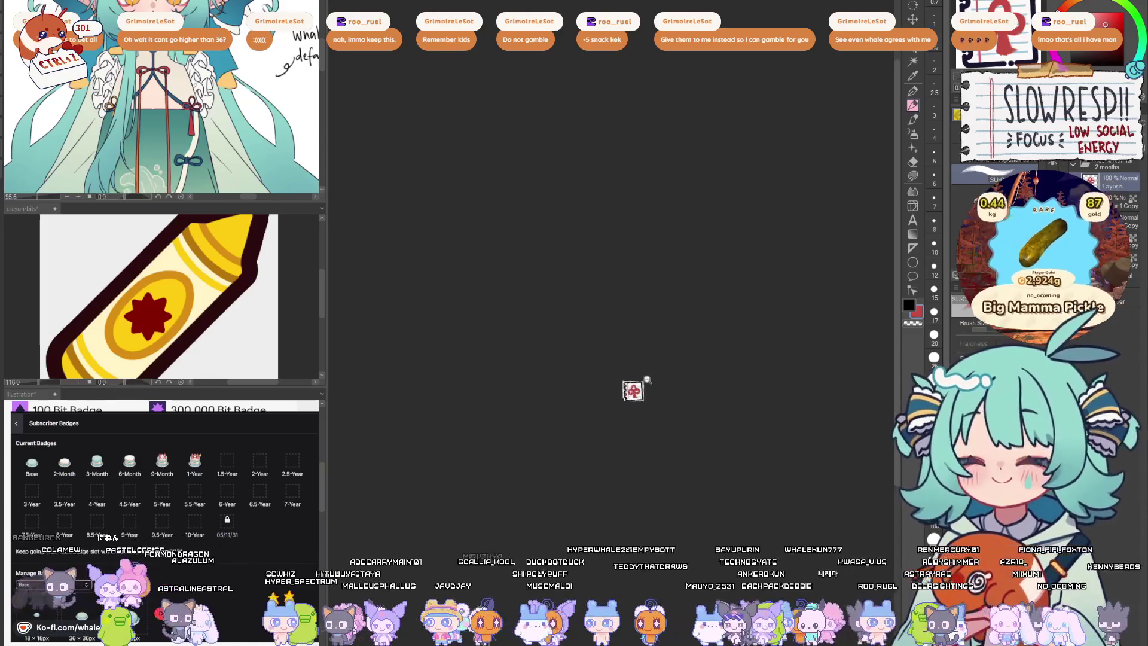
pyautogui.scroll(2, 598, 338)
pyautogui.scroll(-10, 218, 123)
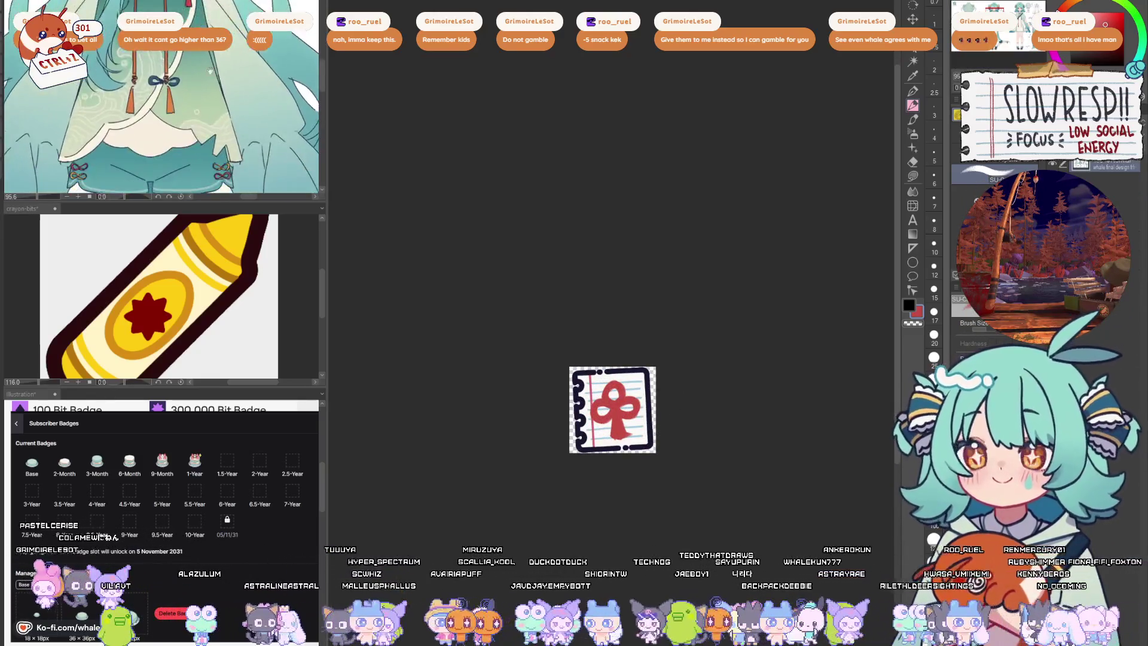
pyautogui.scroll(-5, 227, 90)
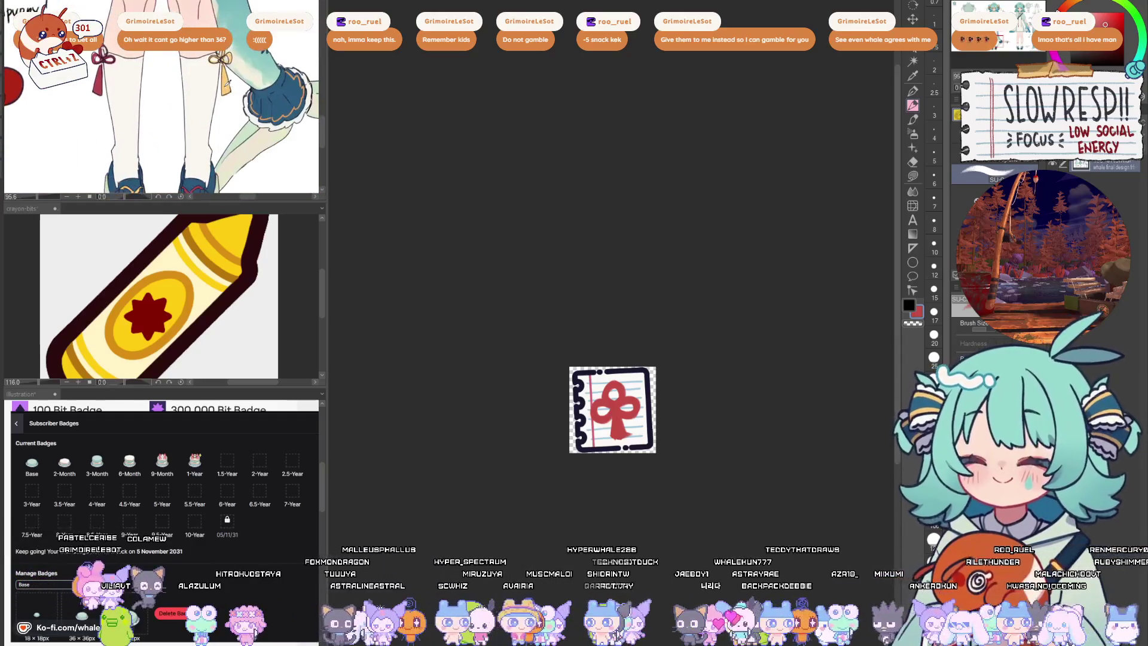
pyautogui.hotkey('ctrl', 'z')
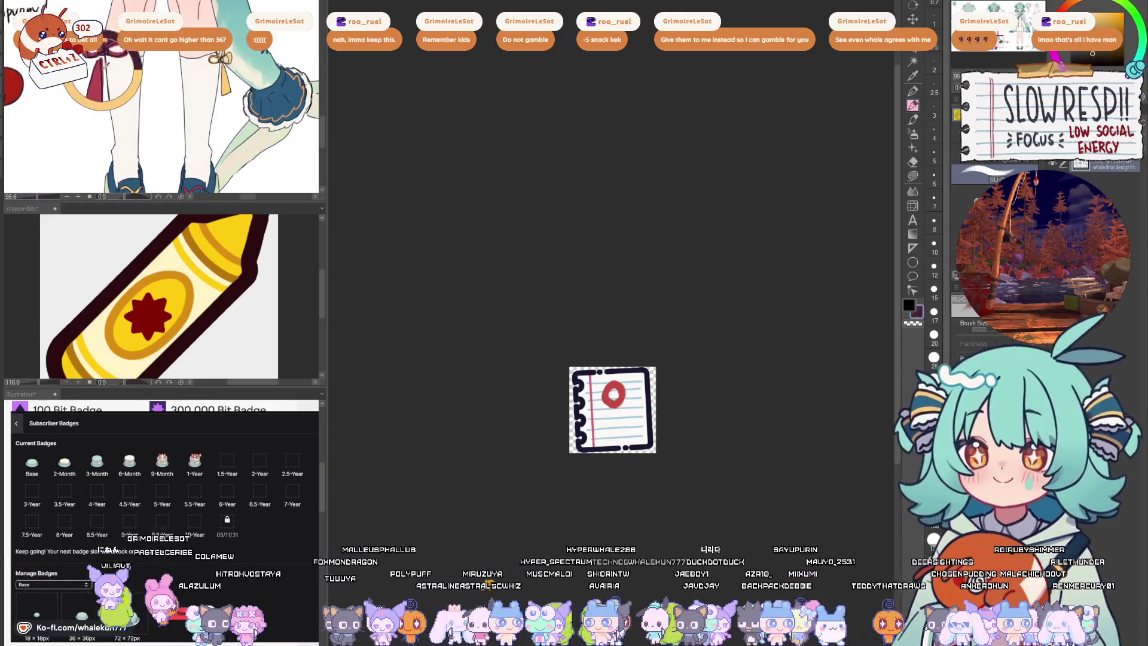
pyautogui.scroll(3, 625, 385)
pyautogui.hotkey('ctrl', 'z')
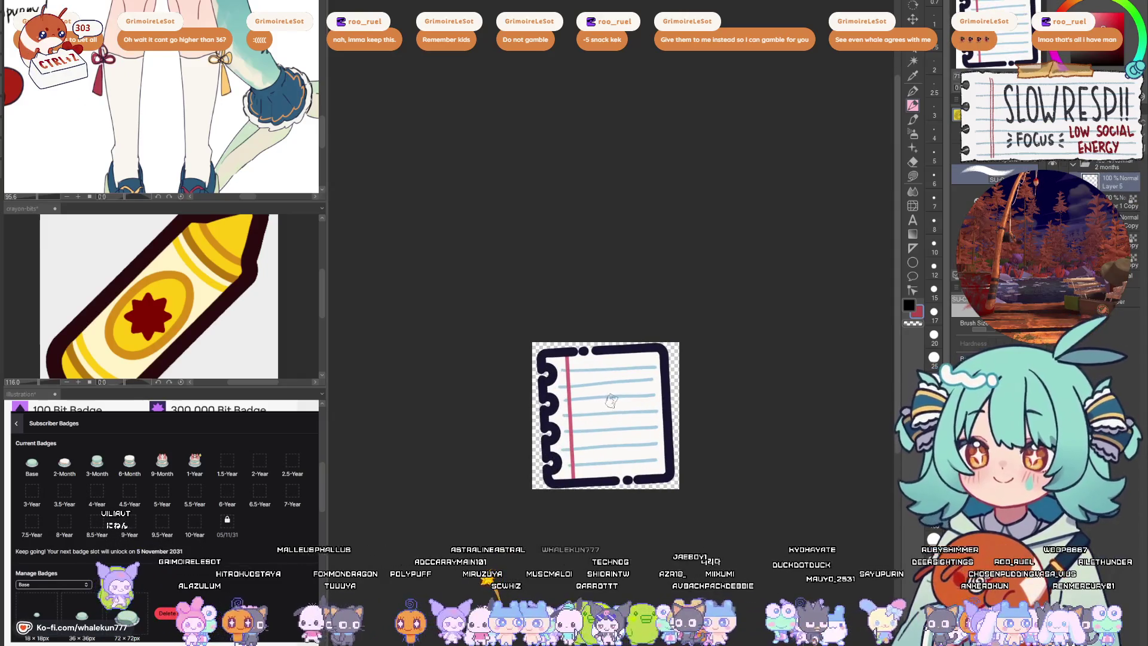
# - Draw a red looped bow with a long hooked stem beneath it
pyautogui.moveTo(608, 400)
pyautogui.mouseDown()
pyautogui.moveTo(619, 369)
pyautogui.moveTo(601, 428)
pyautogui.moveTo(649, 413)
pyautogui.moveTo(581, 418)
pyautogui.moveTo(626, 417)
pyautogui.moveTo(613, 374)
pyautogui.moveTo(595, 410)
pyautogui.mouseUp()
pyautogui.hotkey('ctrl', 'z')
pyautogui.hotkey('ctrl', 'z')
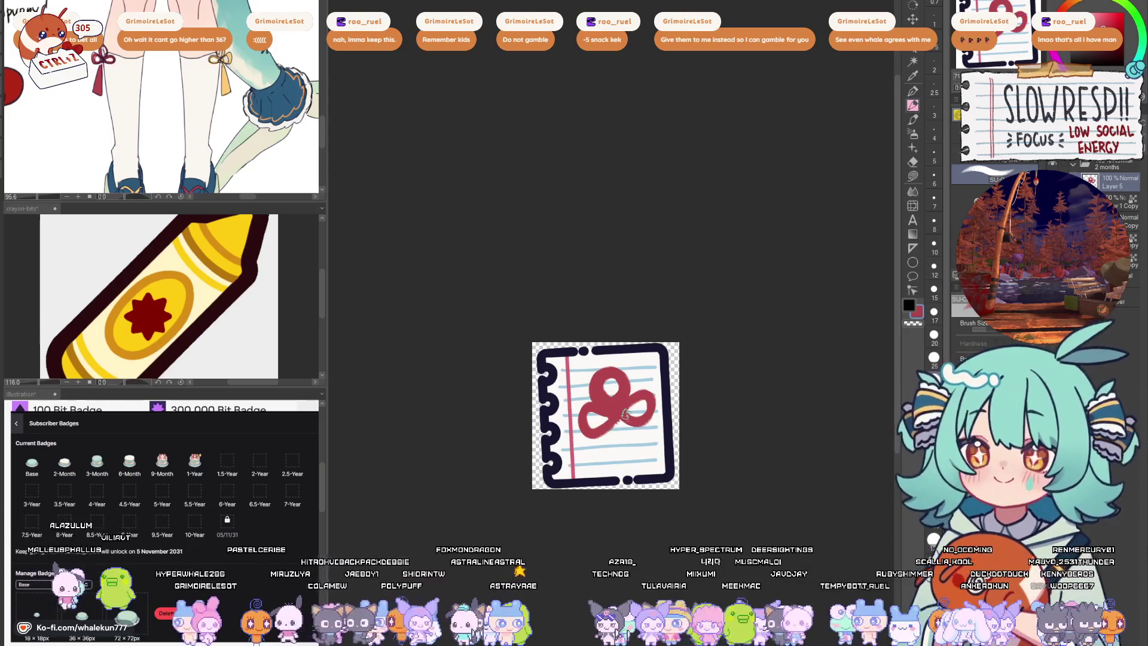
pyautogui.moveTo(613, 414); pyautogui.dragTo(625, 467)
pyautogui.hotkey('ctrl', 'z')
pyautogui.hotkey('ctrl', 'z')
pyautogui.moveTo(616, 427)
pyautogui.mouseDown()
pyautogui.moveTo(635, 459)
pyautogui.moveTo(625, 470)
pyautogui.moveTo(616, 418)
pyautogui.mouseUp()
pyautogui.hotkey('ctrl', 'z')
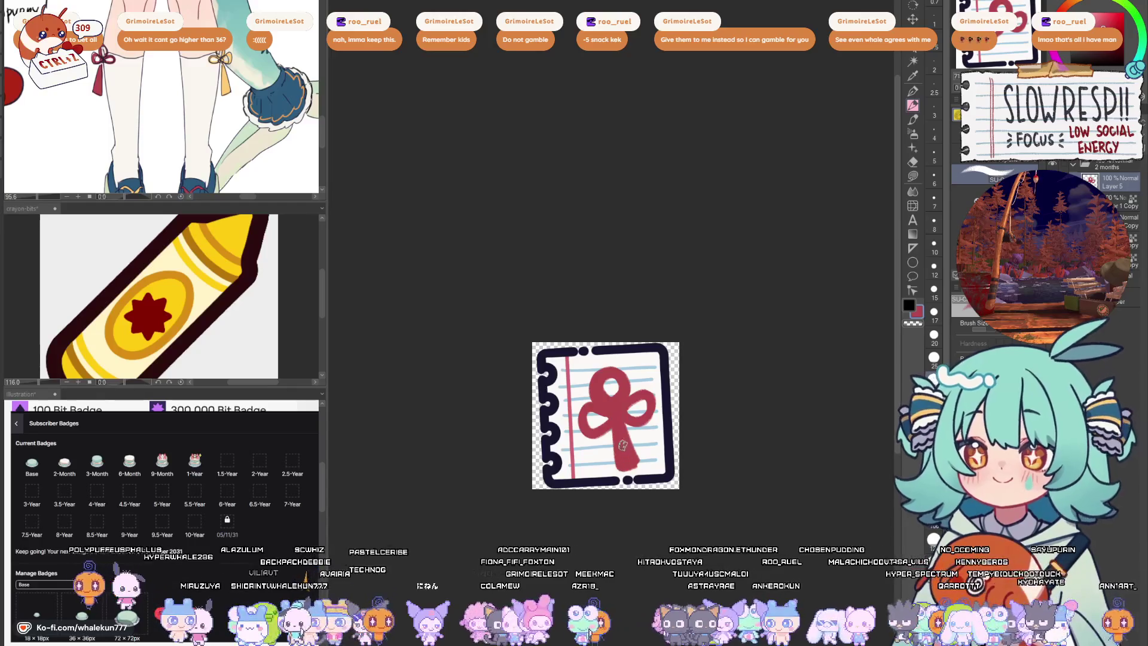
# - Move the red ribbon doodle into place on the notebook page
pyautogui.scroll(-5, 678, 376)
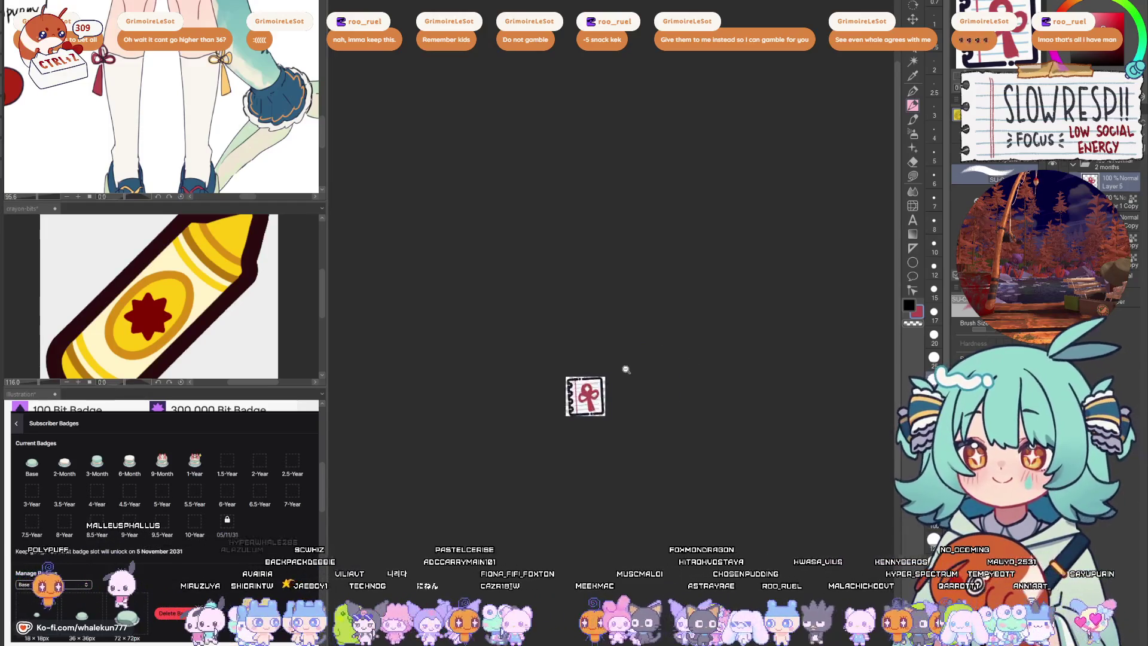
pyautogui.scroll(4, 623, 371)
pyautogui.press('t')
pyautogui.moveTo(568, 455); pyautogui.dragTo(574, 447)
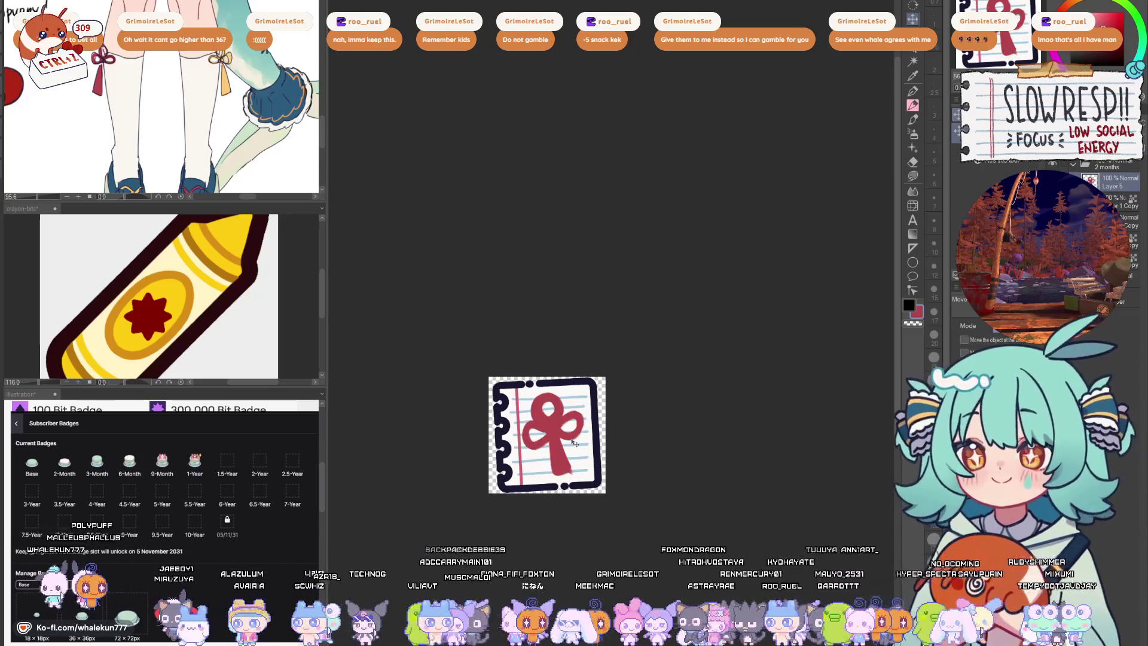
# - Switch the crayon-bits reference to show its red crayon layer
pyautogui.click(55, 210)
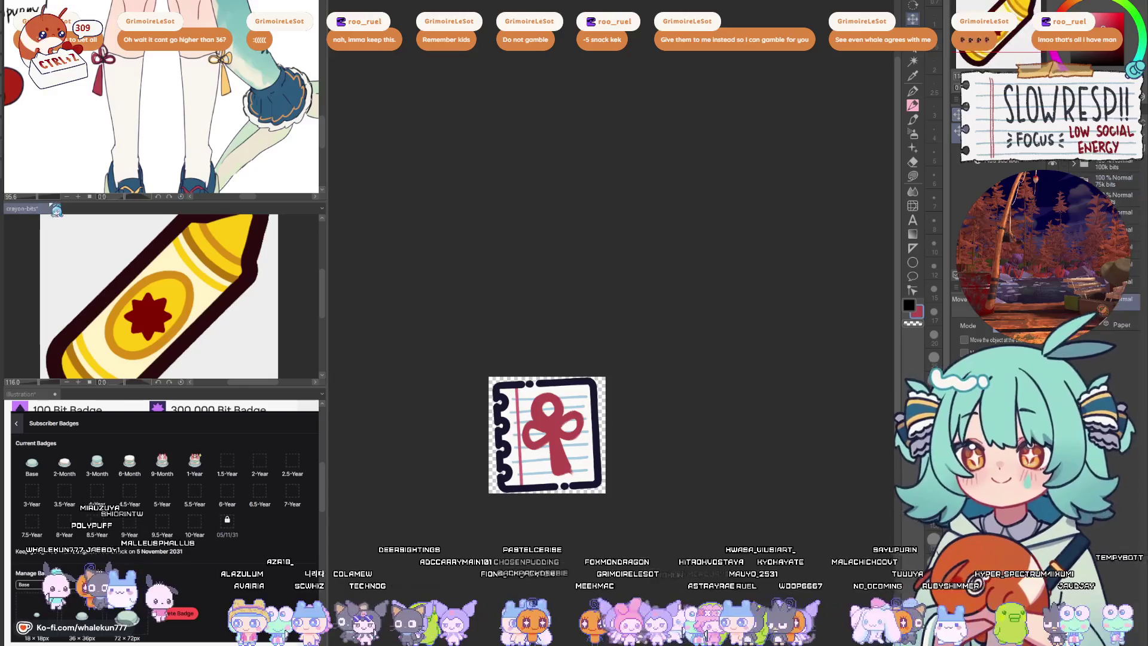
pyautogui.click(1119, 195)
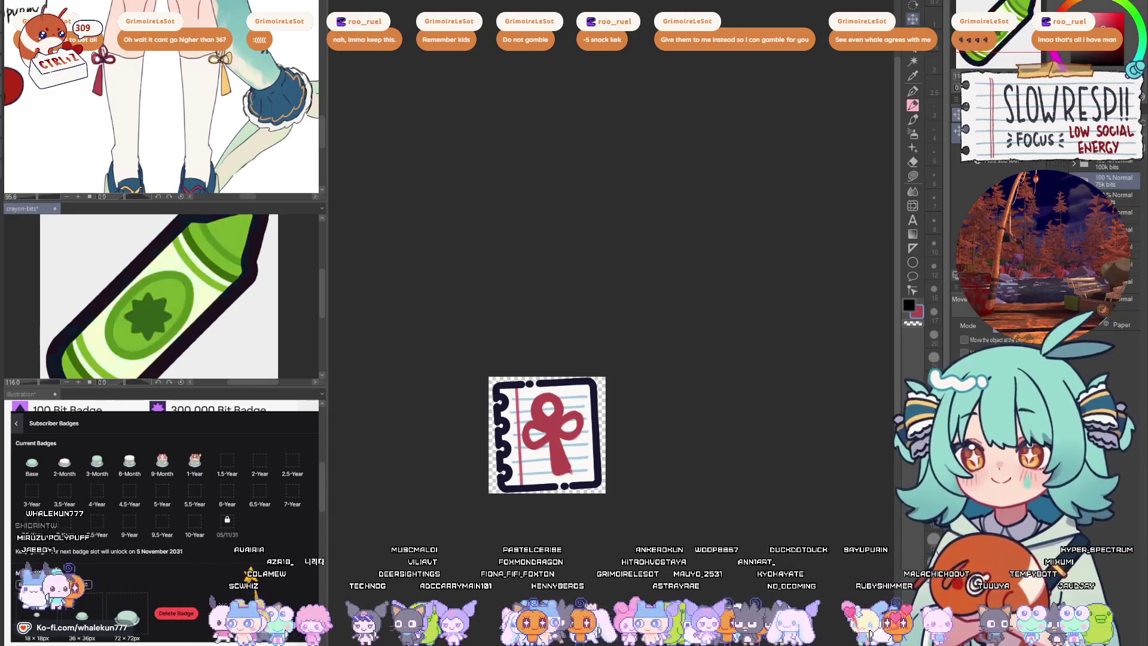
pyautogui.click(1119, 181)
pyautogui.click(1084, 180)
pyautogui.click(1124, 230)
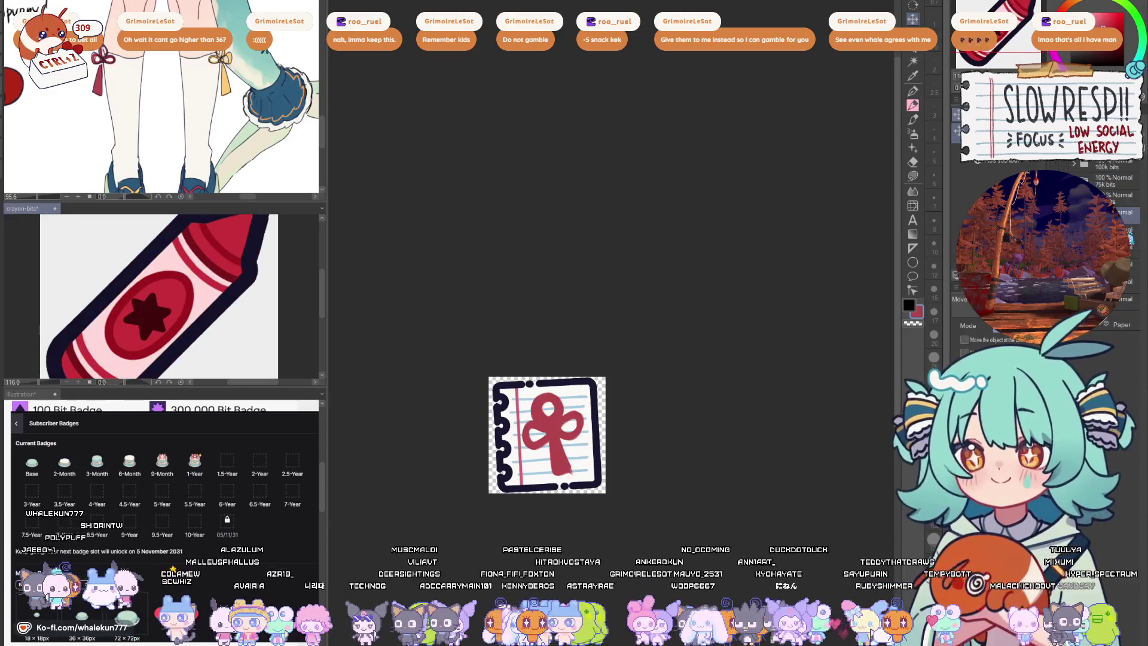
pyautogui.scroll(-2, 1113, 216)
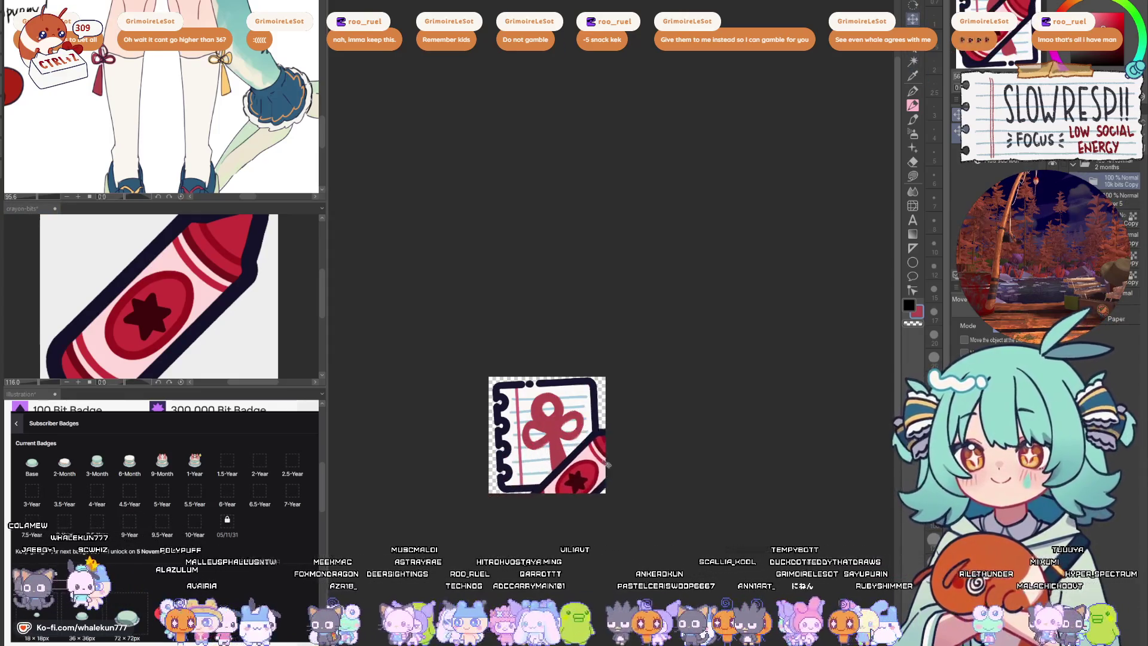
# - Paste the red crayon, rotate it about 12° toward the lower-left, then undo it and the ribbon
pyautogui.hotkey('ctrl', 'v')
pyautogui.hotkey('ctrl', 't')
pyautogui.moveTo(585, 407); pyautogui.dragTo(570, 394)
pyautogui.moveTo(535, 488); pyautogui.dragTo(516, 515)
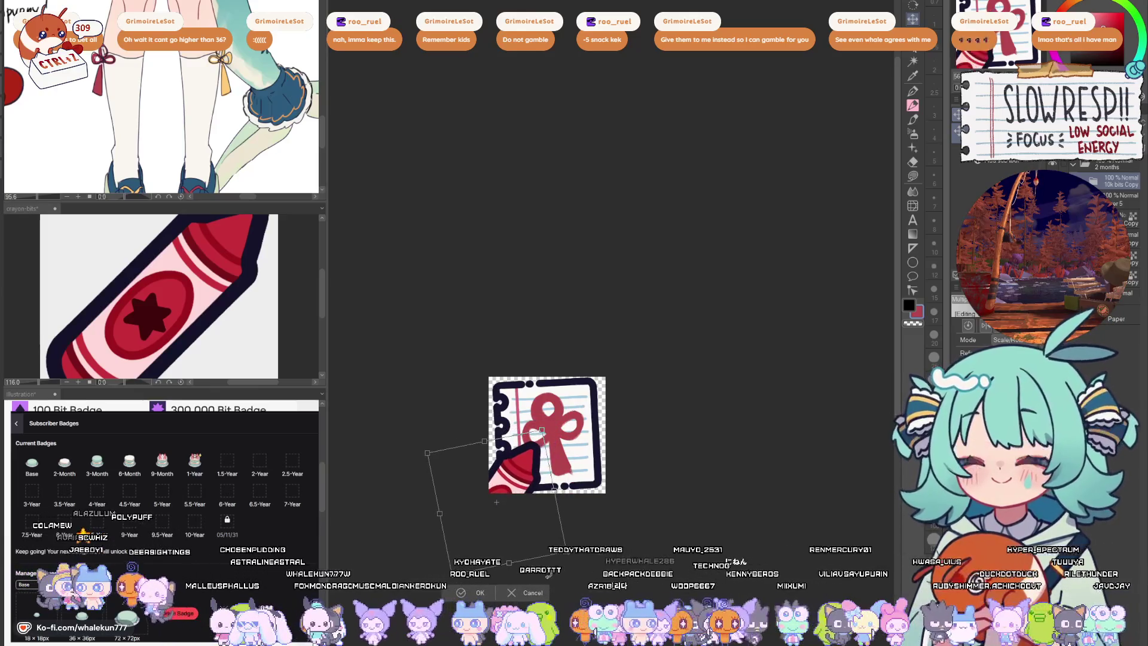
pyautogui.press('Return')
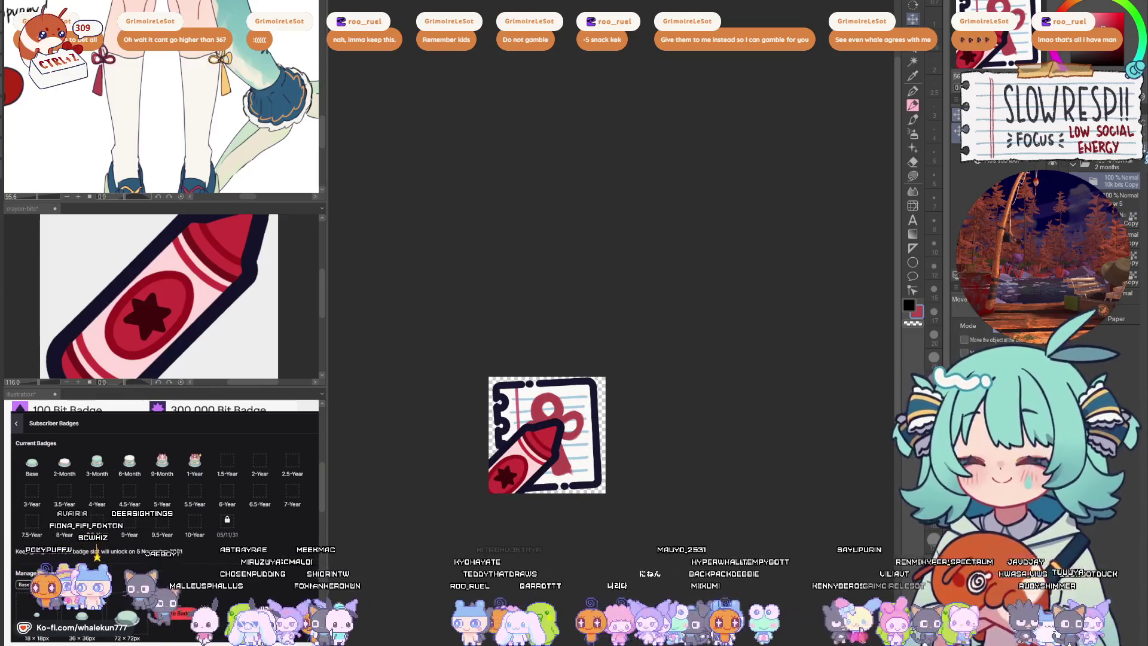
pyautogui.hotkey('ctrl', 'z')
pyautogui.hotkey('ctrl', 'z')
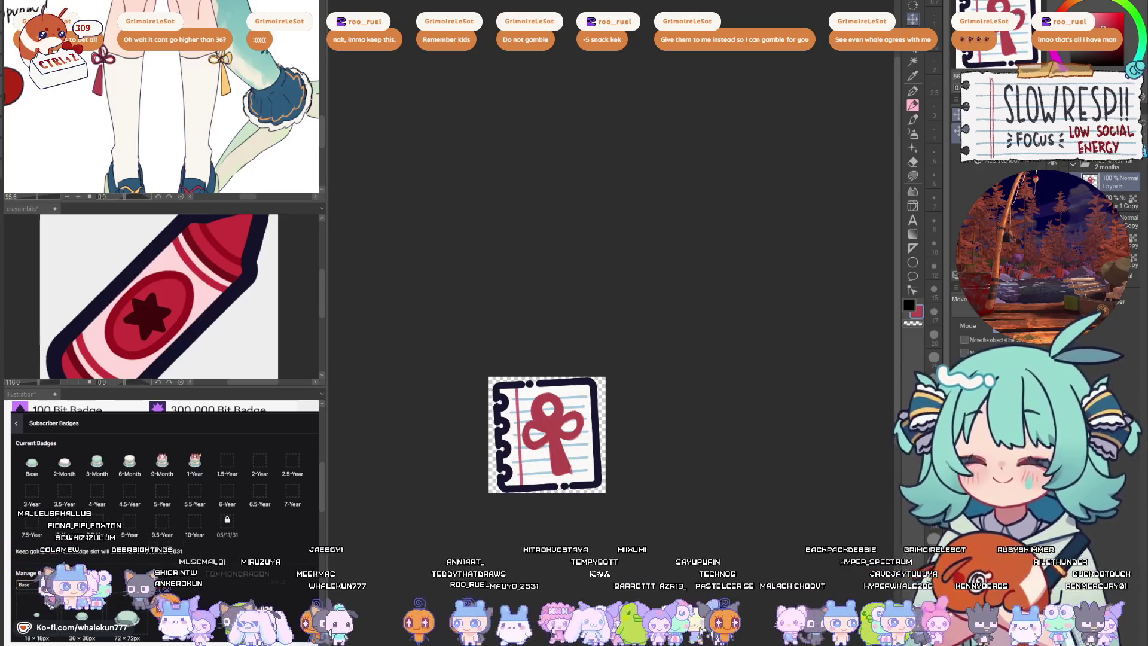
pyautogui.scroll(4, 655, 448)
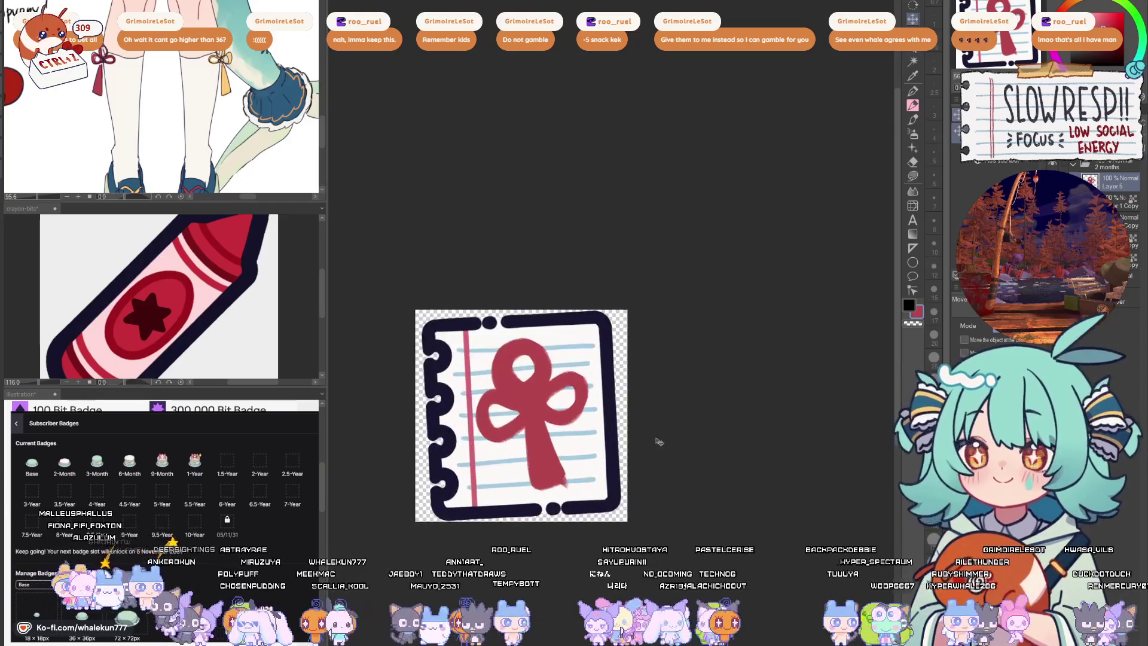
pyautogui.hotkey('ctrl', 'z')
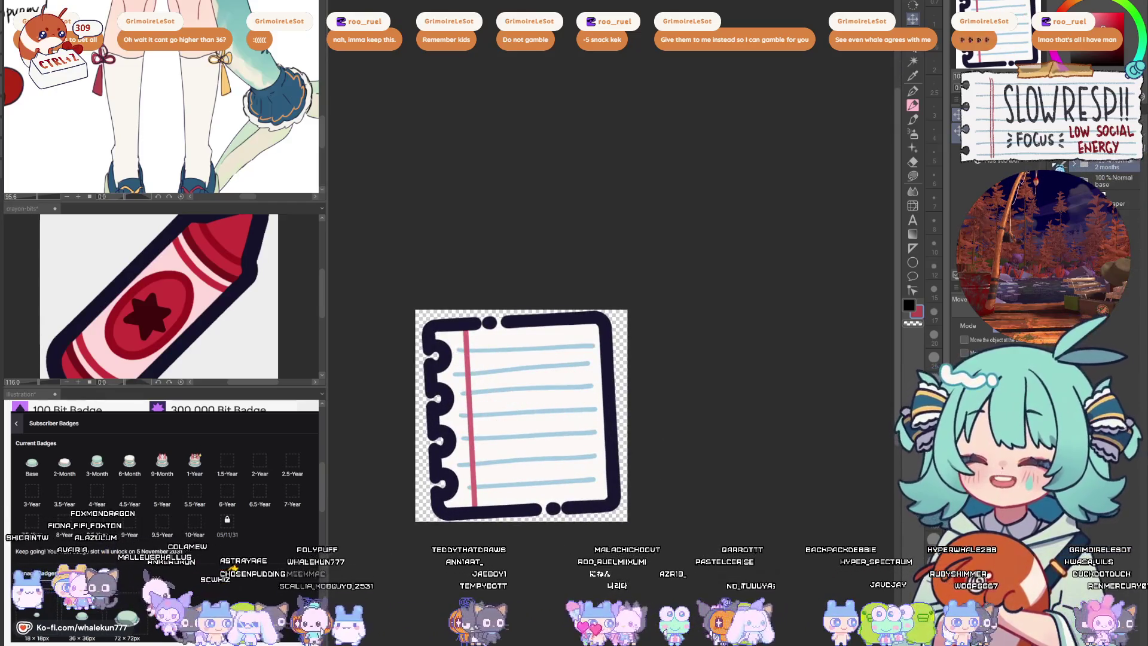
# - Lay a vertical symmetry ruler down the centre of the blank notebook page, then reselect the pen
pyautogui.scroll(3, 1100, 182)
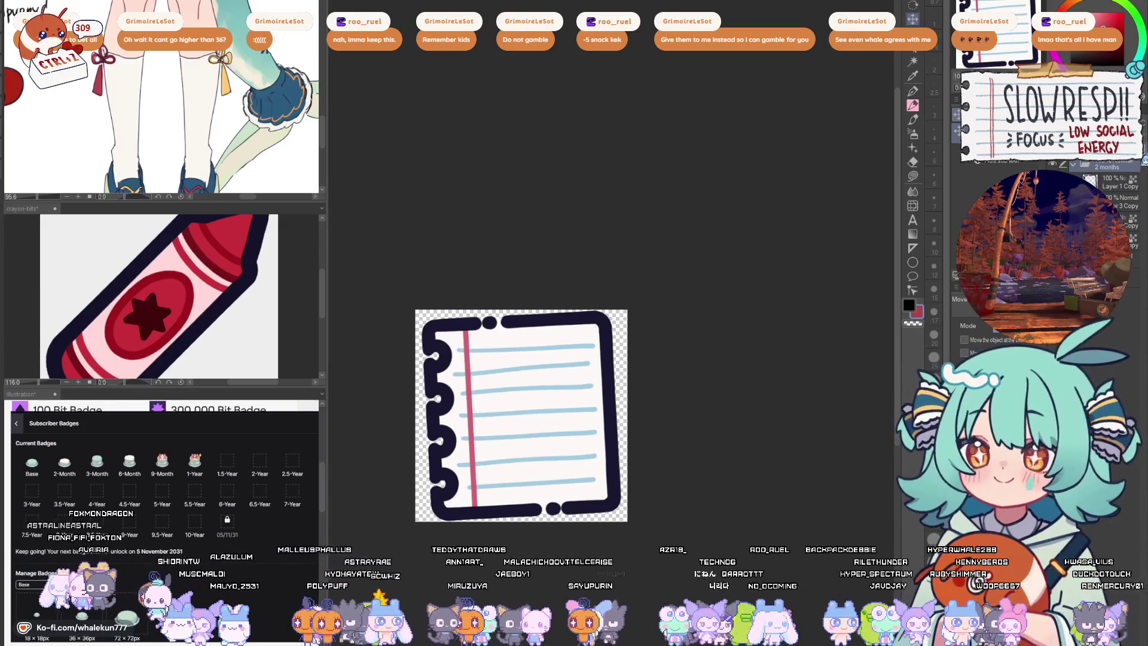
pyautogui.scroll(-3, 1114, 168)
pyautogui.scroll(1, 1113, 177)
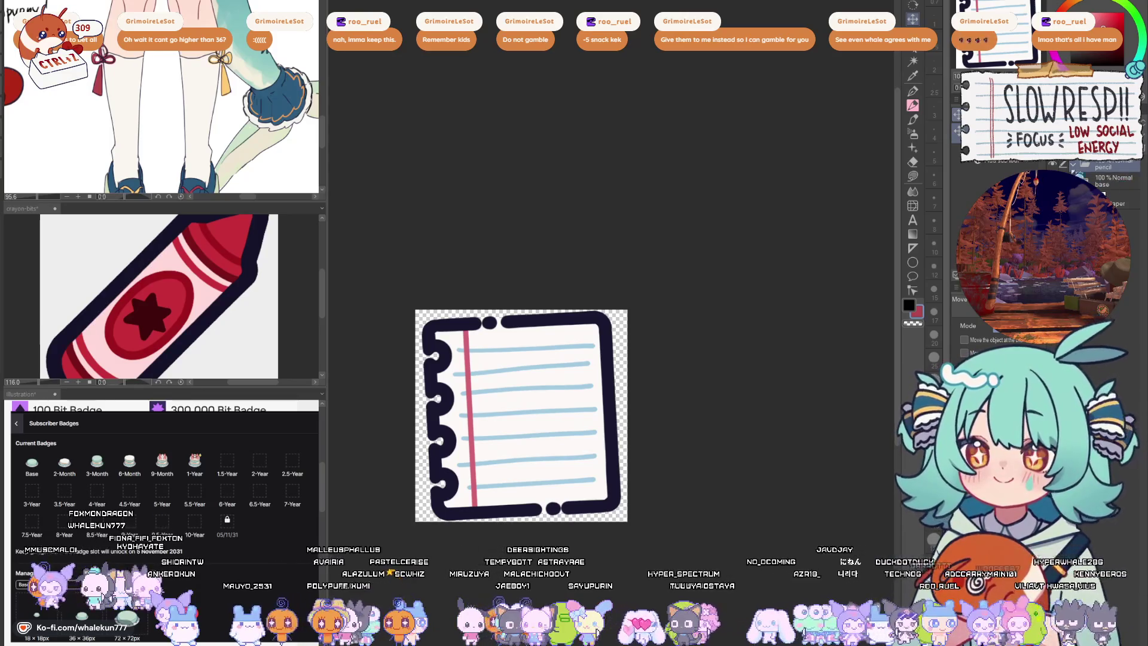
pyautogui.click(913, 91)
pyautogui.click(913, 248)
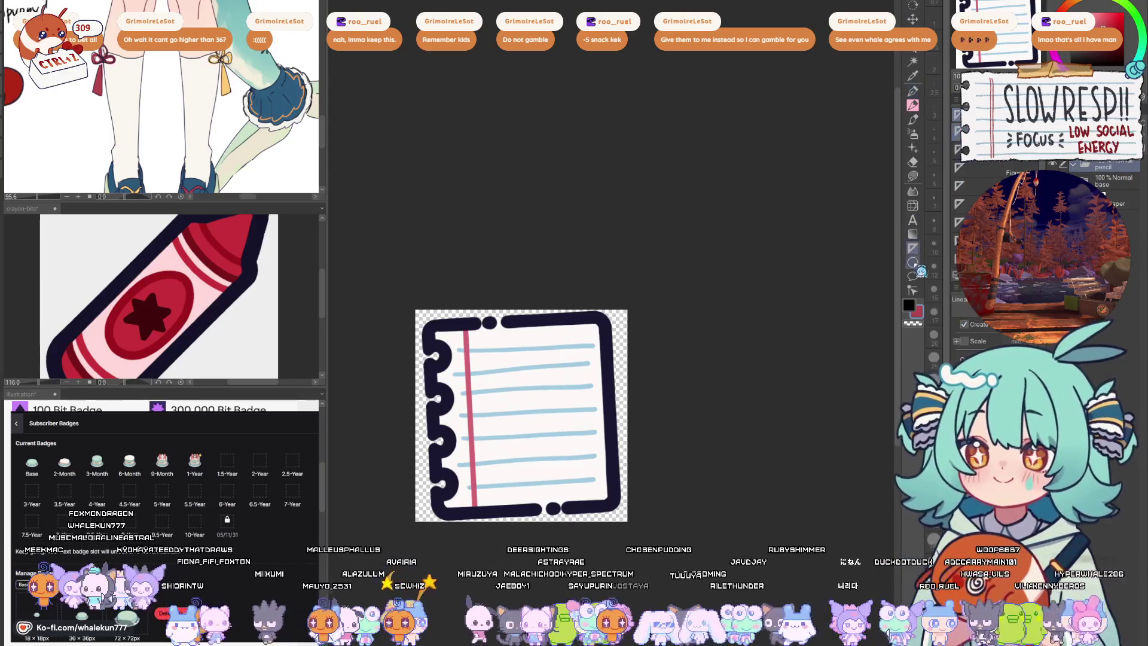
pyautogui.moveTo(731, 411); pyautogui.dragTo(794, 379)
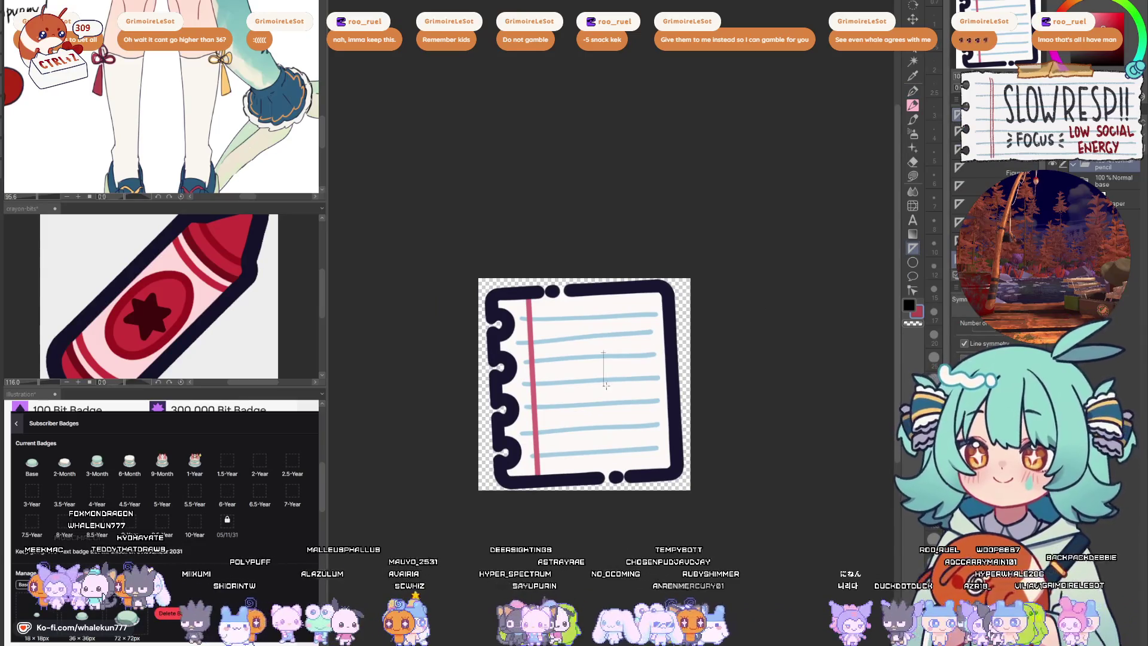
pyautogui.moveTo(604, 352); pyautogui.dragTo(606, 386)
pyautogui.click(913, 119)
pyautogui.click(912, 91)
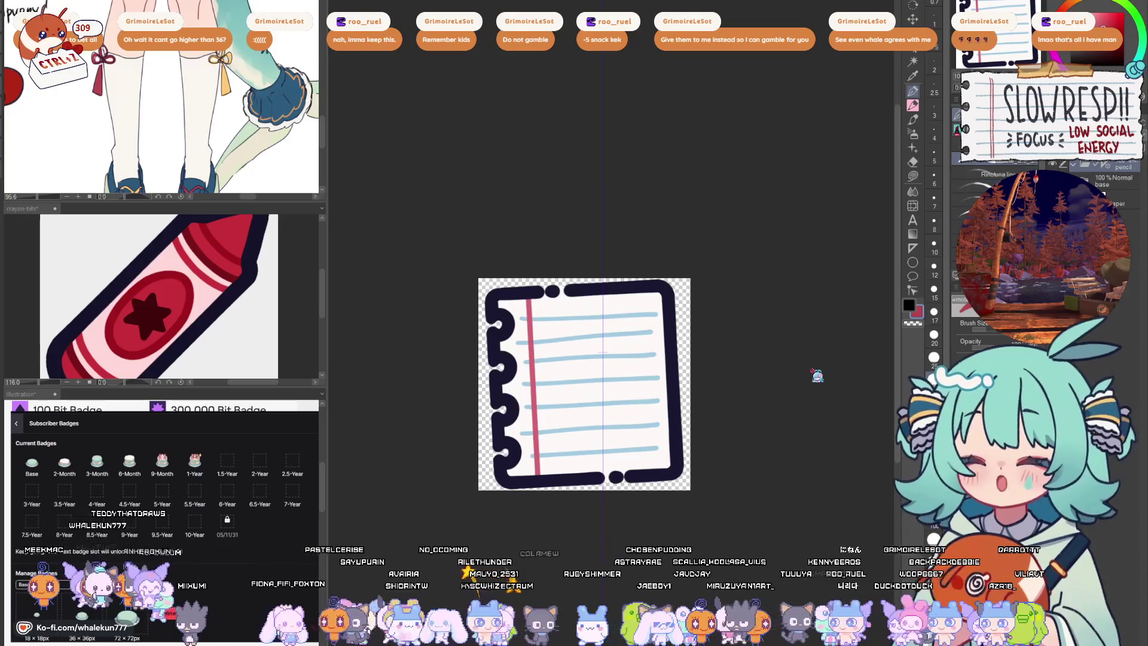
pyautogui.scroll(3, 546, 397)
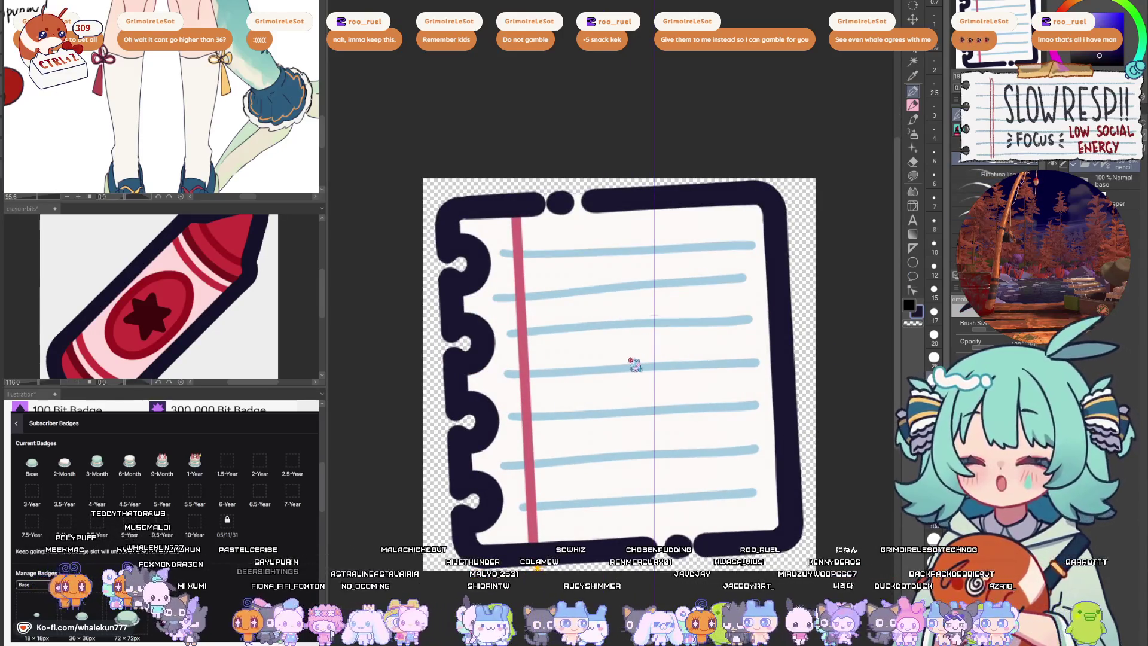
# - On a new layer, place a vertical symmetry ruler and draw two mirrored vertical bars
pyautogui.click(915, 248)
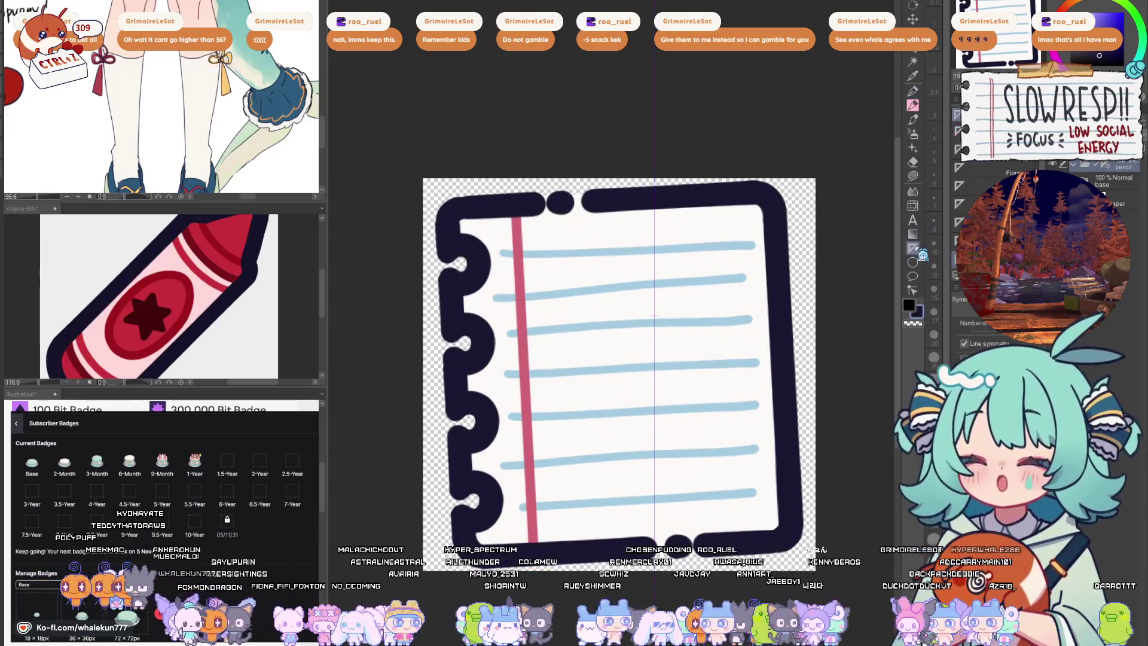
pyautogui.click(1087, 165)
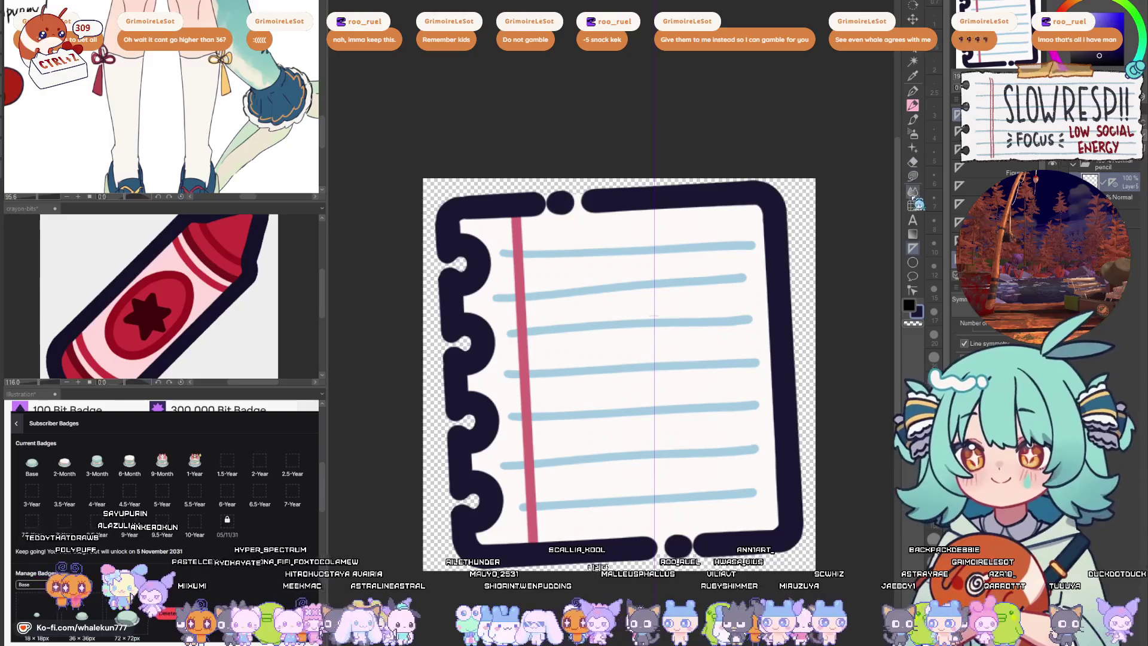
pyautogui.press('u')
pyautogui.moveTo(611, 322); pyautogui.dragTo(610, 508)
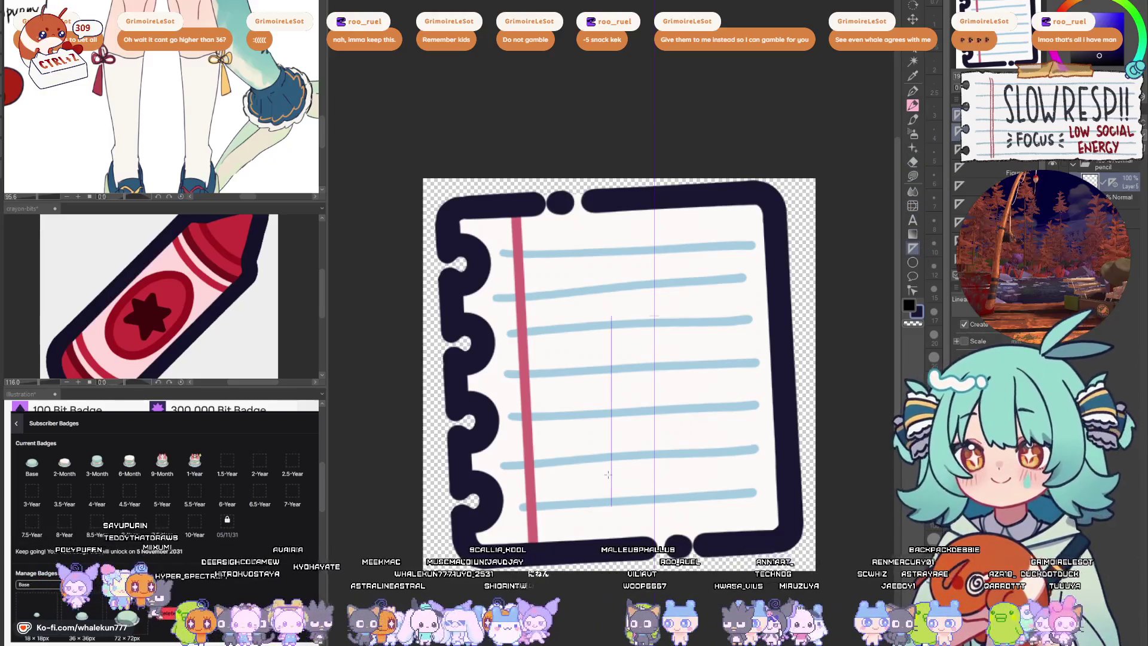
pyautogui.press('p')
pyautogui.moveTo(611, 312)
pyautogui.mouseDown()
pyautogui.moveTo(605, 504)
pyautogui.moveTo(613, 483)
pyautogui.mouseUp()
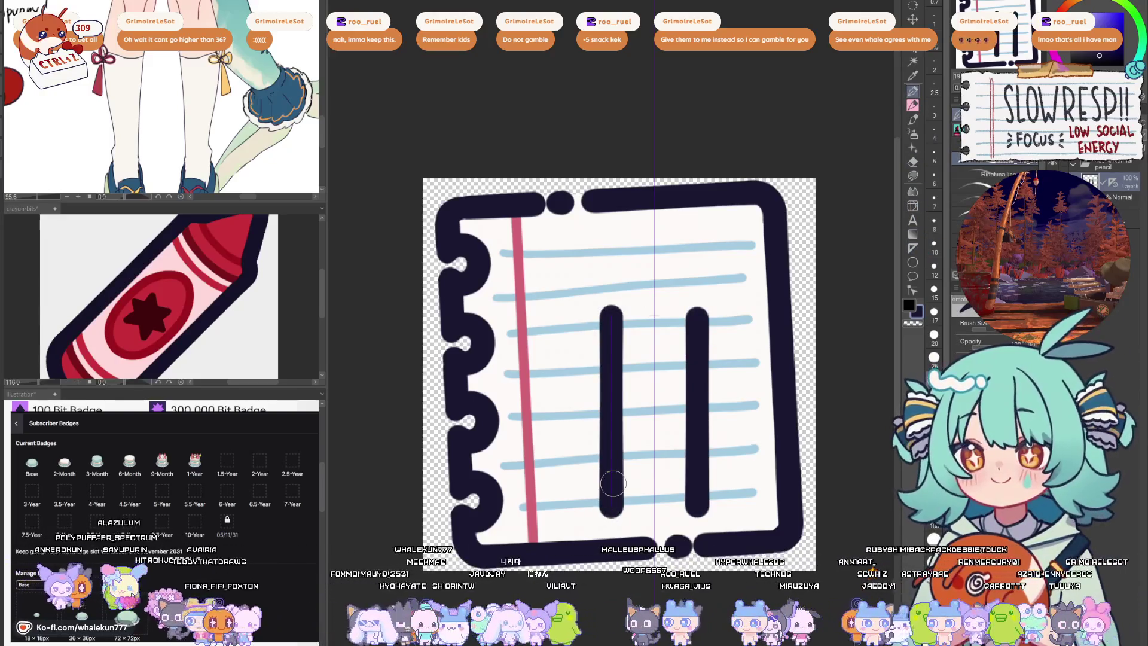
# - Try joining the bar bottoms with a U-shaped curve
pyautogui.press('o')
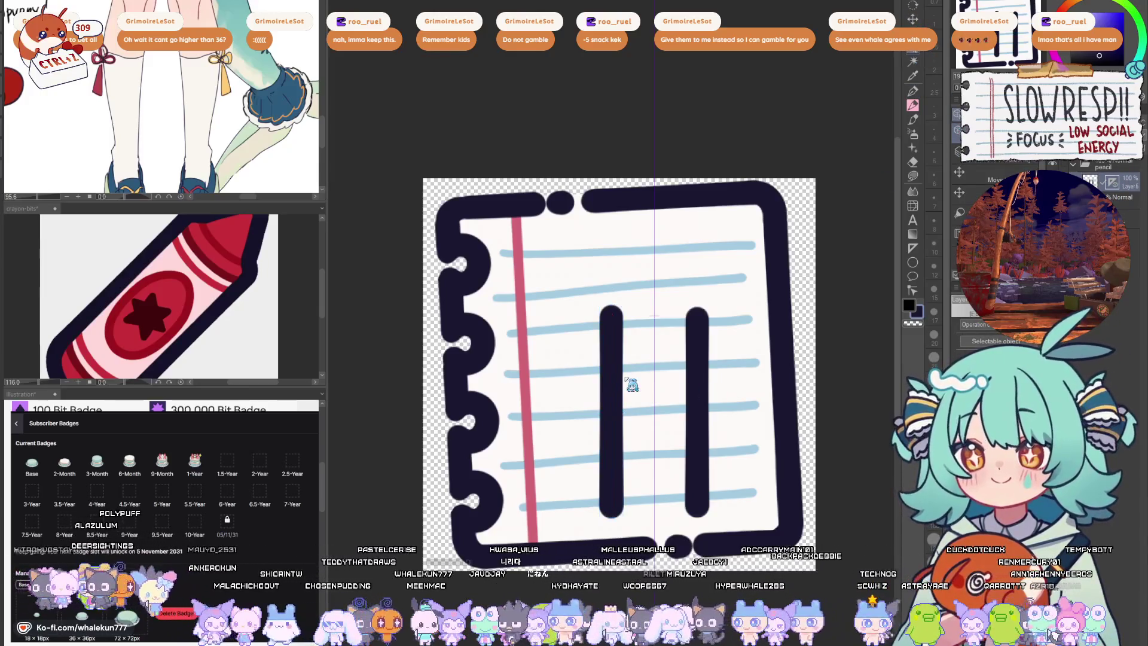
pyautogui.press('p')
pyautogui.moveTo(624, 503)
pyautogui.mouseDown()
pyautogui.moveTo(682, 391)
pyautogui.moveTo(755, 395)
pyautogui.moveTo(677, 407)
pyautogui.moveTo(733, 419)
pyautogui.moveTo(743, 385)
pyautogui.mouseUp()
pyautogui.hotkey('ctrl', 'z')
pyautogui.moveTo(743, 386); pyautogui.dragTo(708, 447)
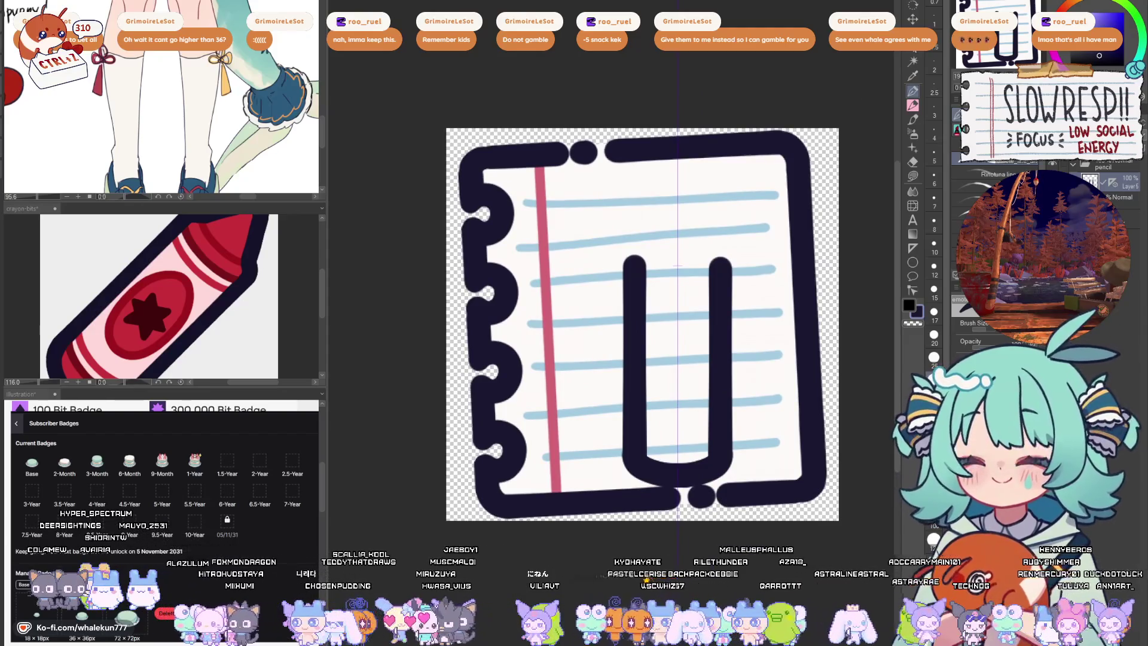
pyautogui.moveTo(729, 373); pyautogui.dragTo(768, 314)
pyautogui.hotkey('ctrl', 'z')
# - Redraw the U-shaped curve joining the bars and erase the bar ends below it
pyautogui.moveTo(676, 359)
pyautogui.mouseDown()
pyautogui.moveTo(742, 365)
pyautogui.moveTo(710, 380)
pyautogui.moveTo(711, 368)
pyautogui.moveTo(748, 366)
pyautogui.mouseUp()
pyautogui.hotkey('ctrl', 'z')
pyautogui.hotkey('ctrl', 'z')
pyautogui.moveTo(675, 355)
pyautogui.mouseDown()
pyautogui.moveTo(749, 357)
pyautogui.moveTo(685, 354)
pyautogui.moveTo(750, 359)
pyautogui.moveTo(768, 383)
pyautogui.mouseUp()
pyautogui.hotkey('ctrl', 'z')
pyautogui.hotkey('ctrl', 'z')
pyautogui.moveTo(654, 377); pyautogui.dragTo(734, 389)
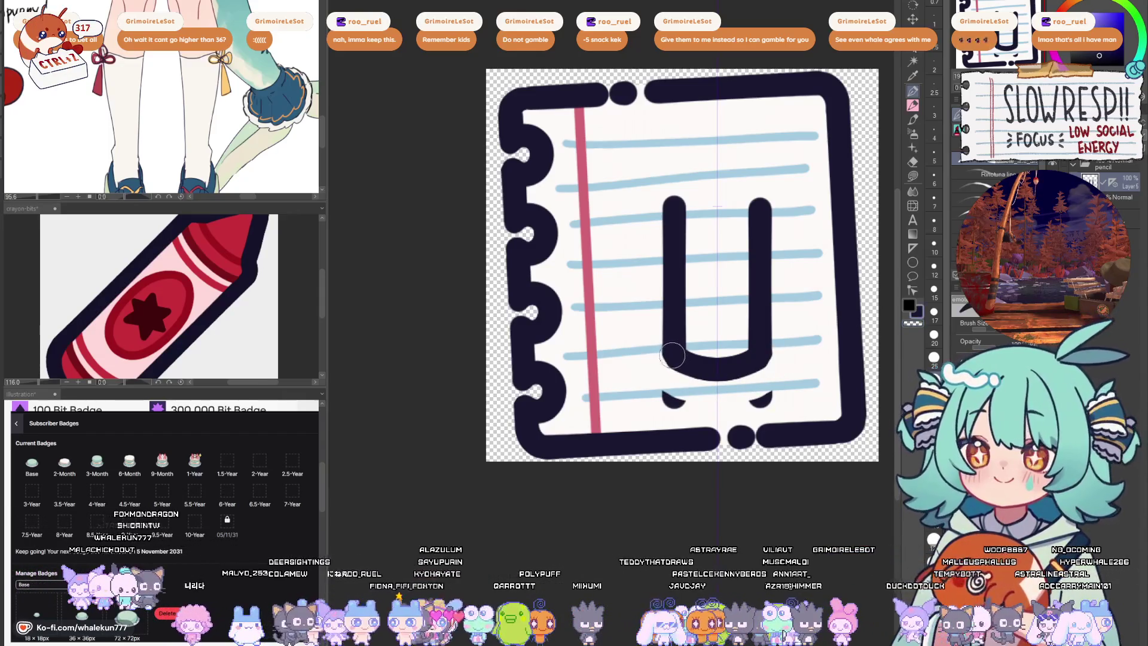
pyautogui.moveTo(657, 340)
pyautogui.mouseDown()
pyautogui.moveTo(647, 375)
pyautogui.moveTo(680, 404)
pyautogui.moveTo(721, 412)
pyautogui.moveTo(652, 366)
pyautogui.moveTo(658, 396)
pyautogui.moveTo(768, 426)
pyautogui.moveTo(721, 445)
pyautogui.moveTo(750, 428)
pyautogui.moveTo(712, 419)
pyautogui.moveTo(703, 434)
pyautogui.mouseUp()
pyautogui.hotkey('ctrl', 'z')
# - Hide the notebook page and draw a pointed pencil tip joining the bar tops
pyautogui.hotkey('ctrl', 'h')
pyautogui.moveTo(633, 368); pyautogui.dragTo(659, 327)
pyautogui.hotkey('ctrl', 'z')
pyautogui.moveTo(629, 372)
pyautogui.mouseDown()
pyautogui.moveTo(660, 338)
pyautogui.moveTo(699, 332)
pyautogui.mouseUp()
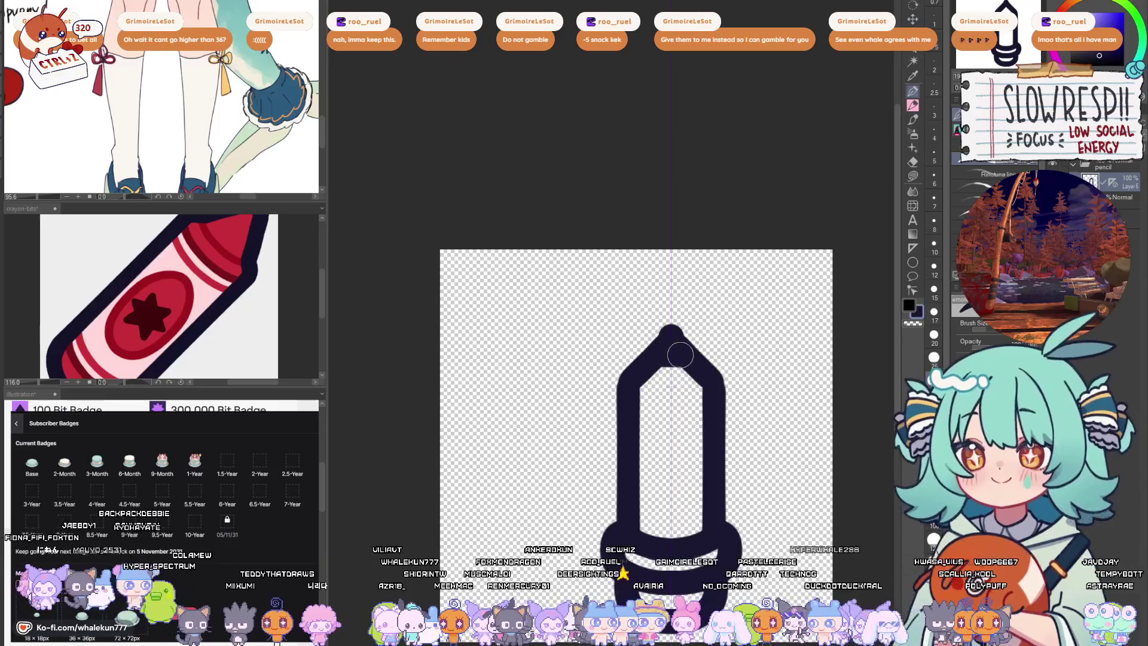
# - At brush size 15, redo the pencil's pointed tip with mirrored facet lines and a diamond facet
pyautogui.hotkey('ctrl', 'z')
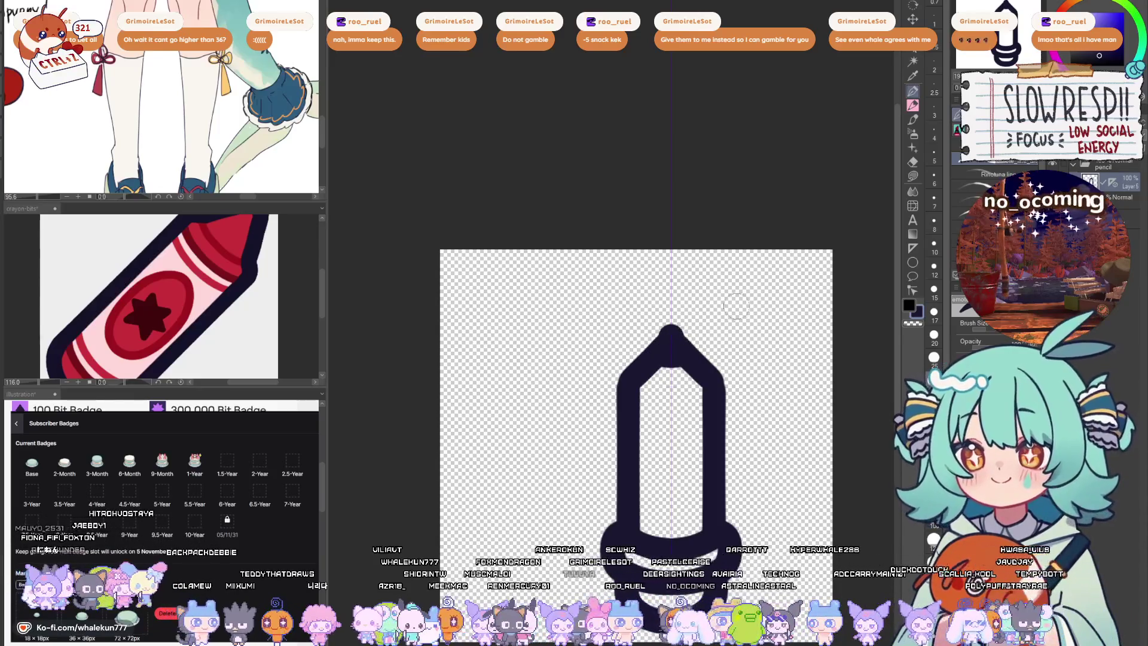
pyautogui.moveTo(712, 370); pyautogui.dragTo(720, 314)
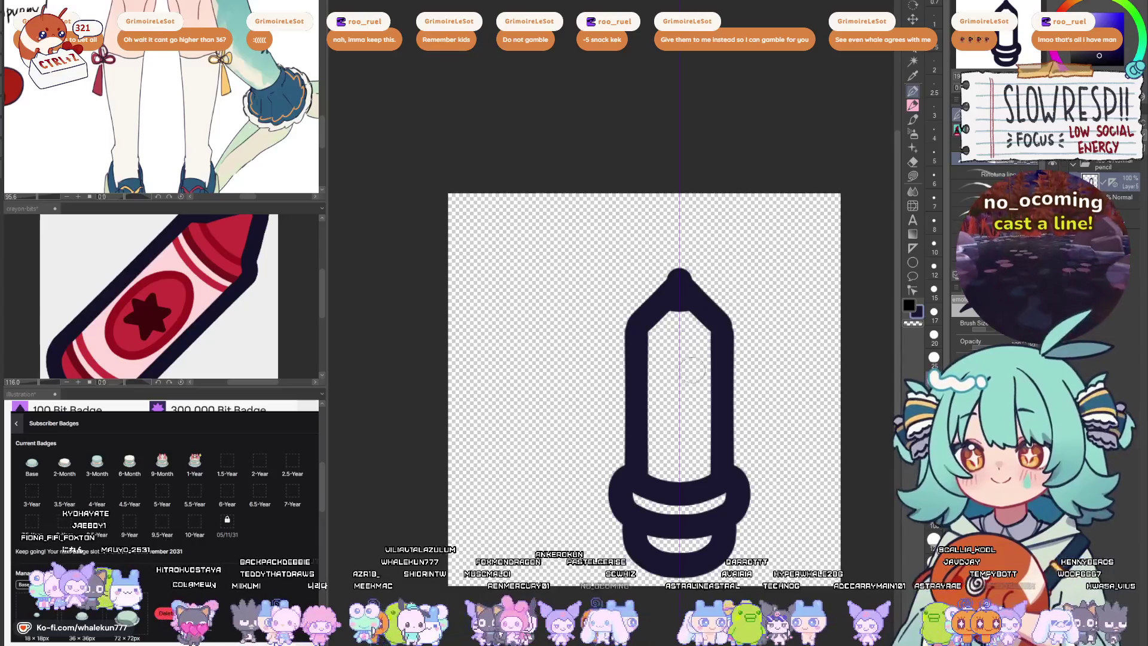
pyautogui.press('[')
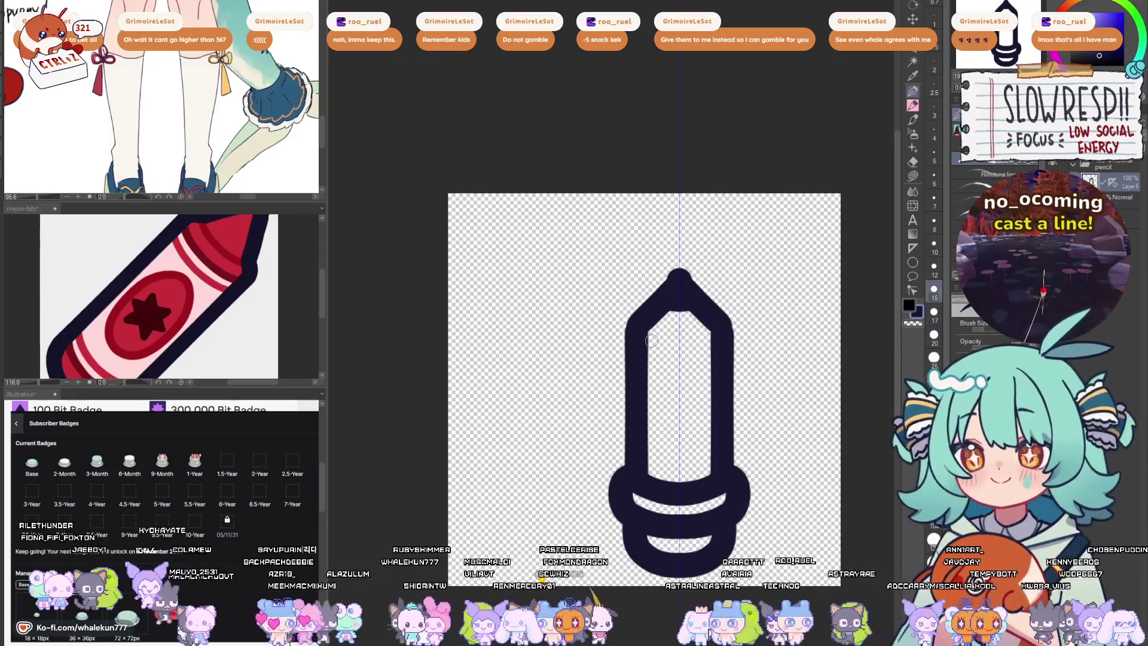
pyautogui.click(913, 248)
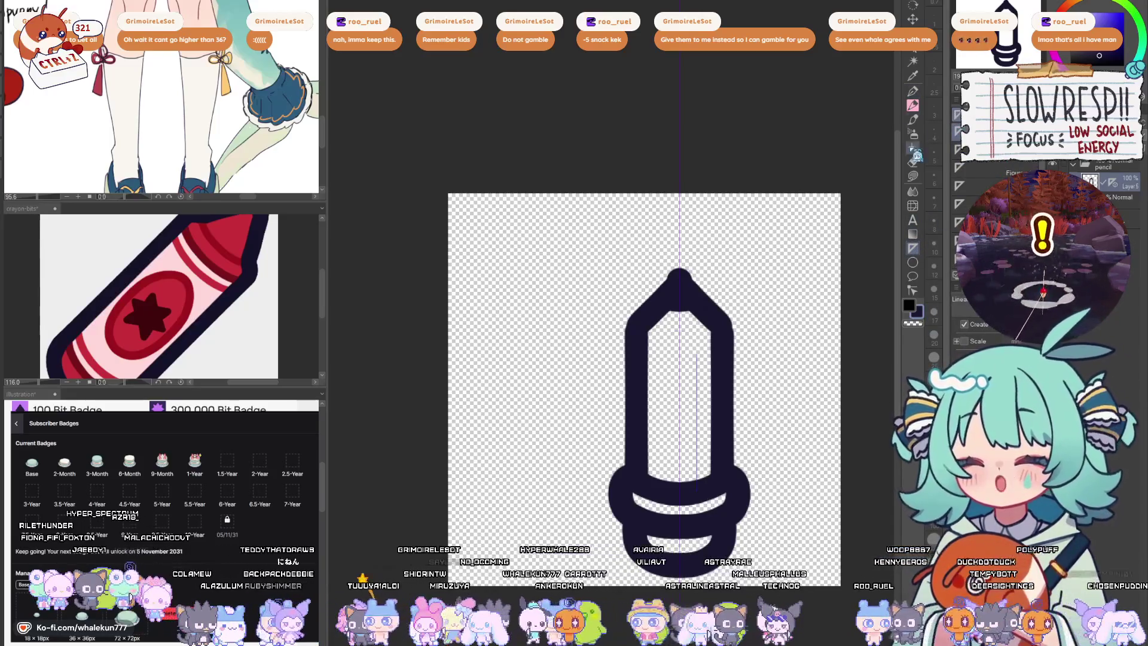
pyautogui.press('p')
pyautogui.moveTo(697, 353); pyautogui.dragTo(701, 476)
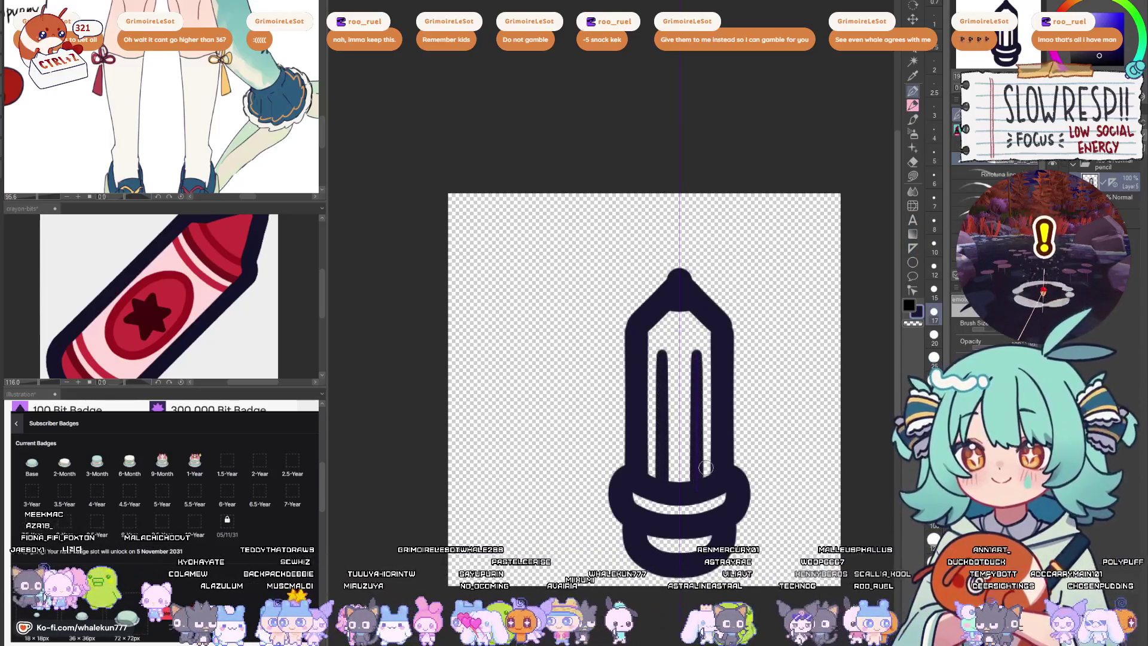
pyautogui.moveTo(646, 337)
pyautogui.mouseDown()
pyautogui.moveTo(668, 359)
pyautogui.moveTo(688, 336)
pyautogui.mouseUp()
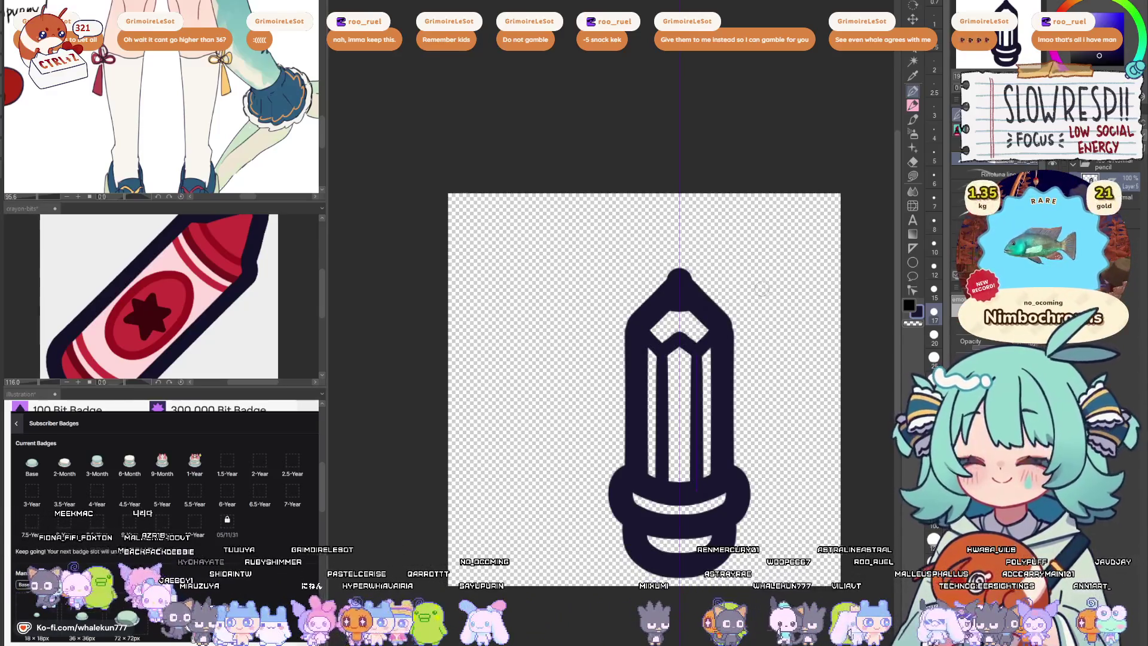
# - Make the notebook page layer visible again behind the pencil
pyautogui.moveTo(745, 301); pyautogui.dragTo(737, 263)
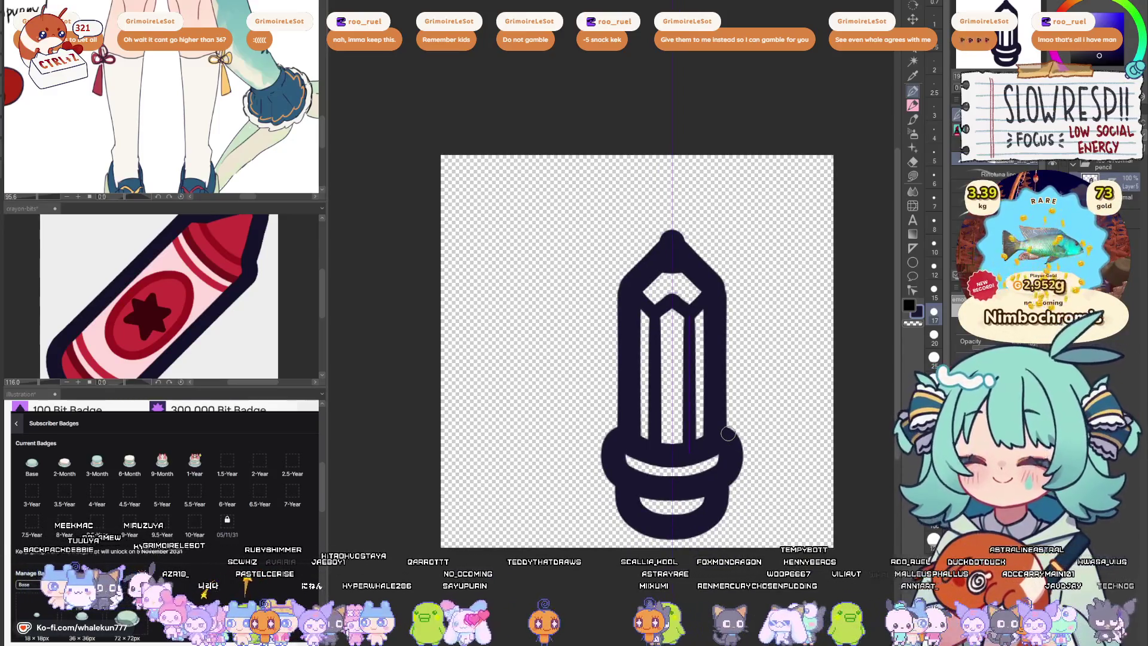
pyautogui.moveTo(693, 445); pyautogui.dragTo(712, 402)
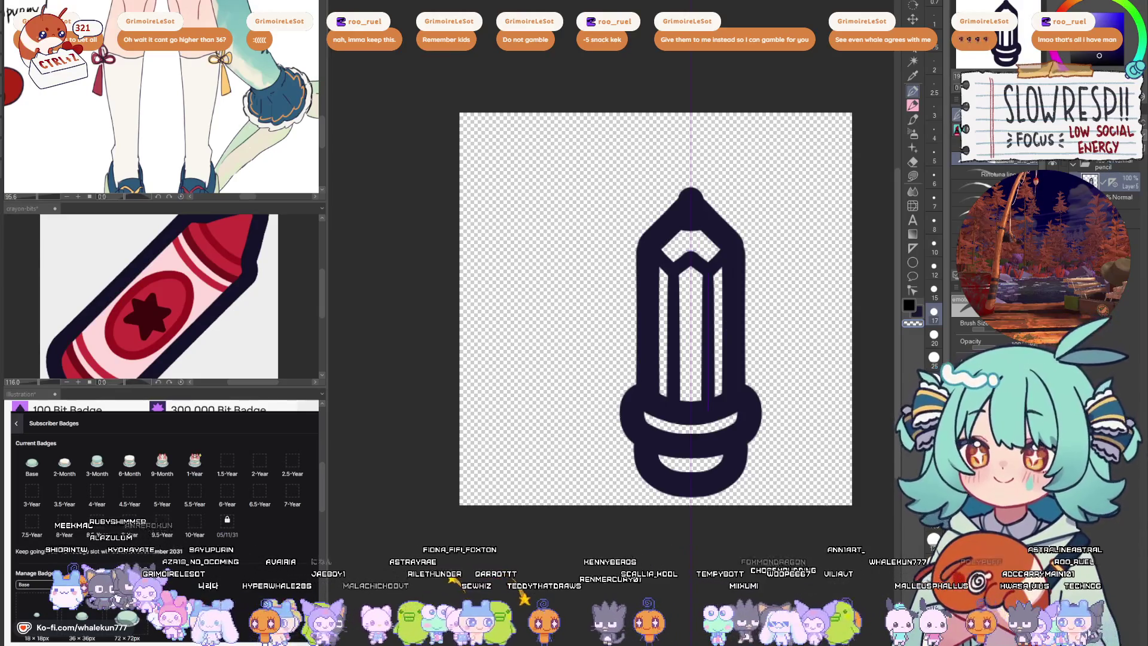
pyautogui.click(1113, 185)
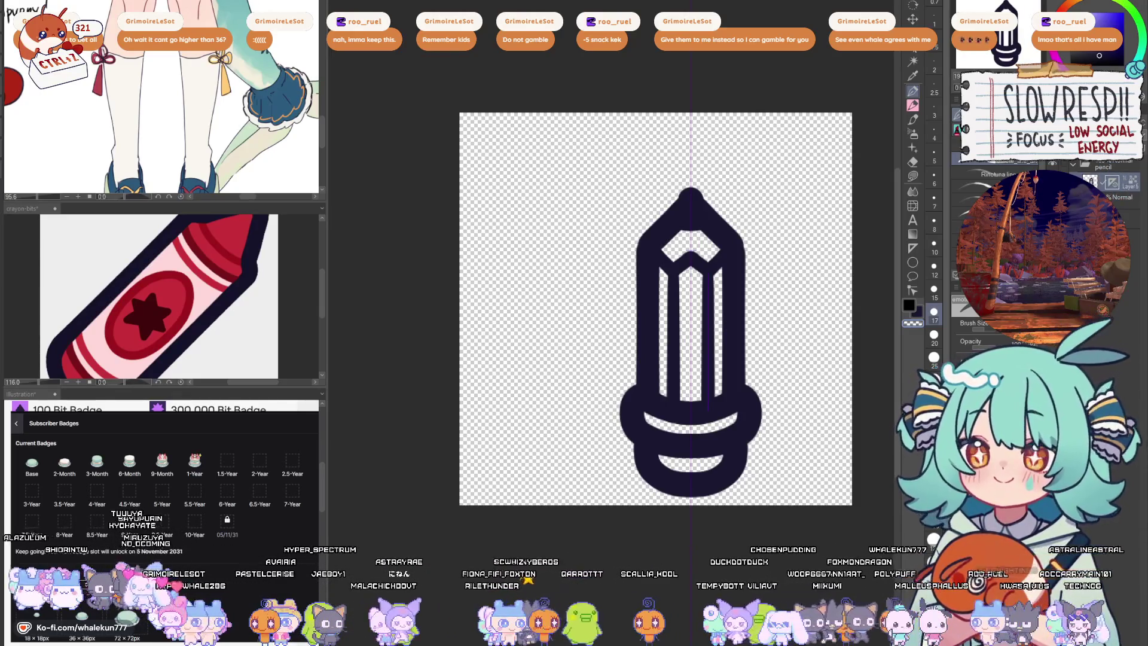
pyautogui.click(1081, 180)
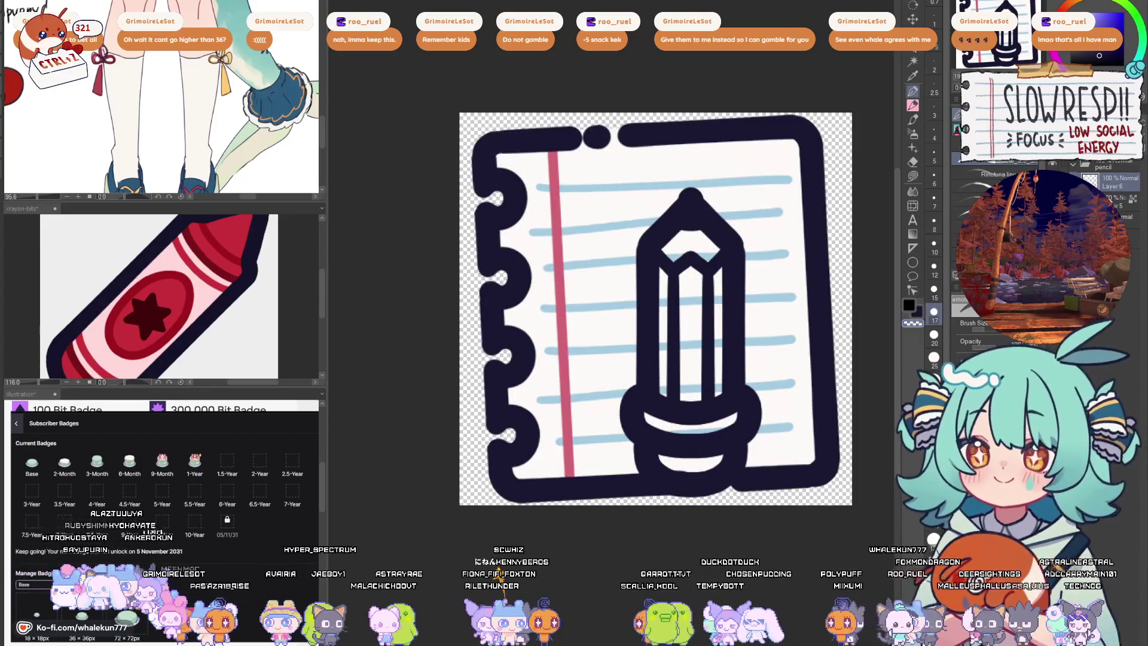
# - On a new layer, lasso-fill the pencil body bright yellow
pyautogui.click(1112, 203)
pyautogui.click(913, 176)
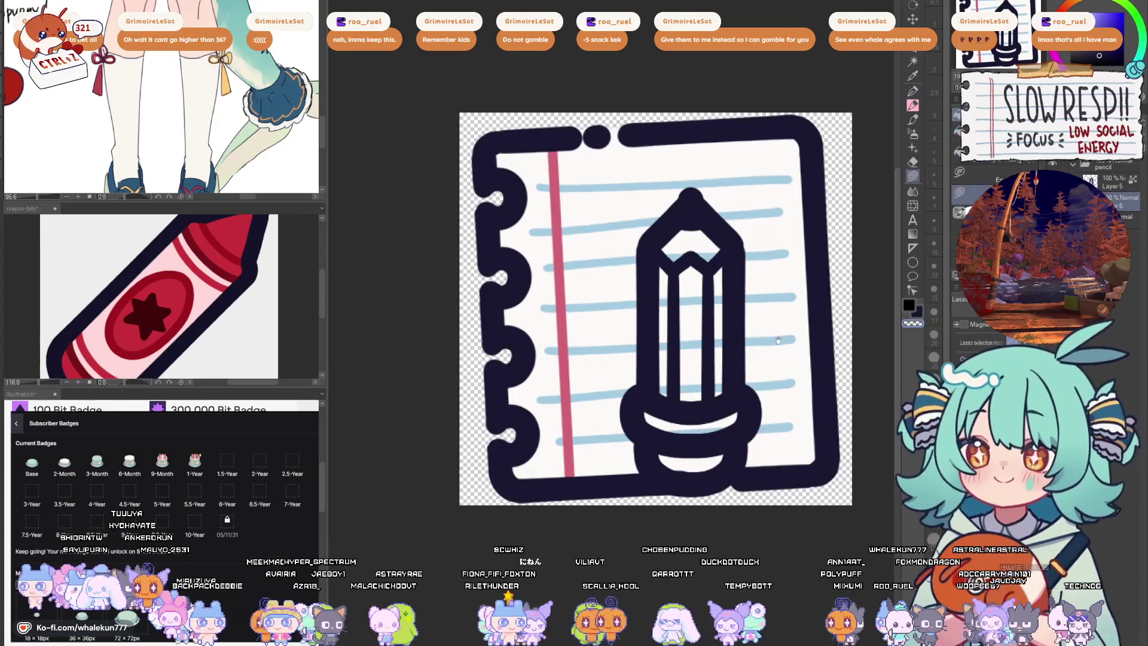
pyautogui.moveTo(746, 368); pyautogui.dragTo(723, 385)
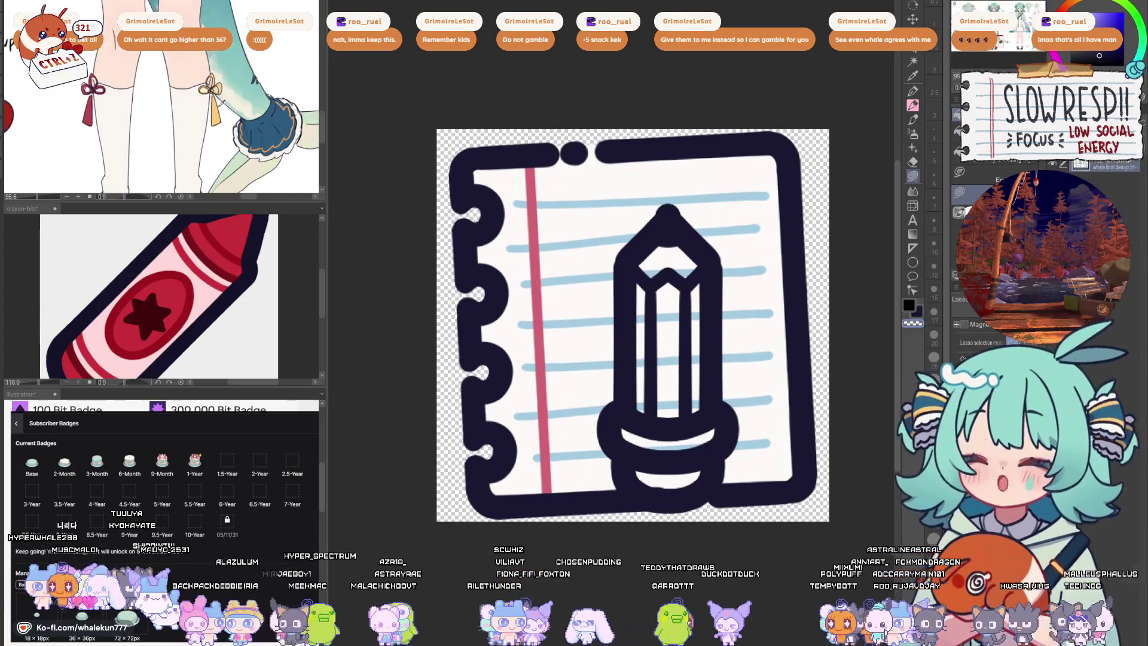
pyautogui.moveTo(642, 242); pyautogui.dragTo(629, 362)
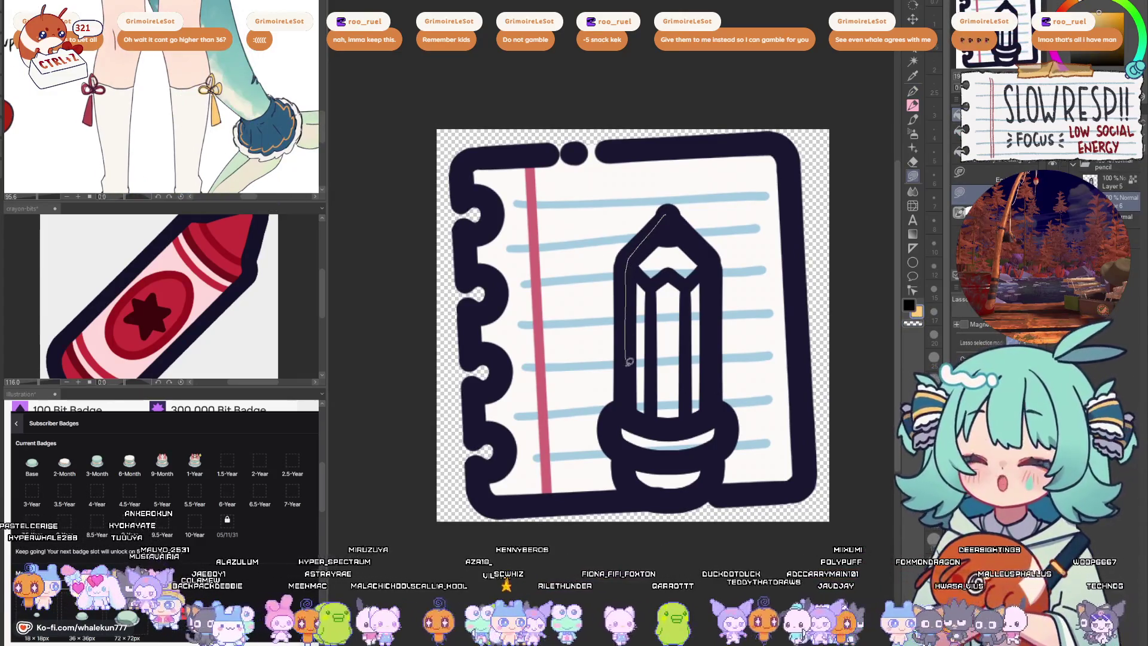
pyautogui.moveTo(715, 456)
pyautogui.mouseDown()
pyautogui.moveTo(725, 389)
pyautogui.moveTo(703, 244)
pyautogui.moveTo(682, 202)
pyautogui.mouseUp()
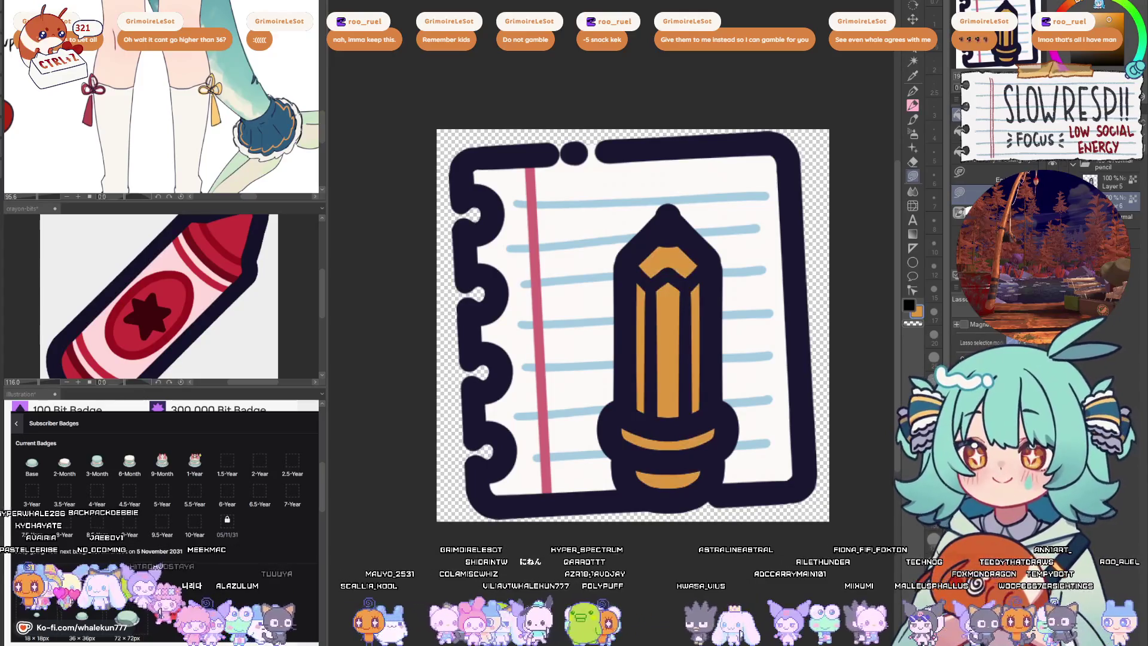
pyautogui.moveTo(1110, 13); pyautogui.dragTo(1126, 16)
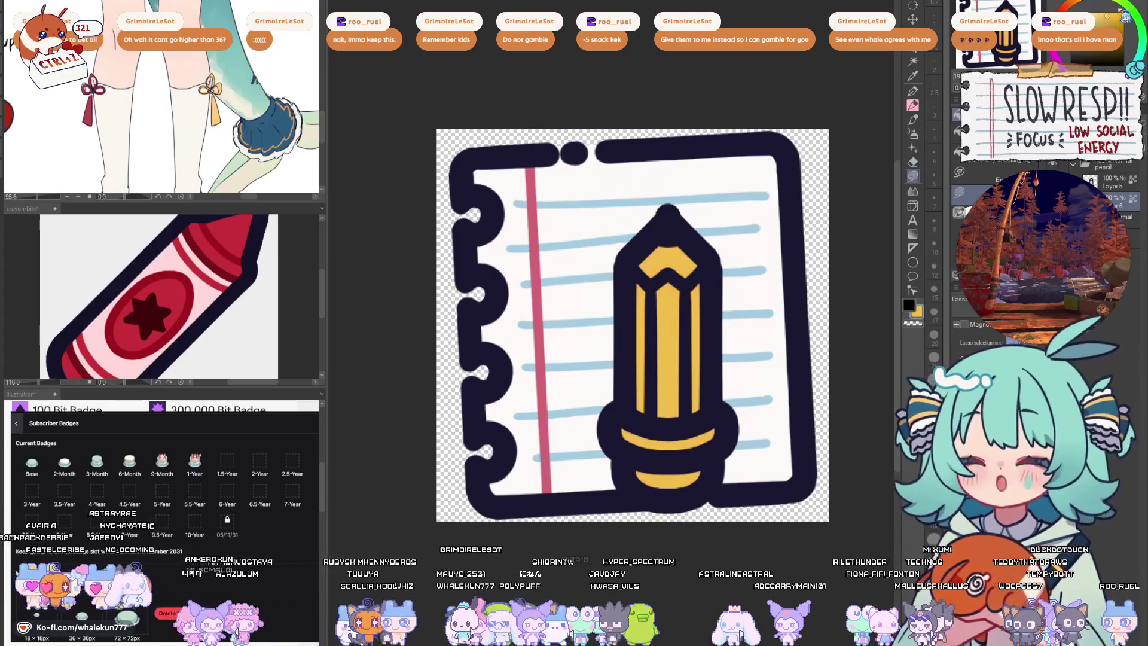
# - Lasso-fill the pencil tip cream and the band at its base red
pyautogui.moveTo(302, 163); pyautogui.dragTo(278, 164)
pyautogui.moveTo(675, 274); pyautogui.dragTo(635, 223)
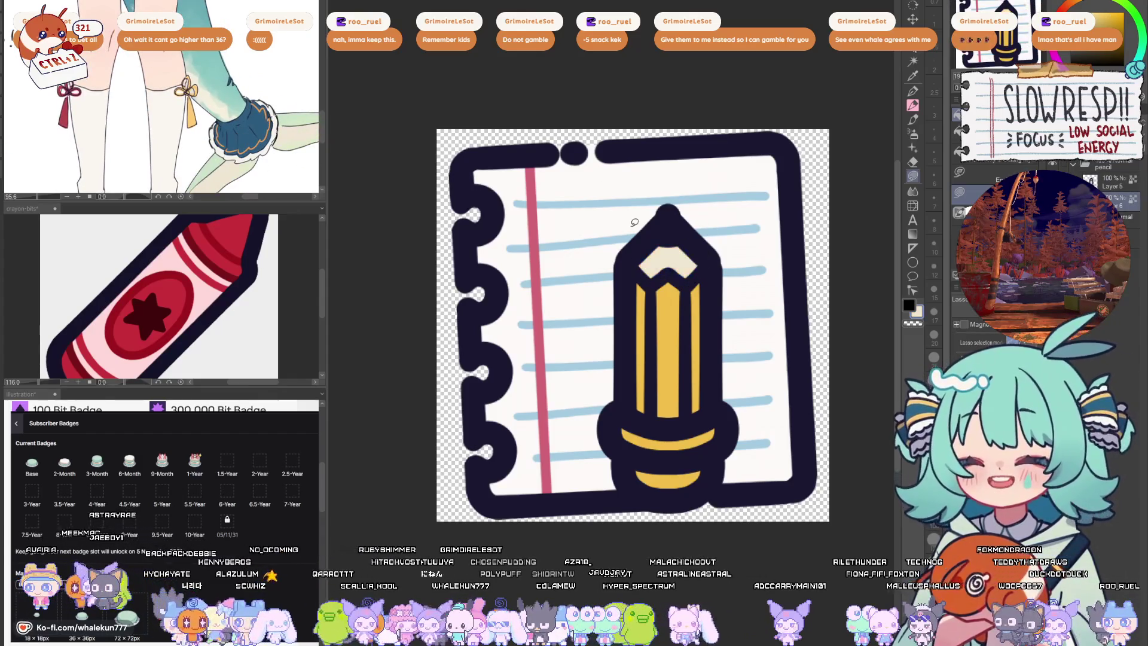
pyautogui.moveTo(247, 134); pyautogui.dragTo(250, 151)
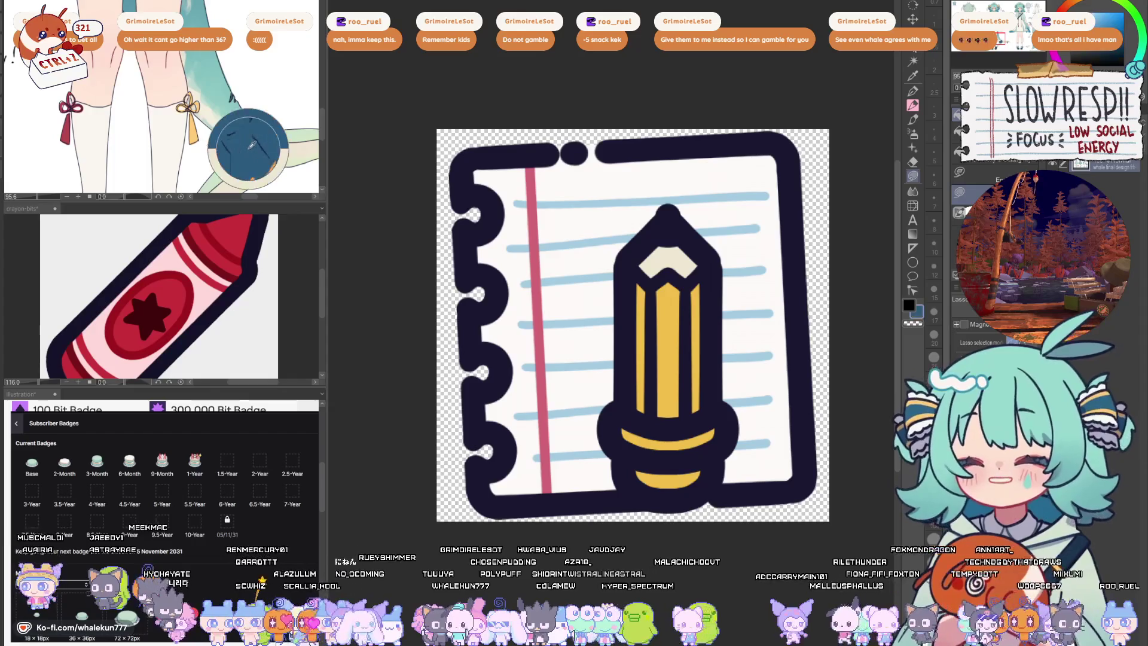
pyautogui.moveTo(658, 299); pyautogui.dragTo(685, 250)
pyautogui.moveTo(69, 129)
pyautogui.mouseDown()
pyautogui.moveTo(96, 134)
pyautogui.moveTo(111, 317)
pyautogui.mouseUp()
pyautogui.moveTo(640, 425); pyautogui.dragTo(727, 429)
pyautogui.scroll(2, 161, 96)
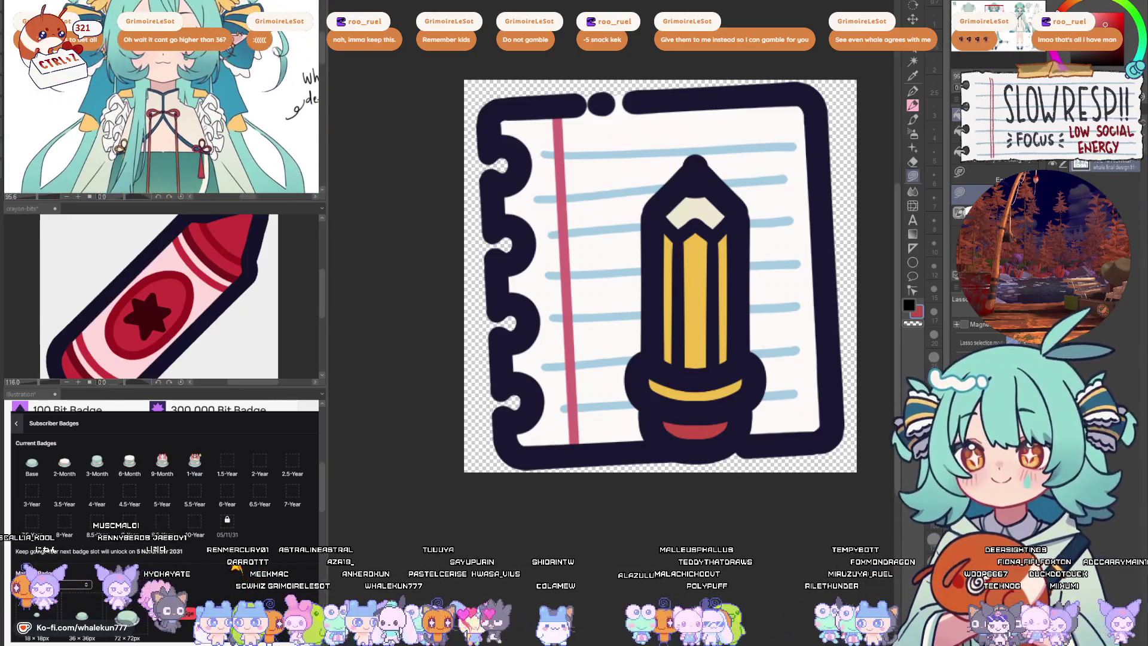
# - Fill the pencil's upper base band blue
pyautogui.keyDown('alt'); pyautogui.click(709, 354); pyautogui.keyUp('alt')
pyautogui.moveTo(636, 376)
pyautogui.mouseDown()
pyautogui.moveTo(763, 369)
pyautogui.moveTo(730, 377)
pyautogui.moveTo(785, 352)
pyautogui.mouseUp()
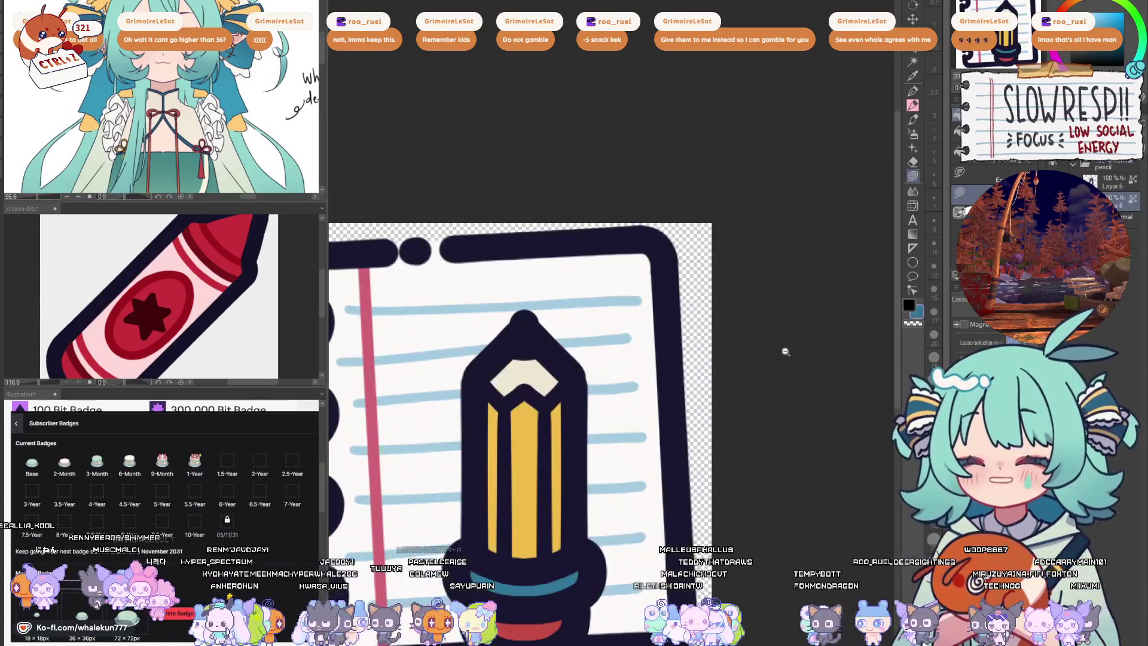
pyautogui.press('p')
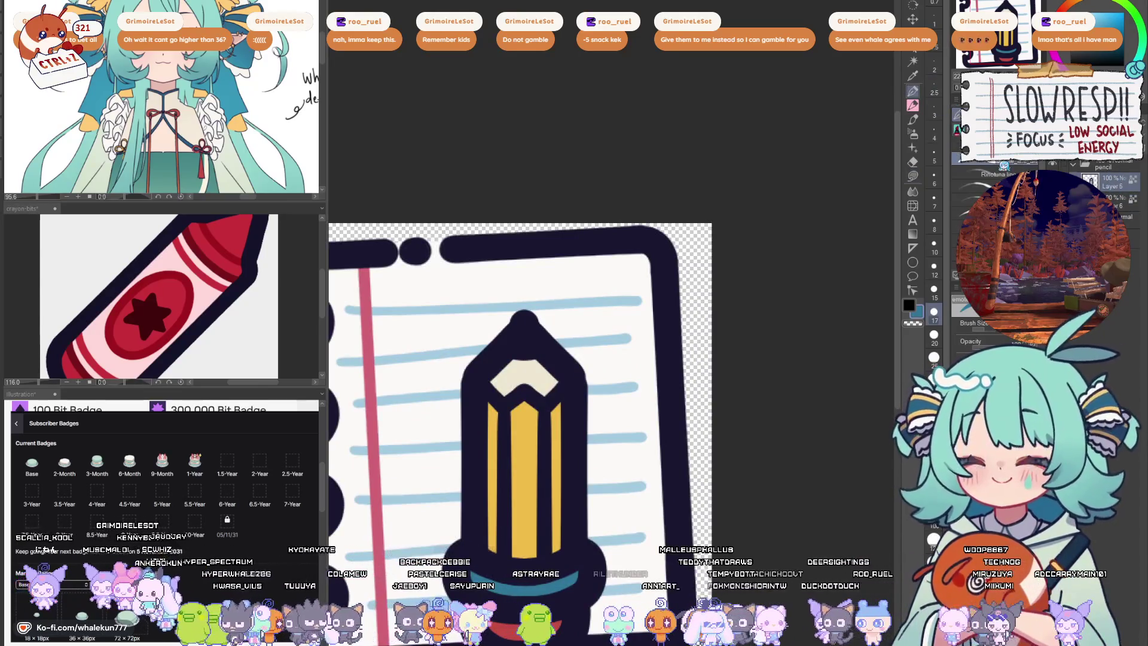
# - Shade the left side of the pencil body ochre, then shrink the brush to 12
pyautogui.moveTo(546, 367); pyautogui.dragTo(633, 319)
pyautogui.scroll(-3, 623, 332)
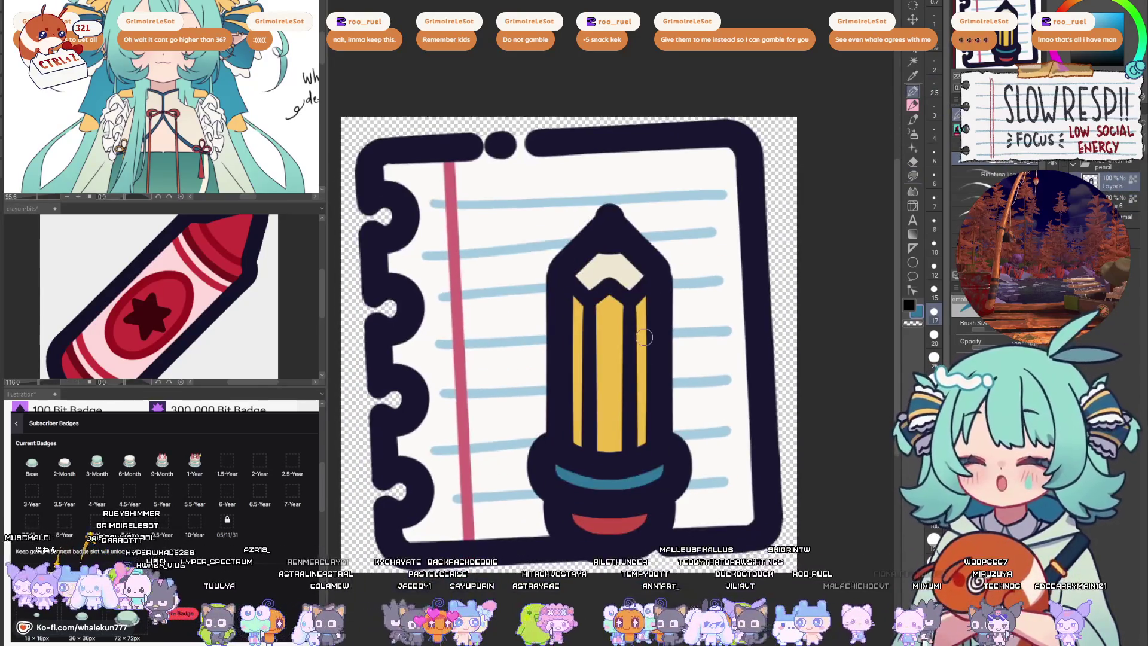
pyautogui.keyDown('alt'); pyautogui.click(613, 305); pyautogui.keyUp('alt')
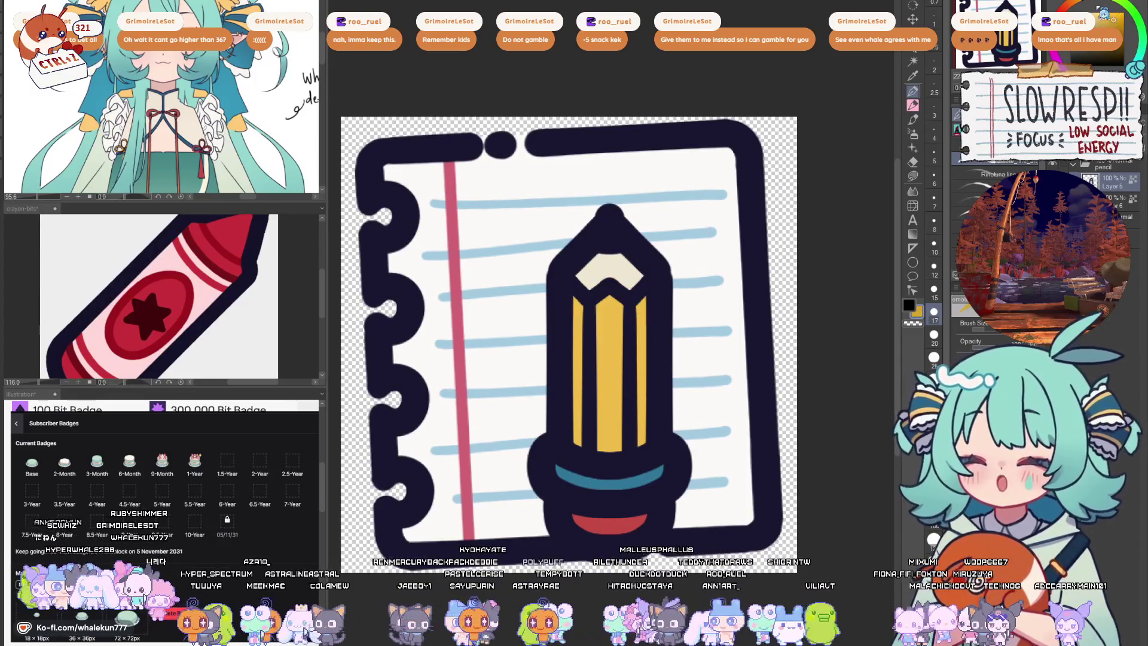
pyautogui.moveTo(598, 302)
pyautogui.mouseDown()
pyautogui.moveTo(589, 329)
pyautogui.moveTo(585, 297)
pyautogui.moveTo(619, 311)
pyautogui.moveTo(636, 365)
pyautogui.moveTo(633, 287)
pyautogui.moveTo(639, 295)
pyautogui.moveTo(629, 418)
pyautogui.moveTo(634, 371)
pyautogui.moveTo(589, 413)
pyautogui.moveTo(597, 440)
pyautogui.mouseUp()
pyautogui.press('[')
pyautogui.press('[')
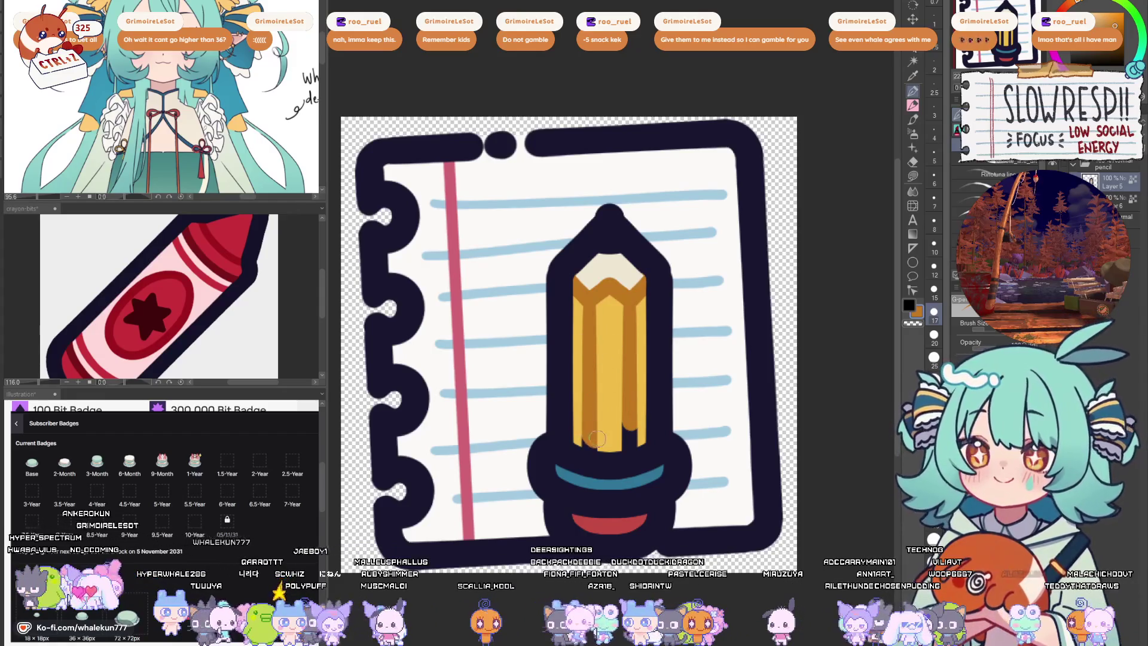
pyautogui.press('[')
pyautogui.press('[')
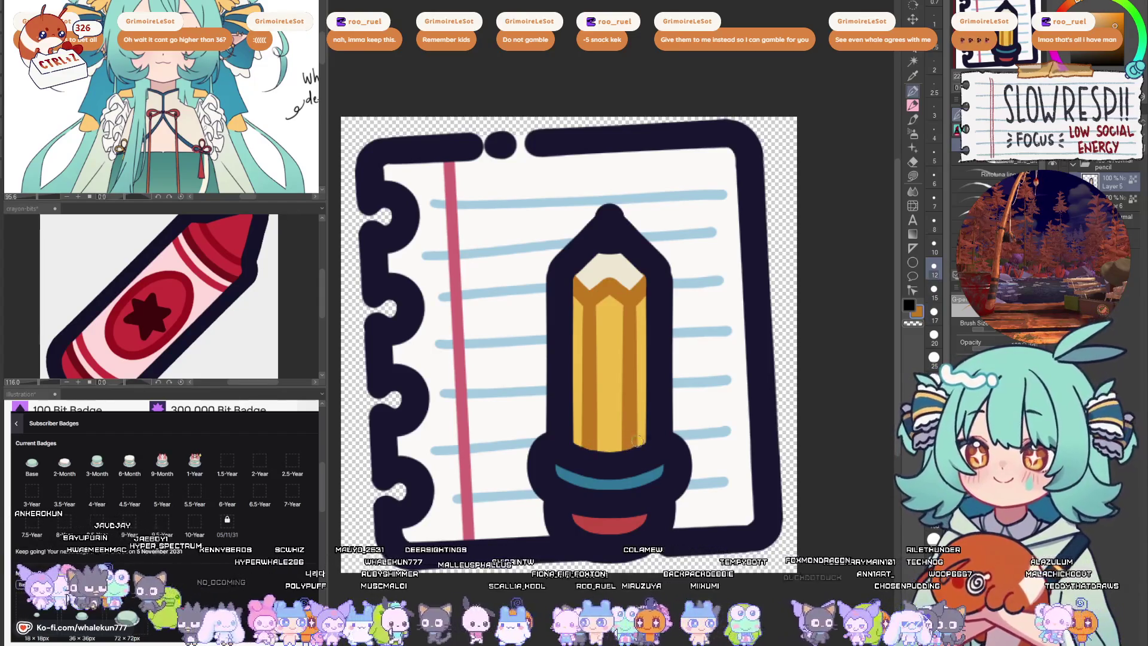
pyautogui.moveTo(625, 442)
pyautogui.mouseDown()
pyautogui.moveTo(712, 306)
pyautogui.moveTo(663, 338)
pyautogui.moveTo(647, 330)
pyautogui.moveTo(734, 313)
pyautogui.mouseUp()
# - Brush in the dark blue band, filling its gap and rounding its right end
pyautogui.press(']')
pyautogui.keyDown('alt'); pyautogui.click(671, 305); pyautogui.keyUp('alt')
pyautogui.press('x')
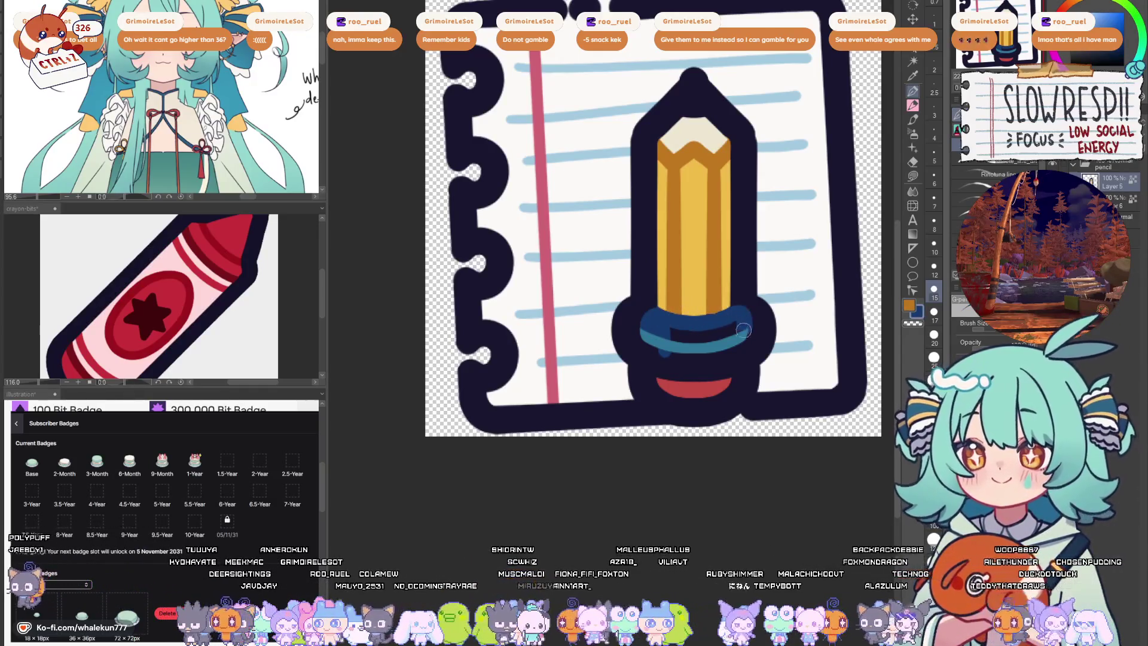
pyautogui.moveTo(671, 332); pyautogui.dragTo(740, 326)
pyautogui.keyDown('alt'); pyautogui.click(758, 318); pyautogui.keyUp('alt')
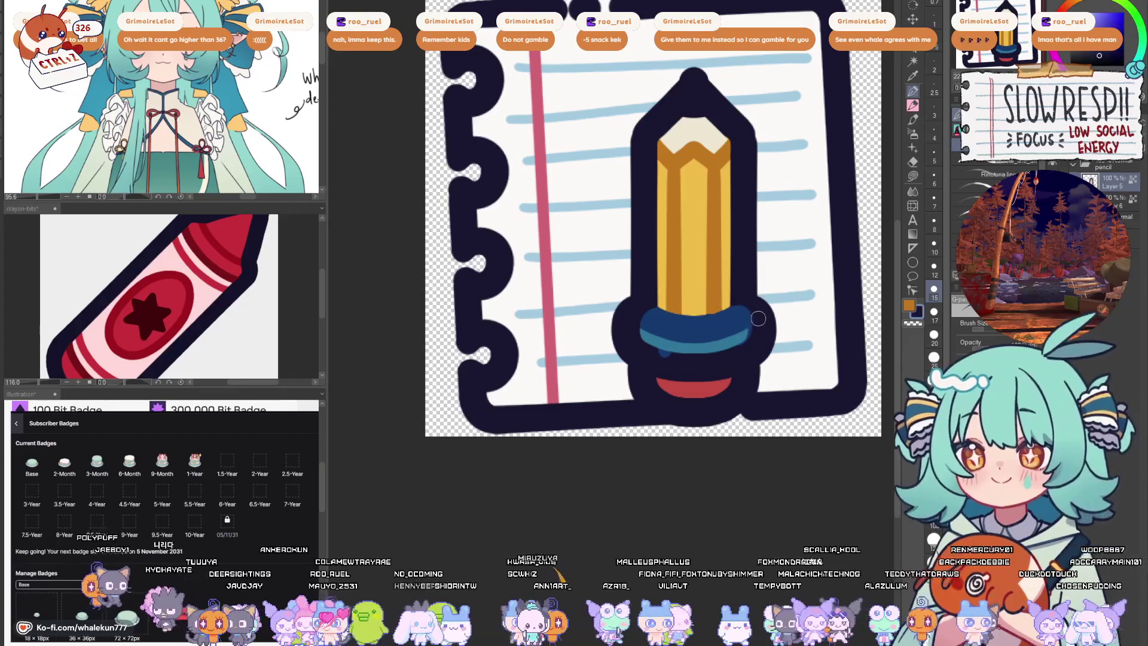
pyautogui.moveTo(742, 306); pyautogui.dragTo(745, 345)
pyautogui.press(']')
pyautogui.moveTo(650, 339)
pyautogui.mouseDown()
pyautogui.moveTo(661, 365)
pyautogui.moveTo(679, 359)
pyautogui.mouseUp()
pyautogui.hotkey('ctrl', 'z')
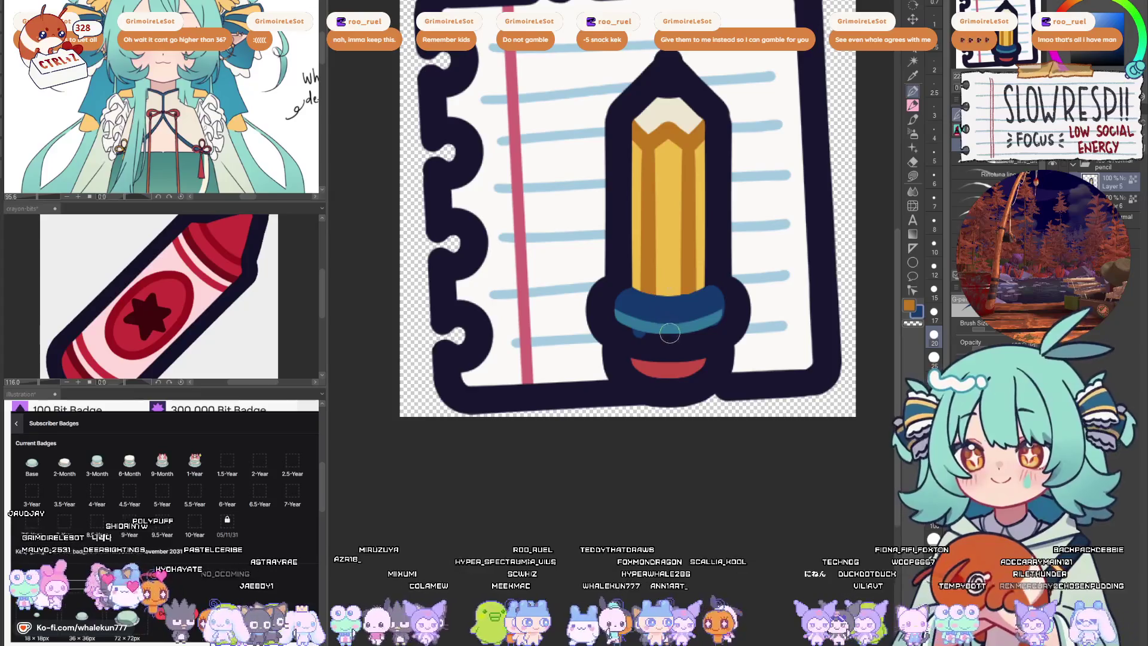
# - Fill the red band solid and shade its left part darker red
pyautogui.keyDown('alt'); pyautogui.click(677, 358); pyautogui.keyUp('alt')
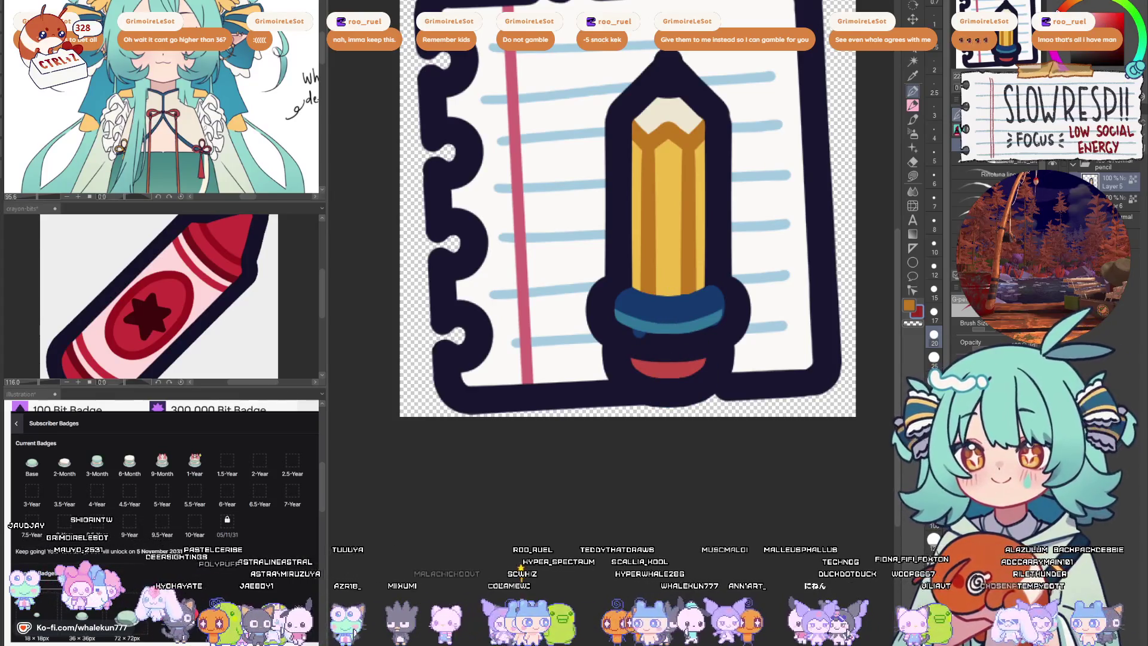
pyautogui.moveTo(642, 334)
pyautogui.mouseDown()
pyautogui.moveTo(635, 347)
pyautogui.moveTo(627, 336)
pyautogui.moveTo(649, 347)
pyautogui.moveTo(671, 338)
pyautogui.moveTo(687, 356)
pyautogui.moveTo(724, 323)
pyautogui.mouseUp()
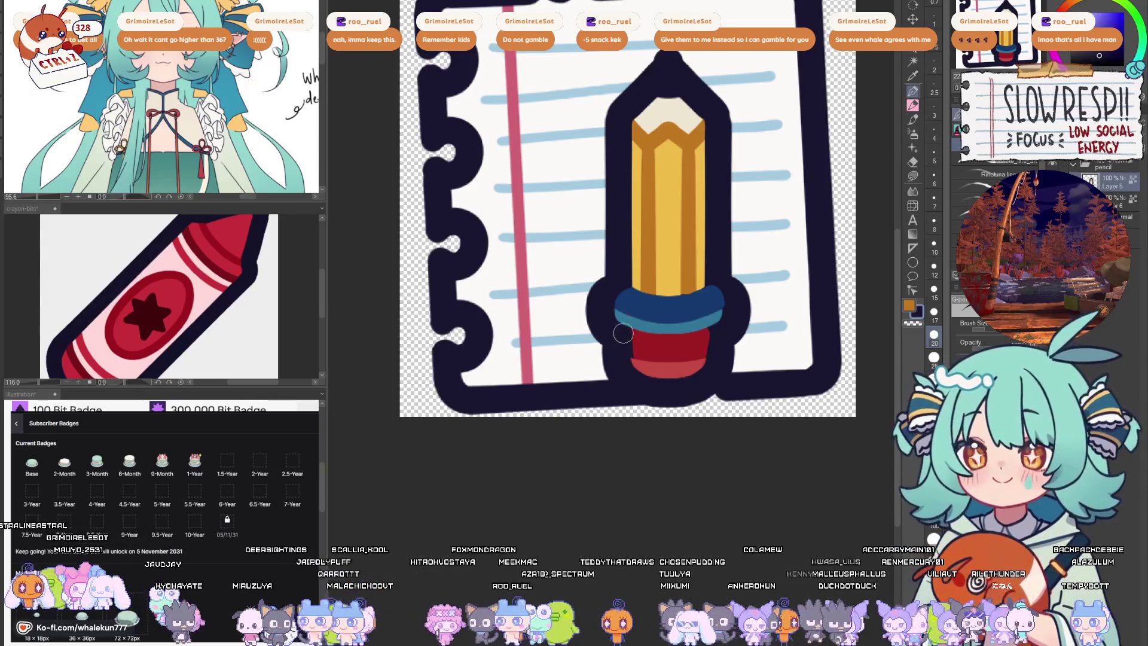
pyautogui.press('[')
pyautogui.keyDown('alt'); pyautogui.click(687, 340); pyautogui.keyUp('alt')
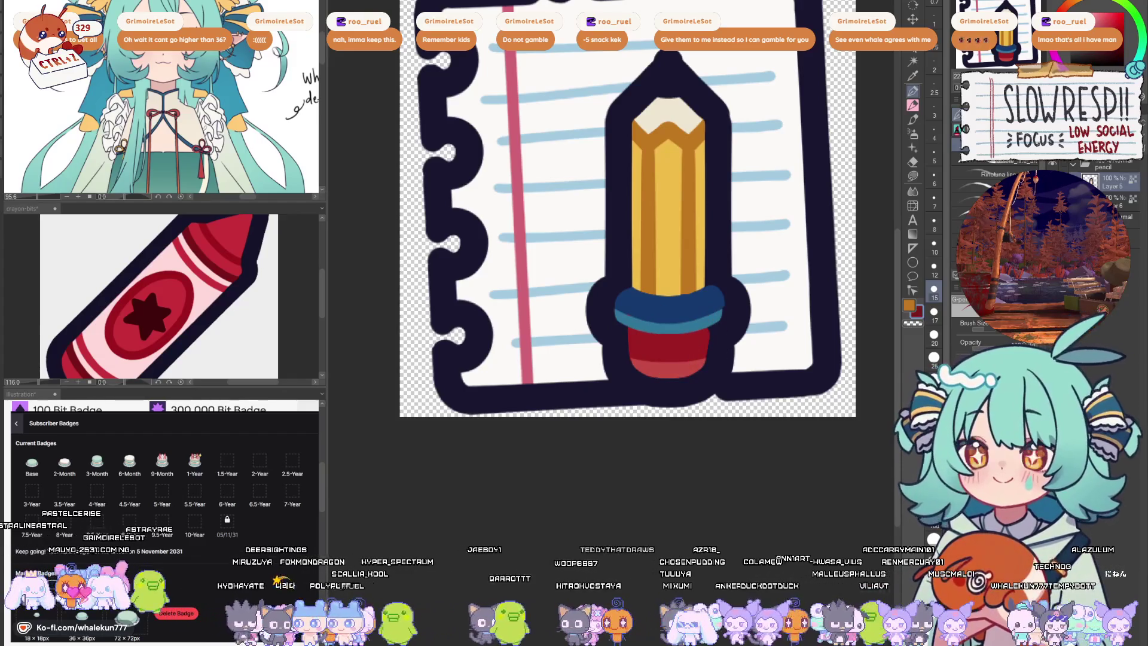
pyautogui.moveTo(671, 349); pyautogui.dragTo(698, 338)
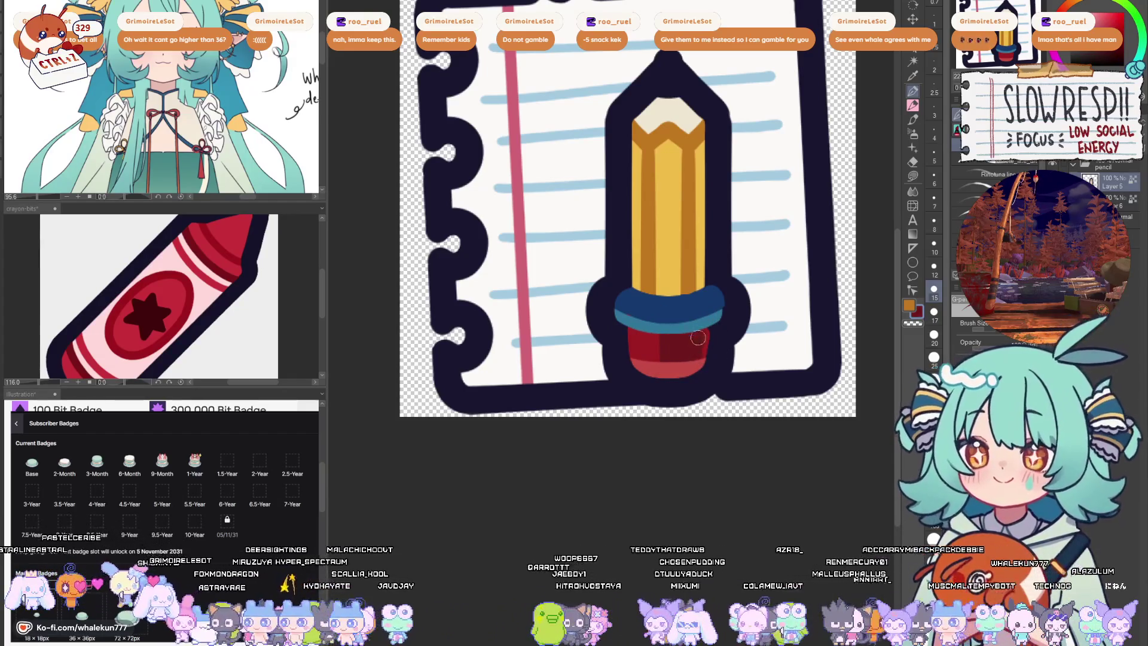
pyautogui.keyDown('alt'); pyautogui.click(713, 332); pyautogui.keyUp('alt')
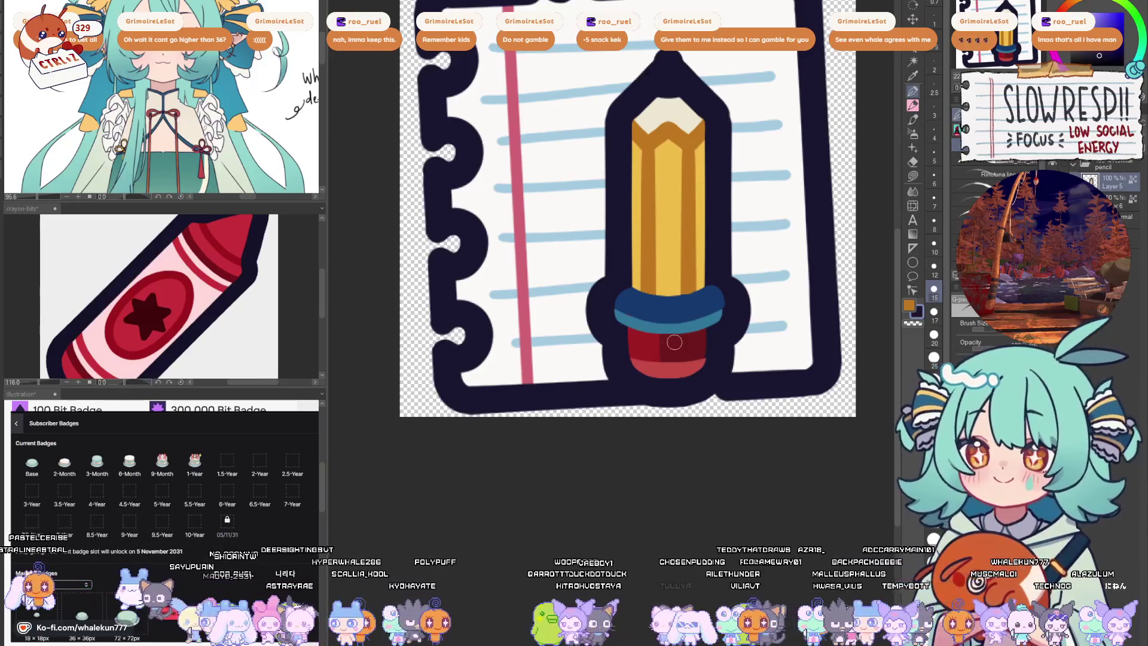
pyautogui.keyDown('alt'); pyautogui.click(640, 303); pyautogui.keyUp('alt')
pyautogui.keyDown('alt'); pyautogui.click(665, 344); pyautogui.keyUp('alt')
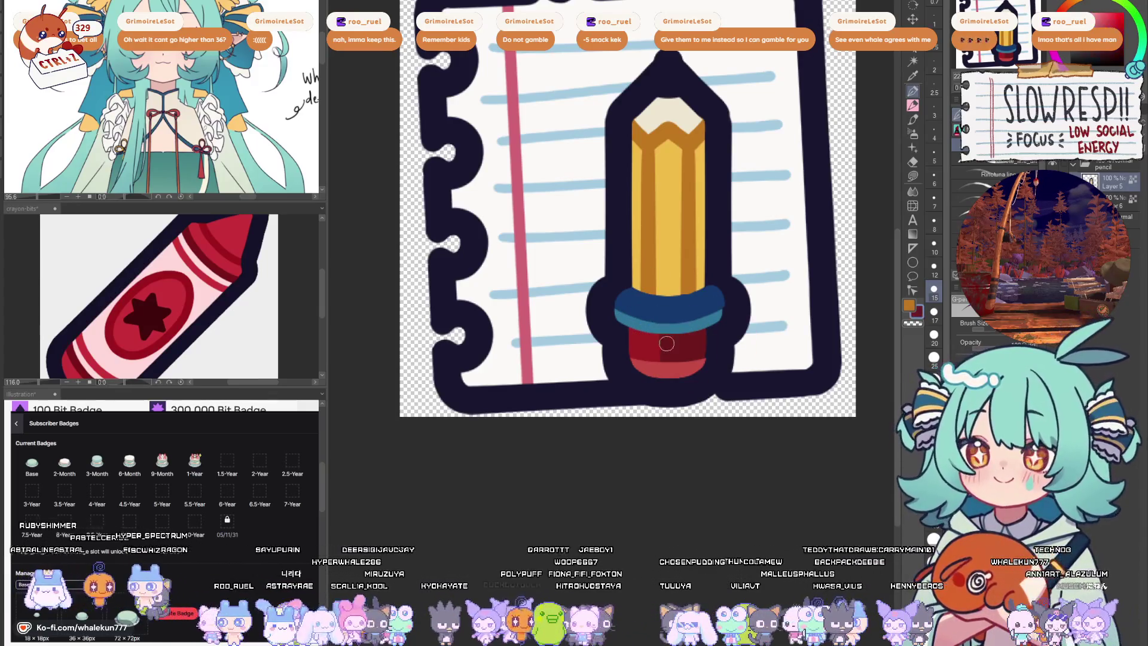
pyautogui.moveTo(655, 356); pyautogui.dragTo(638, 328)
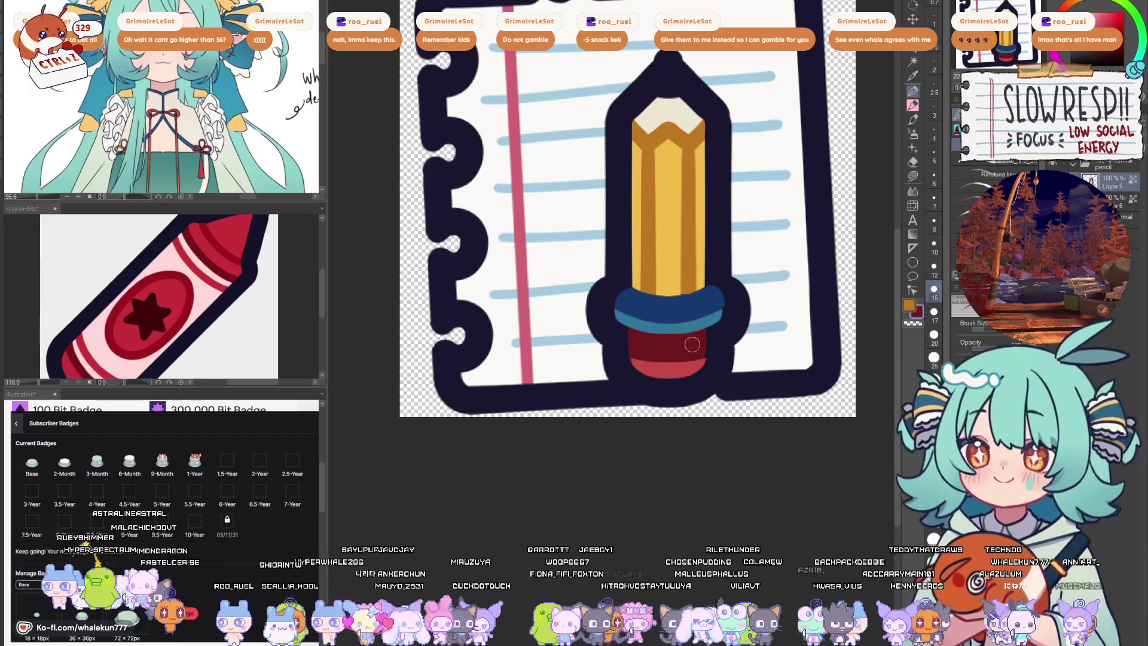
# - Rotate the pencil layer with Ctrl+T so it tilts diagonally
pyautogui.scroll(-10, 775, 259)
pyautogui.scroll(2, 756, 329)
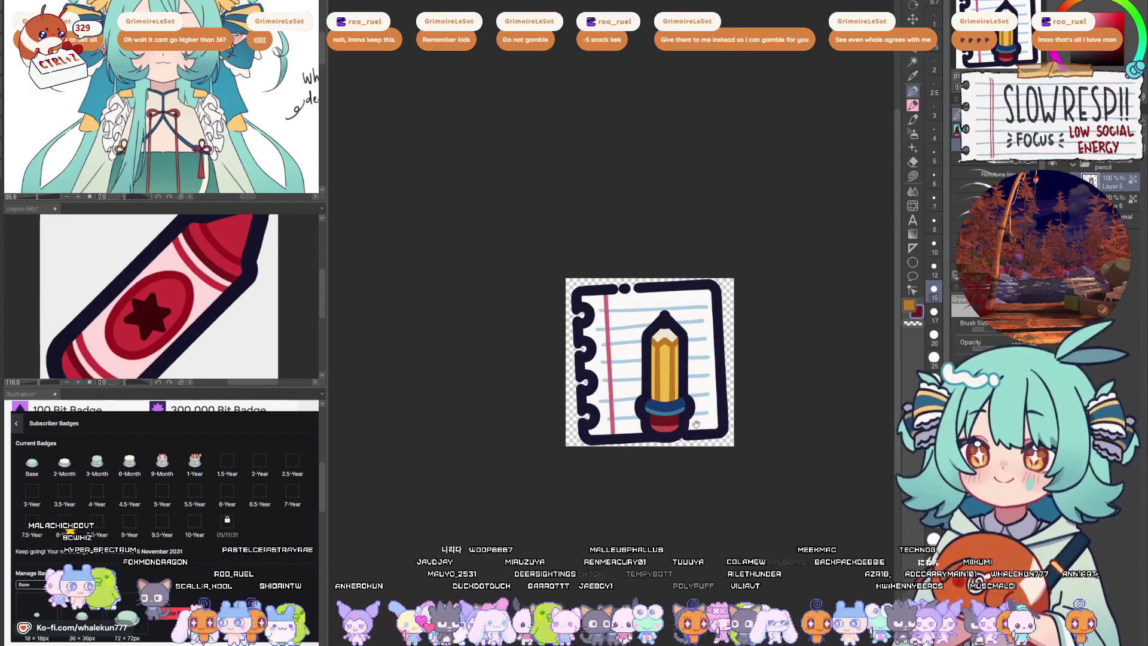
pyautogui.scroll(-1, 732, 338)
pyautogui.scroll(6, 688, 338)
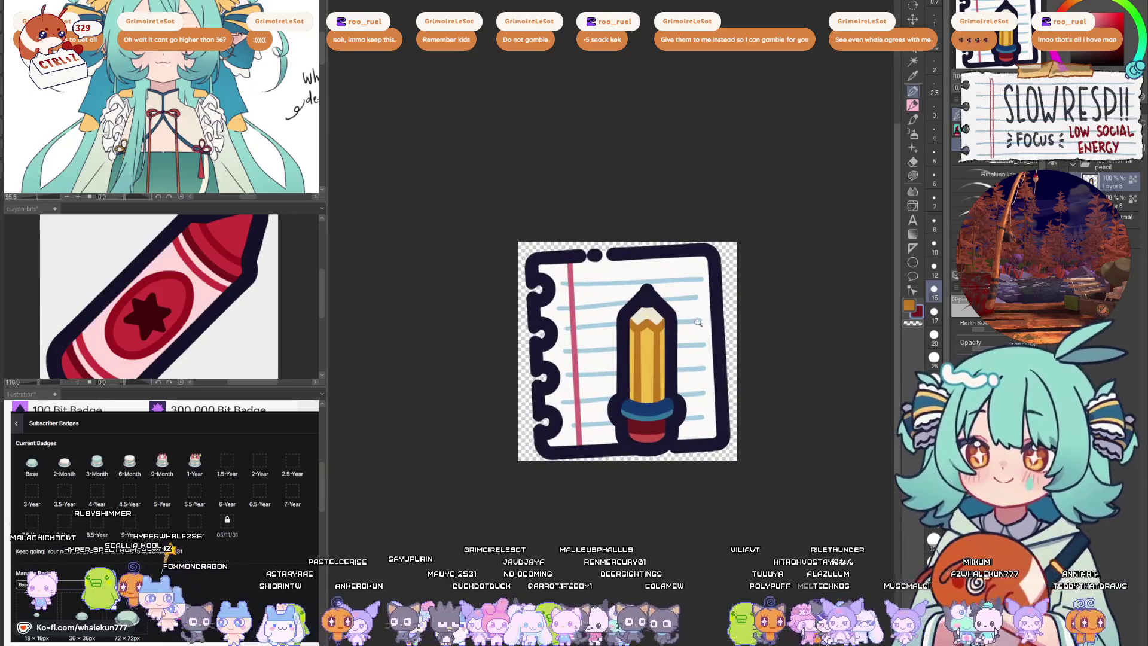
pyautogui.keyDown('alt'); pyautogui.click(656, 540); pyautogui.keyUp('alt')
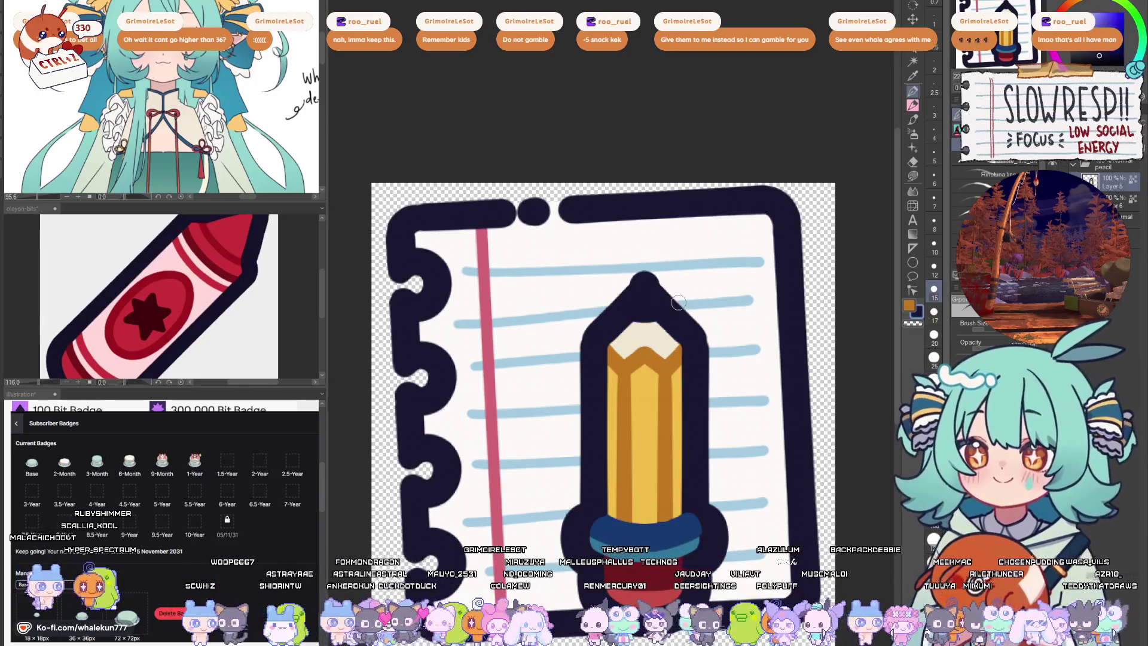
pyautogui.scroll(-4, 664, 314)
pyautogui.hotkey('ctrl', 't')
pyautogui.moveTo(676, 358)
pyautogui.mouseDown()
pyautogui.moveTo(659, 378)
pyautogui.moveTo(653, 353)
pyautogui.mouseUp()
pyautogui.moveTo(664, 441); pyautogui.dragTo(707, 317)
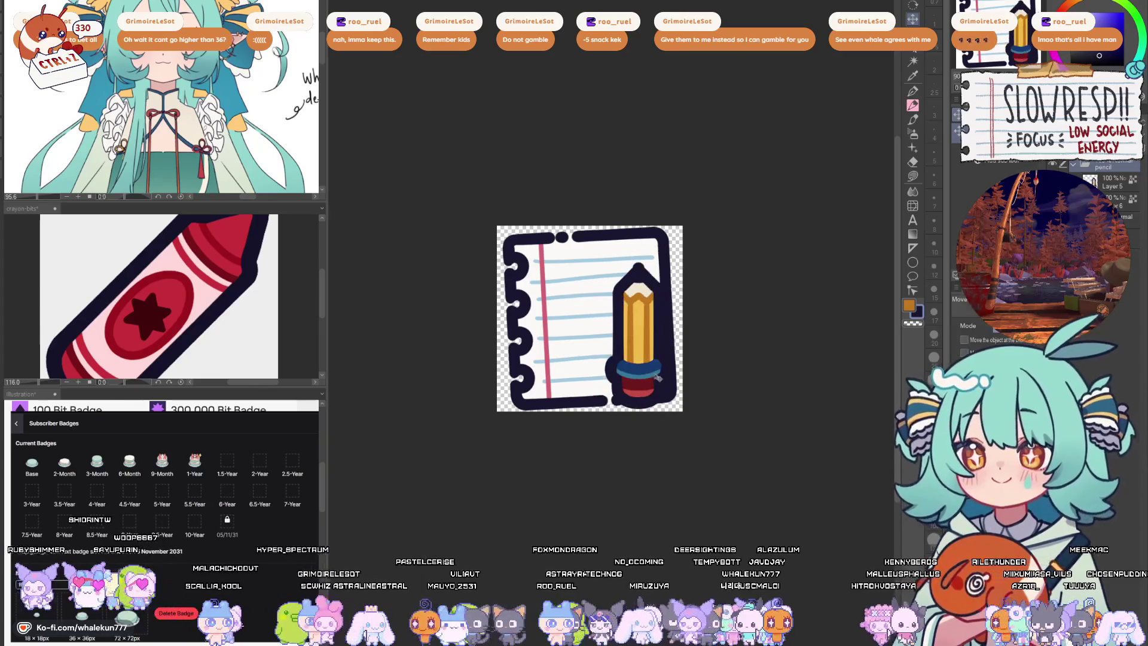
# - Nudge the tilted pencil into the notebook's lower-right area and commit the transform
pyautogui.moveTo(648, 360); pyautogui.dragTo(640, 369)
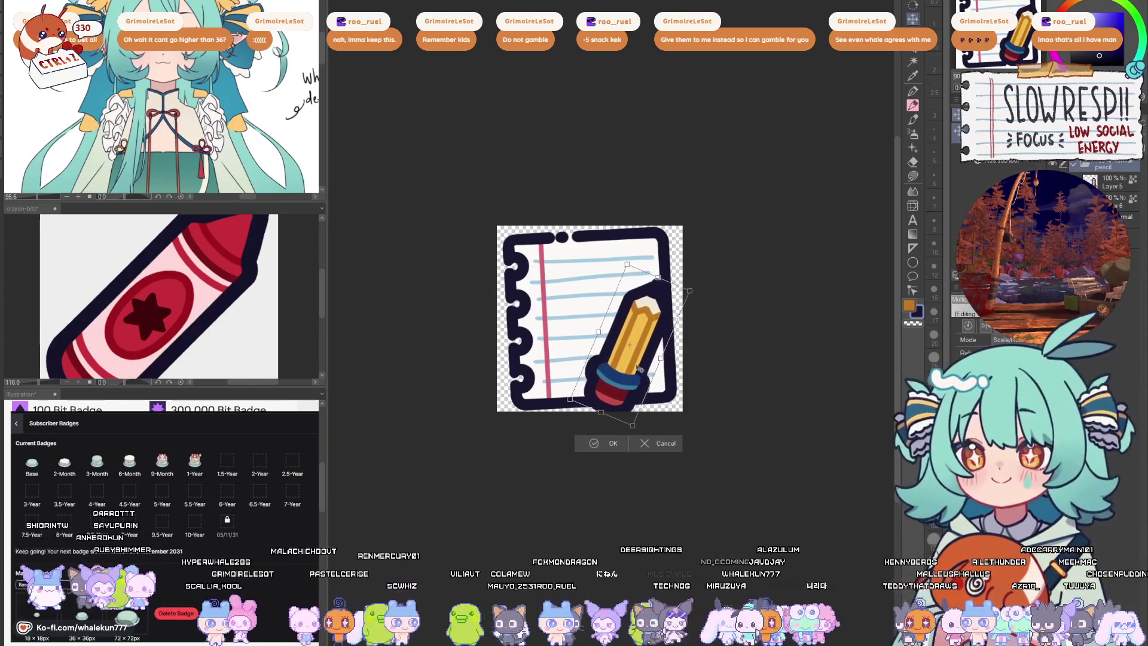
pyautogui.moveTo(631, 392); pyautogui.dragTo(665, 349)
pyautogui.press('Return')
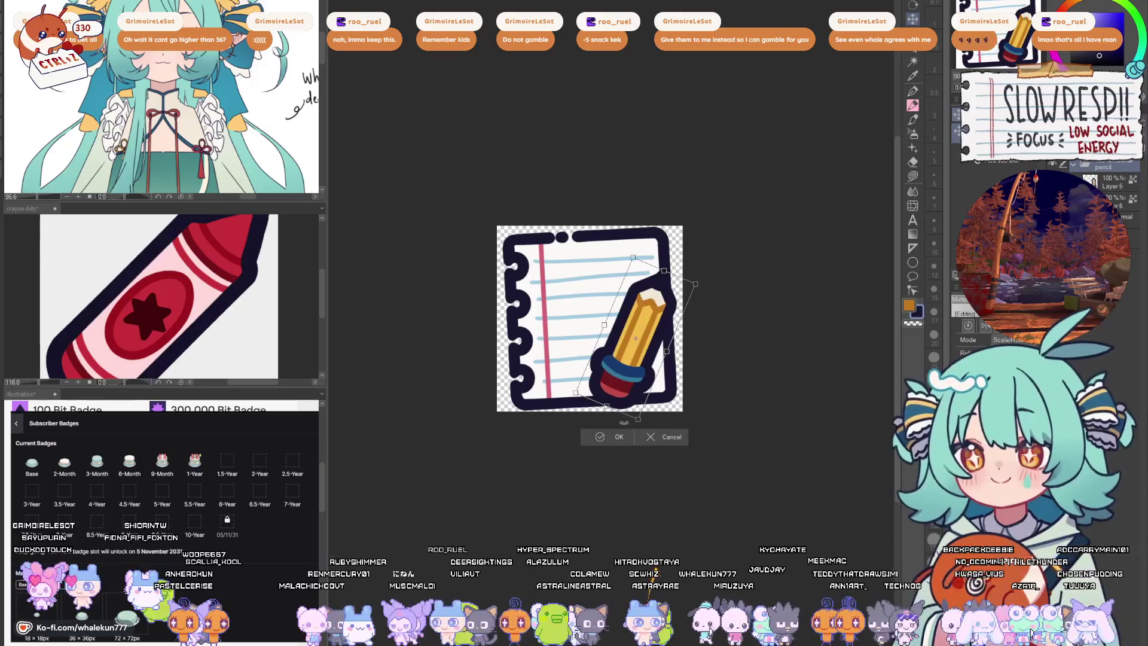
pyautogui.press('p')
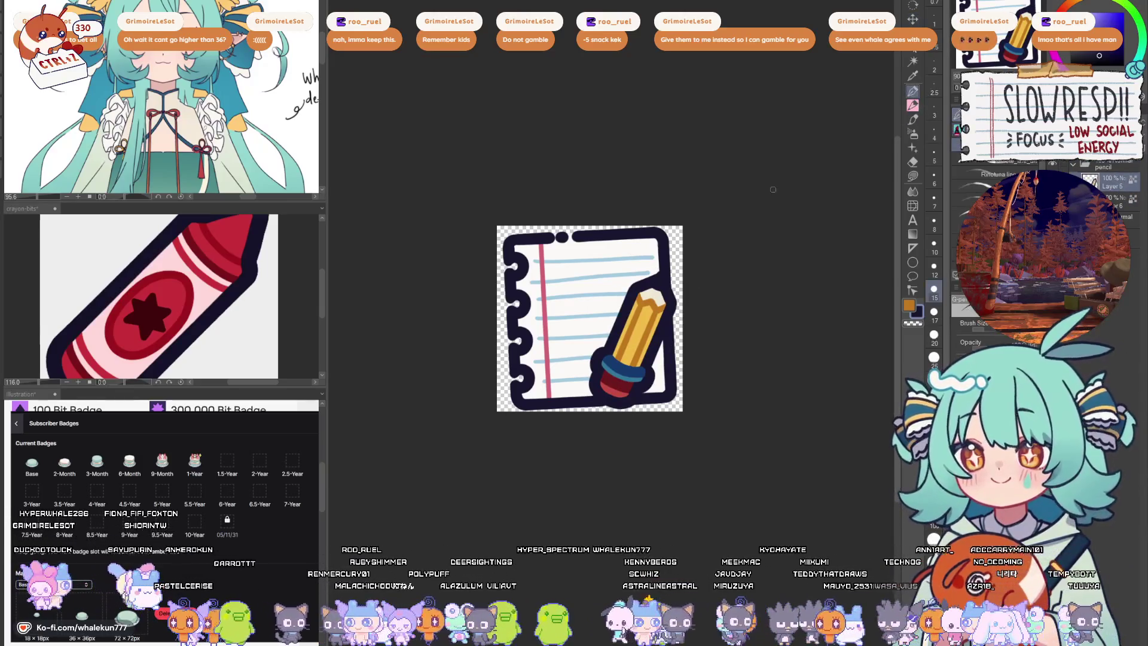
pyautogui.scroll(2, 635, 295)
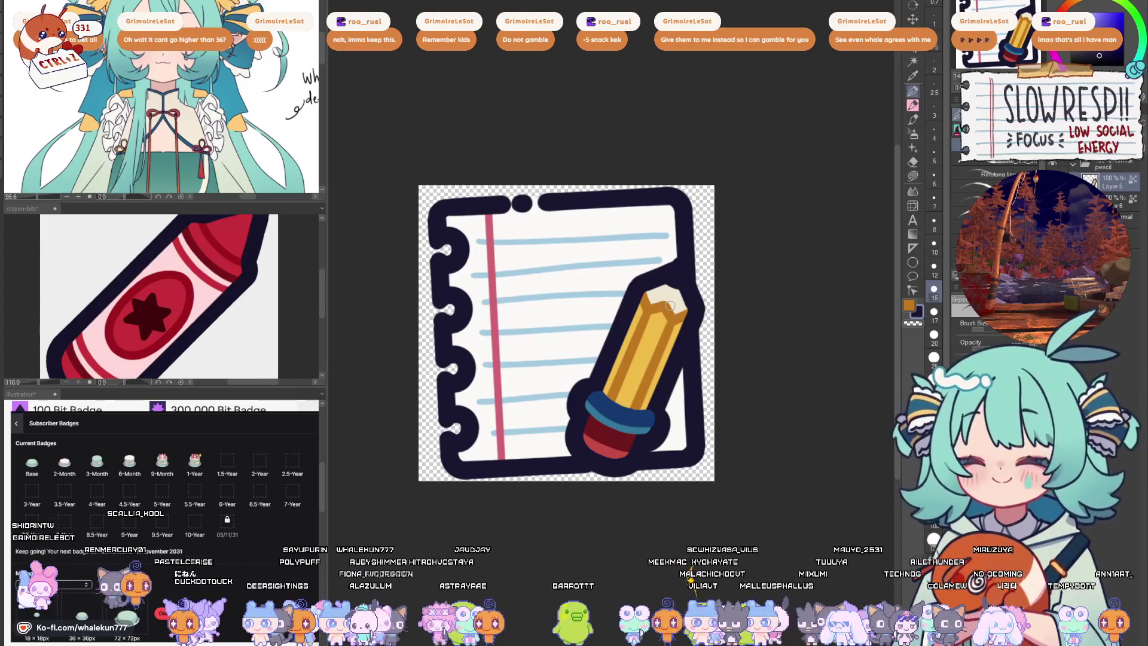
# - Paint over the stray purple dab on the pencil tip and zoom out to the whole badge
pyautogui.scroll(1, 671, 305)
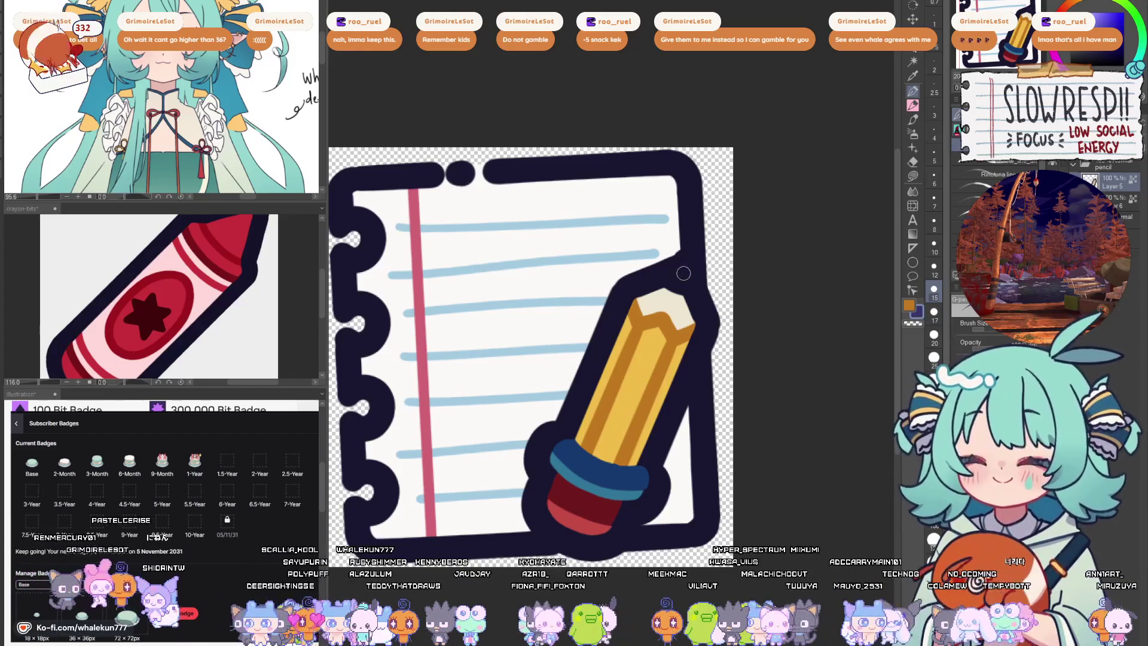
pyautogui.moveTo(676, 286); pyautogui.dragTo(677, 284)
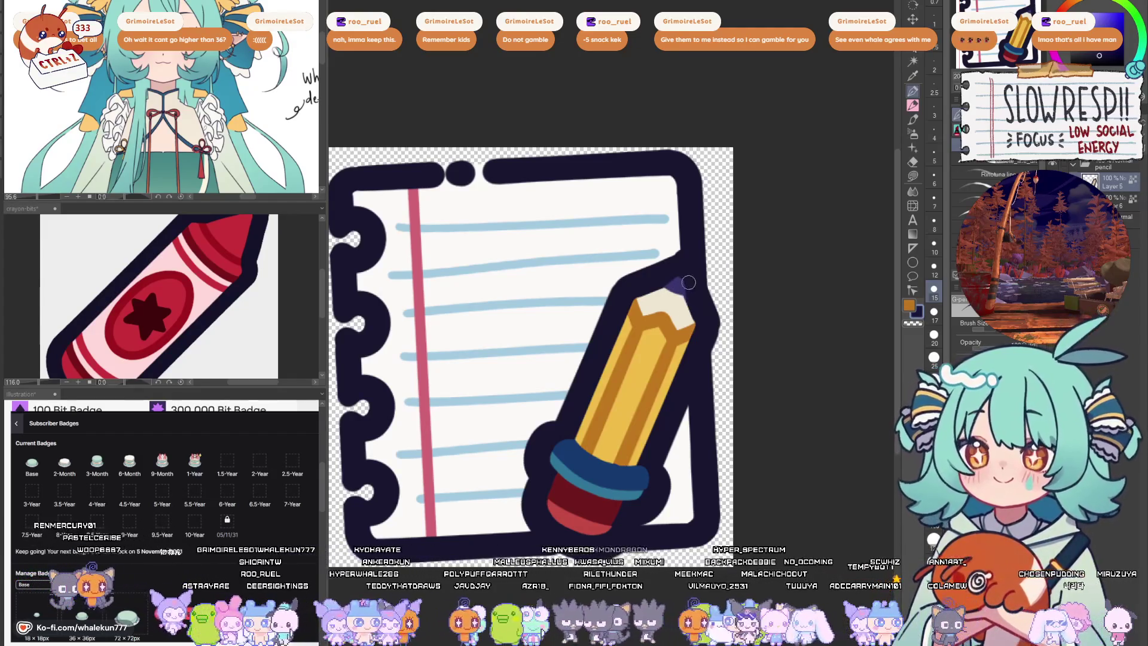
pyautogui.click(699, 253)
pyautogui.hotkey('ctrl', 'z')
pyautogui.hotkey('ctrl', 'alt', '0')
pyautogui.moveTo(752, 282)
pyautogui.mouseDown()
pyautogui.moveTo(702, 404)
pyautogui.moveTo(702, 355)
pyautogui.mouseUp()
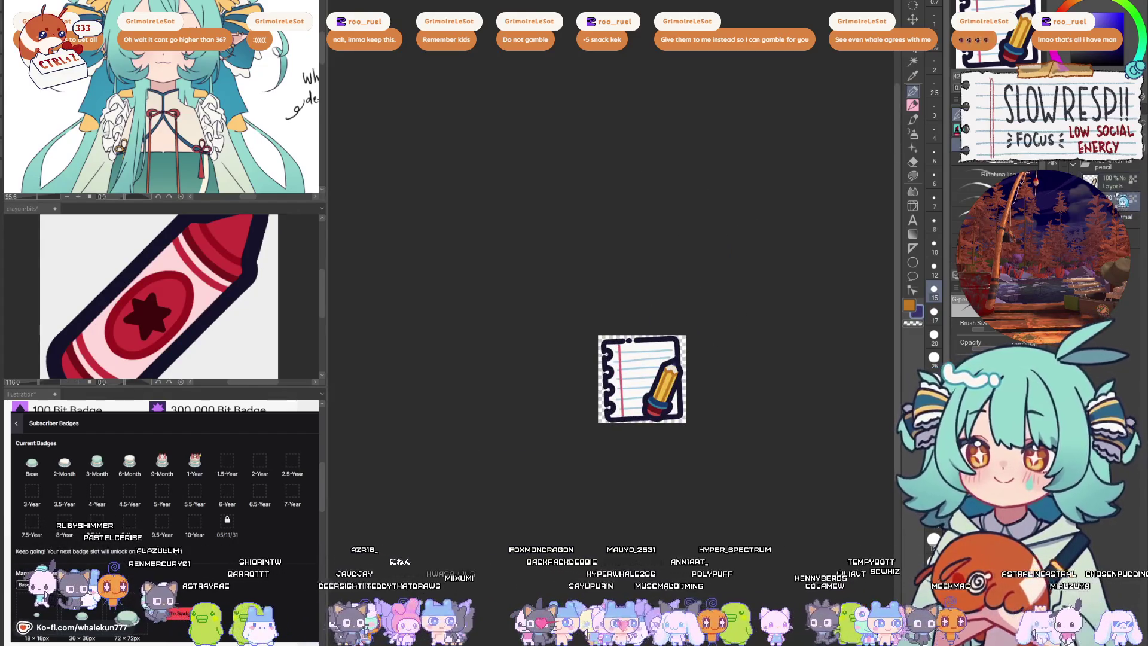
# - Add Layer 7 and test heart doodles with watercolour and a size-12 pen, undoing both
pyautogui.click(1079, 162)
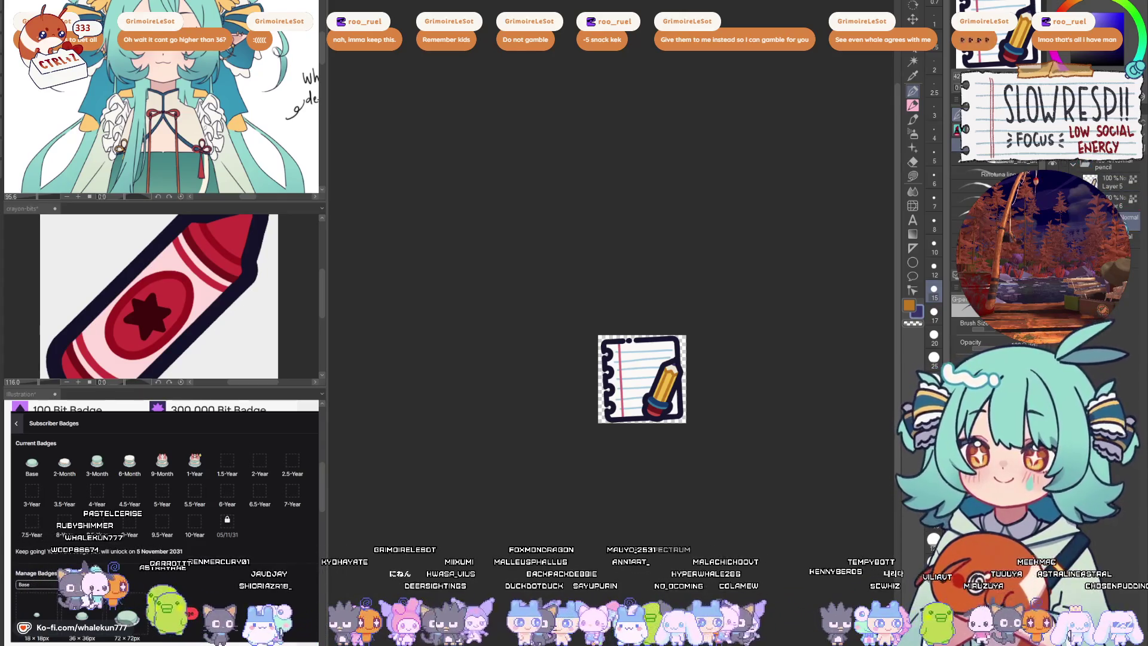
pyautogui.press('b')
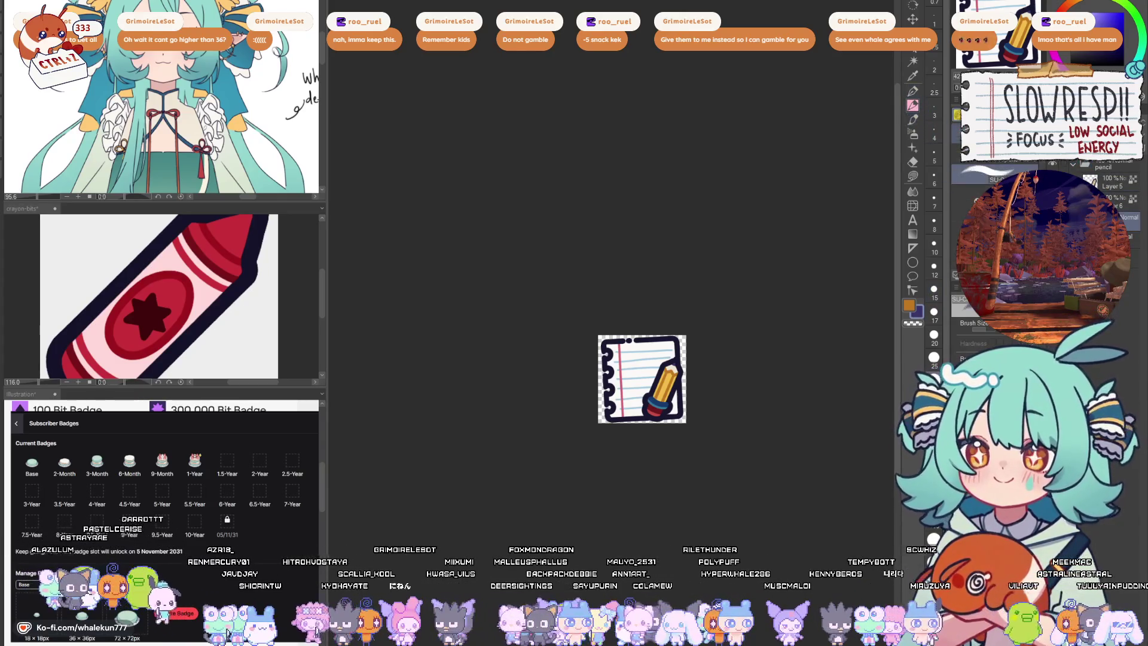
pyautogui.scroll(2, 685, 350)
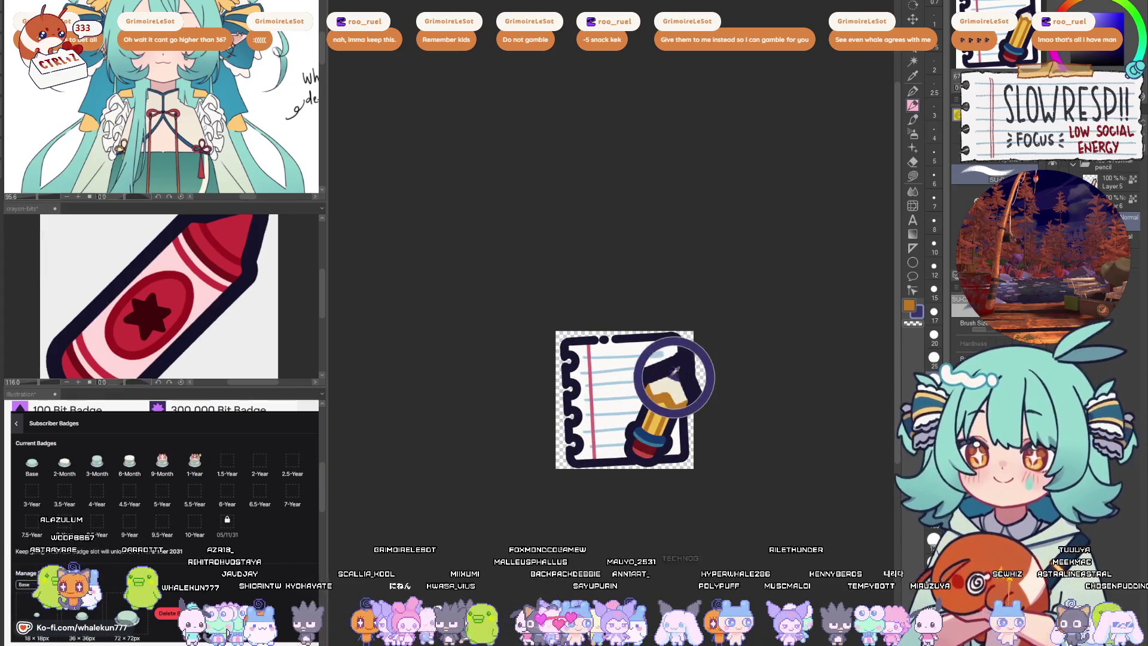
pyautogui.moveTo(620, 387)
pyautogui.mouseDown()
pyautogui.moveTo(634, 419)
pyautogui.moveTo(622, 374)
pyautogui.mouseUp()
pyautogui.hotkey('ctrl', 'z')
pyautogui.press('p')
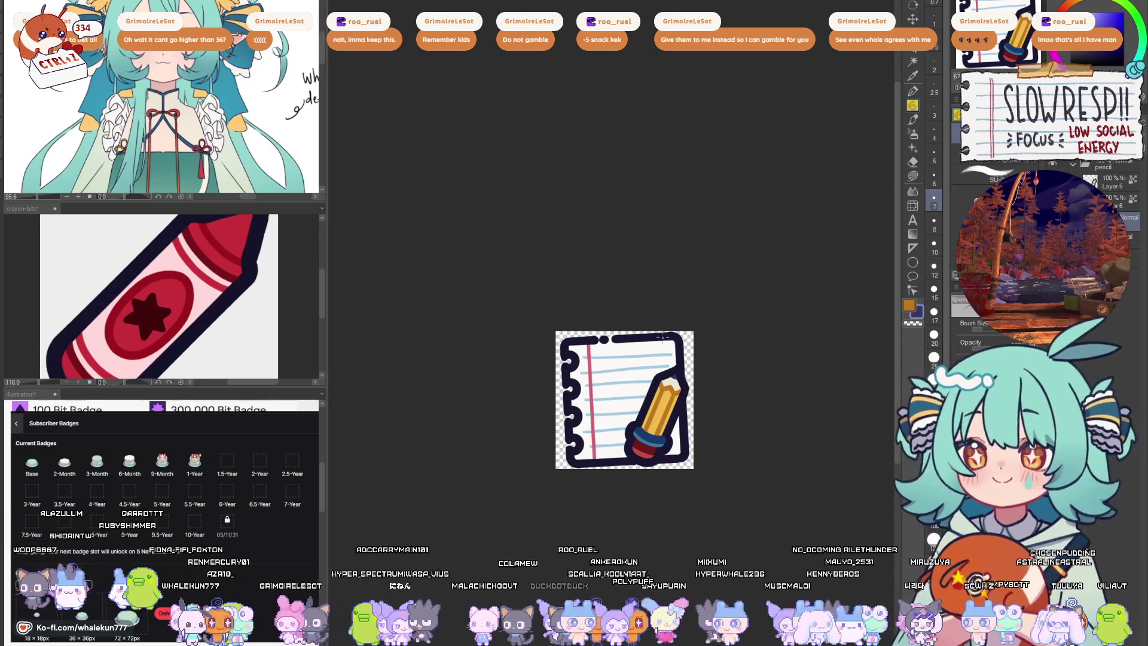
pyautogui.click(934, 267)
pyautogui.moveTo(625, 385)
pyautogui.mouseDown()
pyautogui.moveTo(598, 409)
pyautogui.moveTo(625, 368)
pyautogui.moveTo(624, 389)
pyautogui.moveTo(598, 398)
pyautogui.moveTo(652, 368)
pyautogui.moveTo(624, 392)
pyautogui.moveTo(641, 357)
pyautogui.mouseUp()
pyautogui.hotkey('ctrl', 'z')
pyautogui.hotkey('ctrl', 'z')
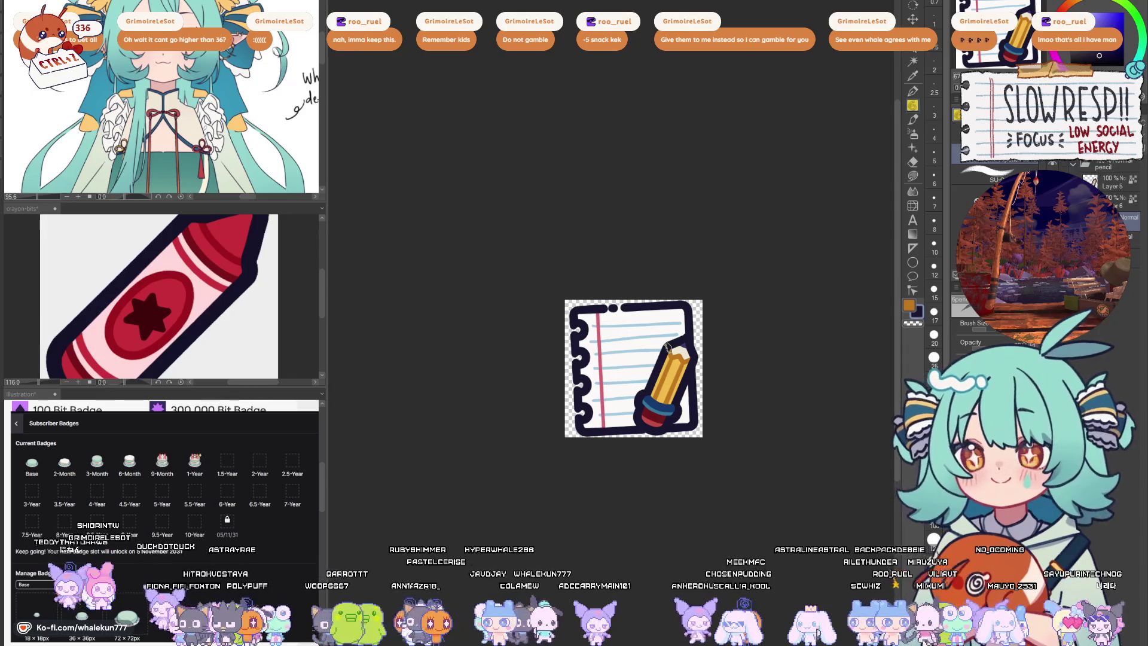
pyautogui.moveTo(613, 328); pyautogui.dragTo(619, 354)
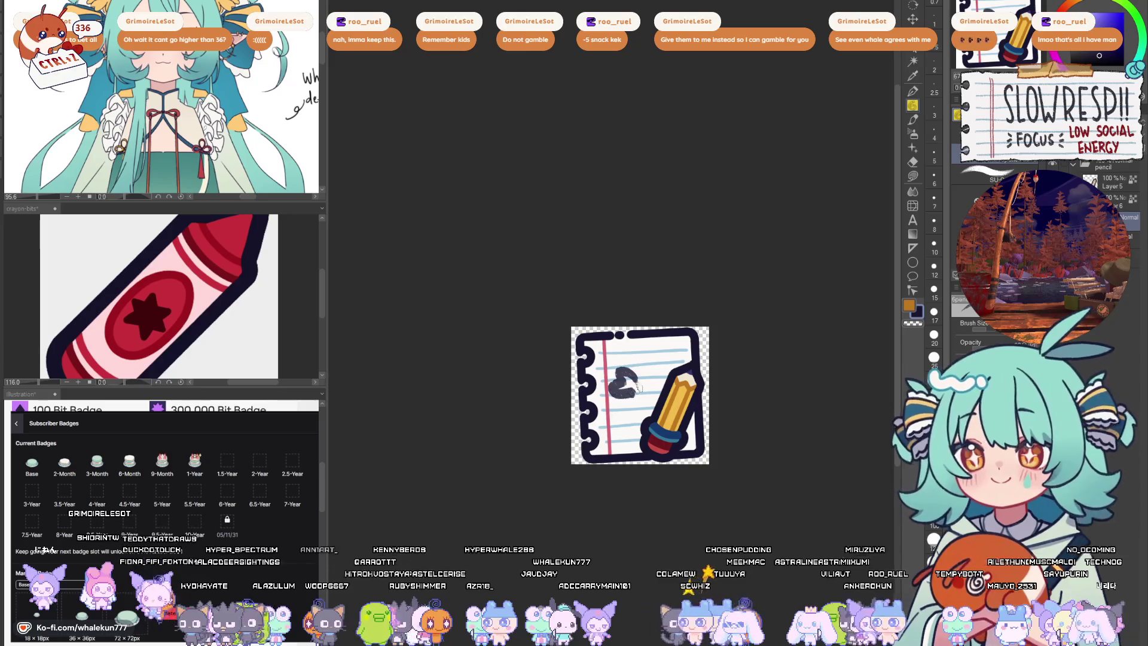
pyautogui.hotkey('ctrl', 'z')
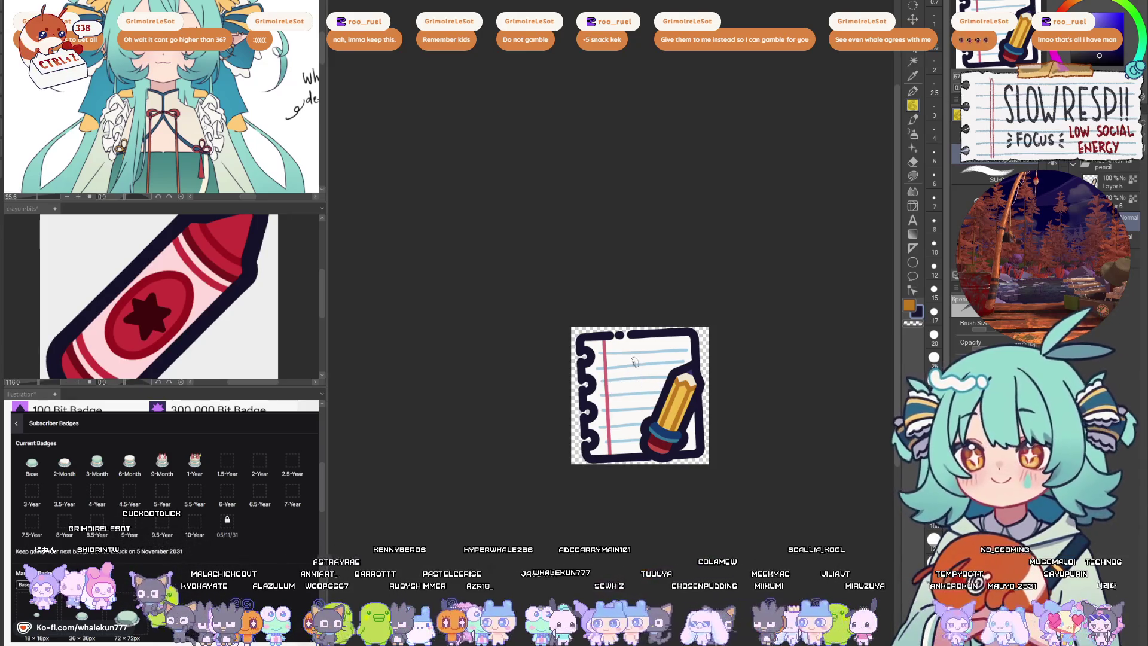
pyautogui.hotkey('ctrl', 'z')
pyautogui.hotkey('ctrl', 'z')
pyautogui.moveTo(631, 364); pyautogui.dragTo(618, 385)
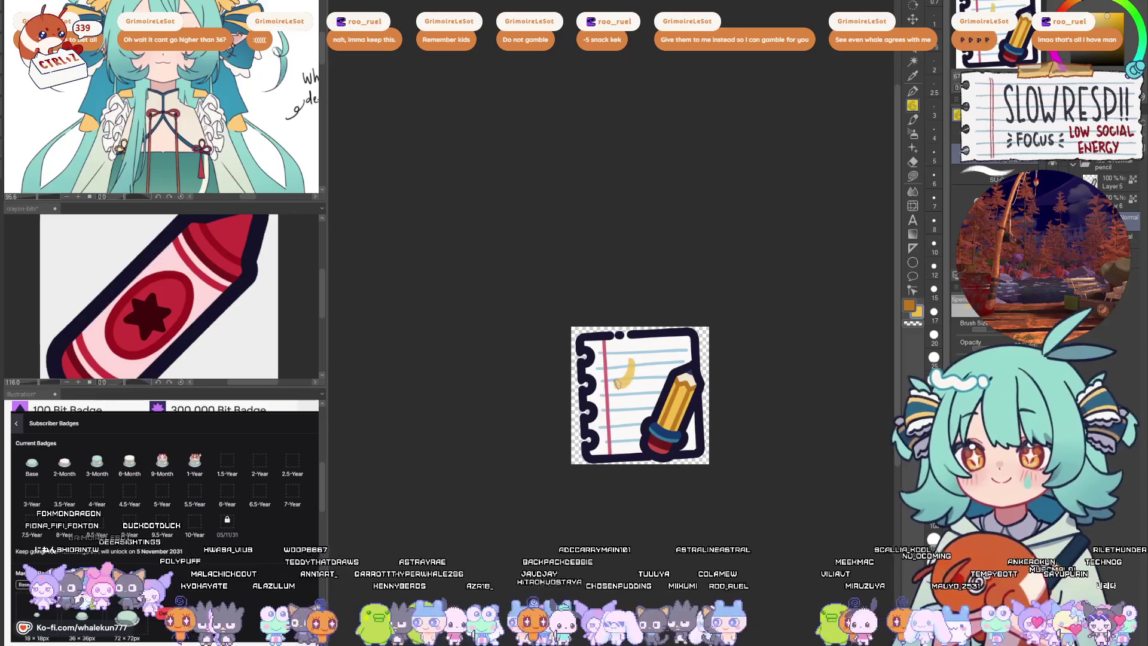
pyautogui.hotkey('ctrl', 'z')
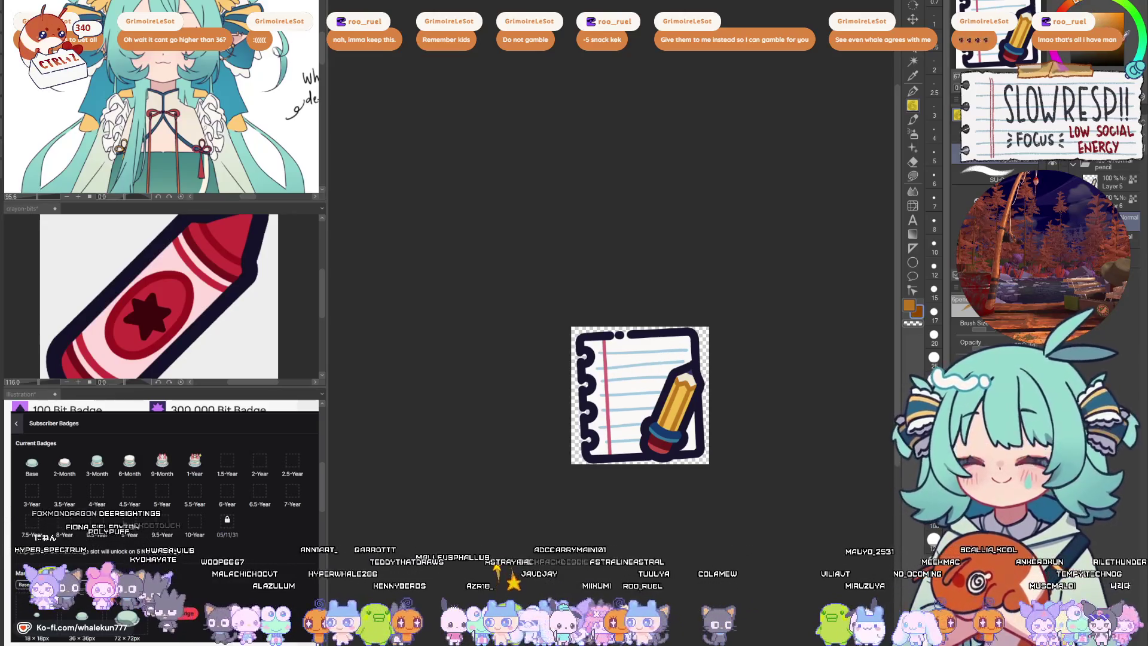
pyautogui.moveTo(629, 378); pyautogui.dragTo(627, 403)
pyautogui.hotkey('ctrl', 'z')
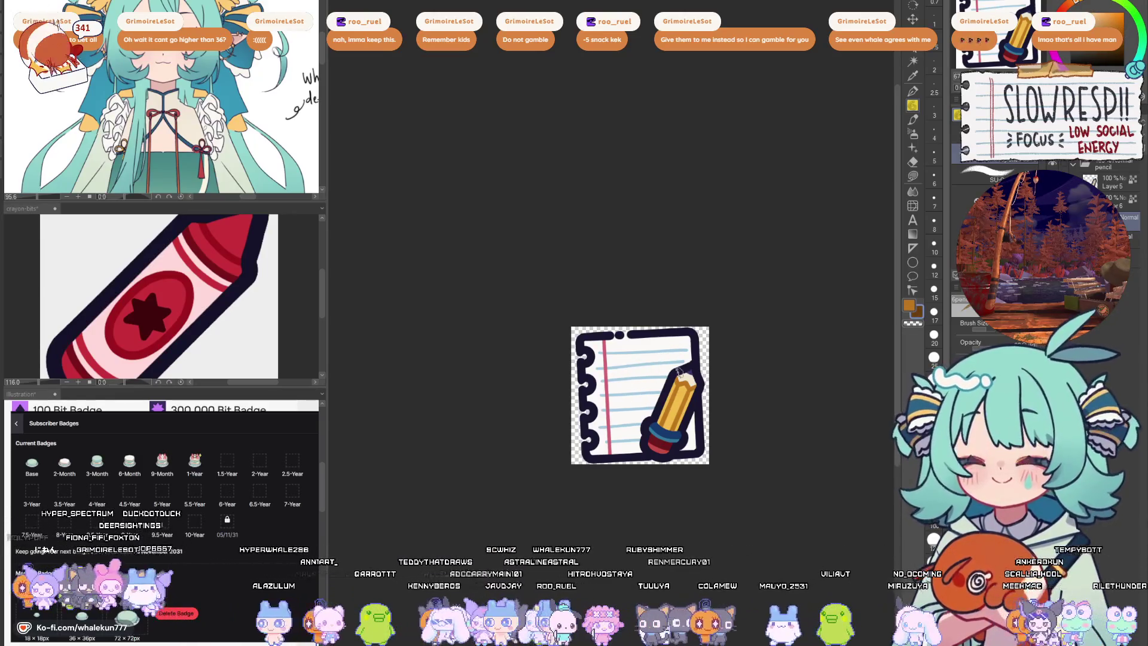
pyautogui.scroll(-5, 632, 339)
pyautogui.moveTo(728, 357); pyautogui.dragTo(670, 353)
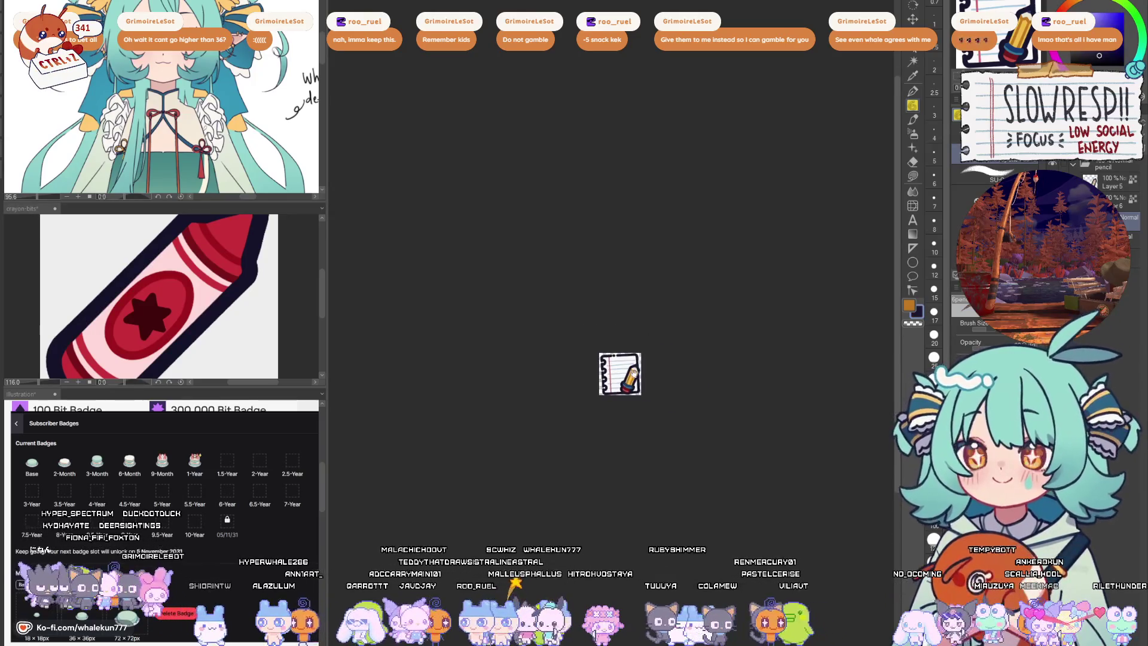
pyautogui.scroll(5, 670, 354)
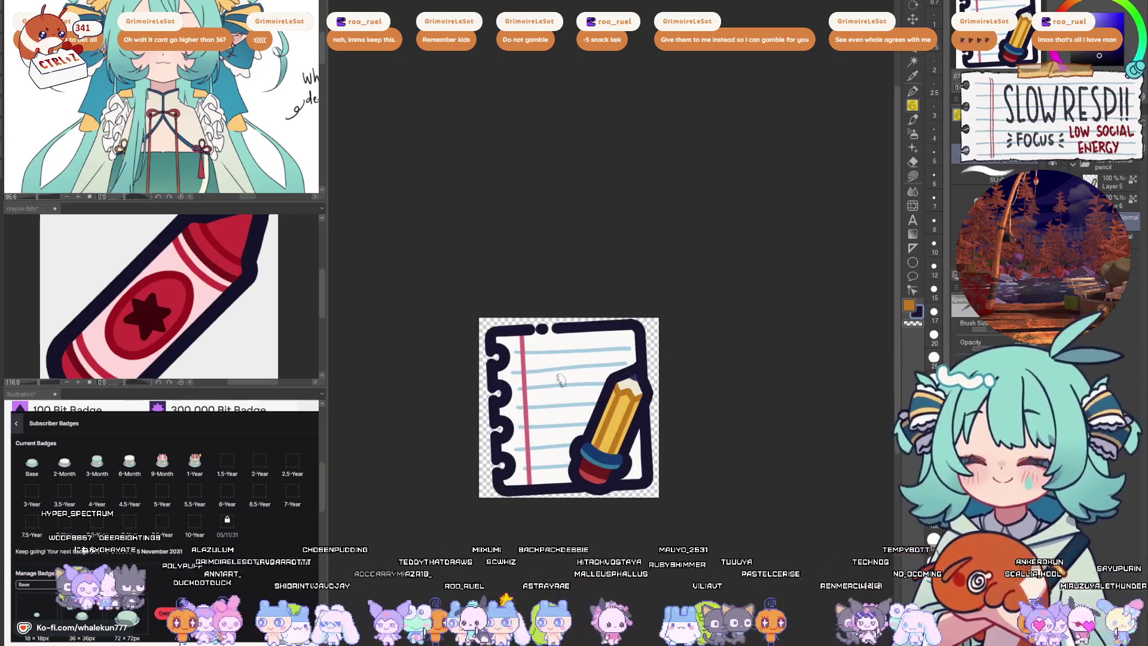
pyautogui.moveTo(556, 377)
pyautogui.mouseDown()
pyautogui.moveTo(568, 373)
pyautogui.moveTo(546, 405)
pyautogui.moveTo(589, 412)
pyautogui.moveTo(576, 373)
pyautogui.moveTo(592, 386)
pyautogui.moveTo(536, 398)
pyautogui.moveTo(553, 419)
pyautogui.moveTo(557, 394)
pyautogui.mouseUp()
pyautogui.hotkey('ctrl', 'z')
pyautogui.hotkey('ctrl', 'z')
pyautogui.hotkey('ctrl', 'z')
pyautogui.hotkey('ctrl', 'z')
pyautogui.hotkey('ctrl', 'z')
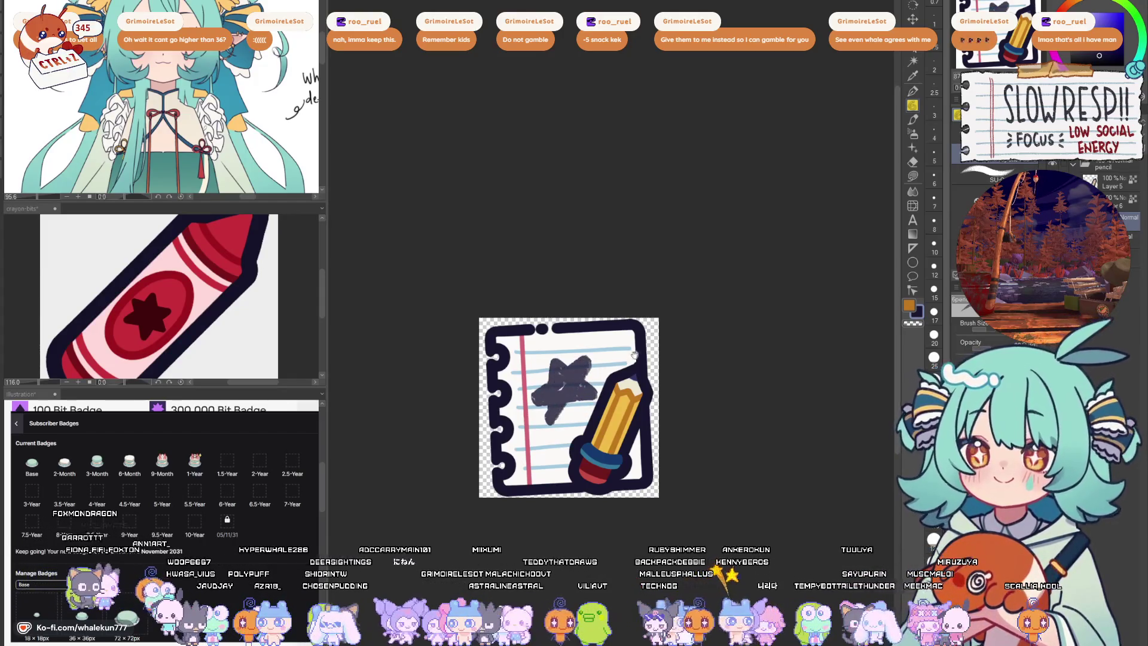
pyautogui.scroll(-5, 649, 374)
pyautogui.scroll(4, 657, 342)
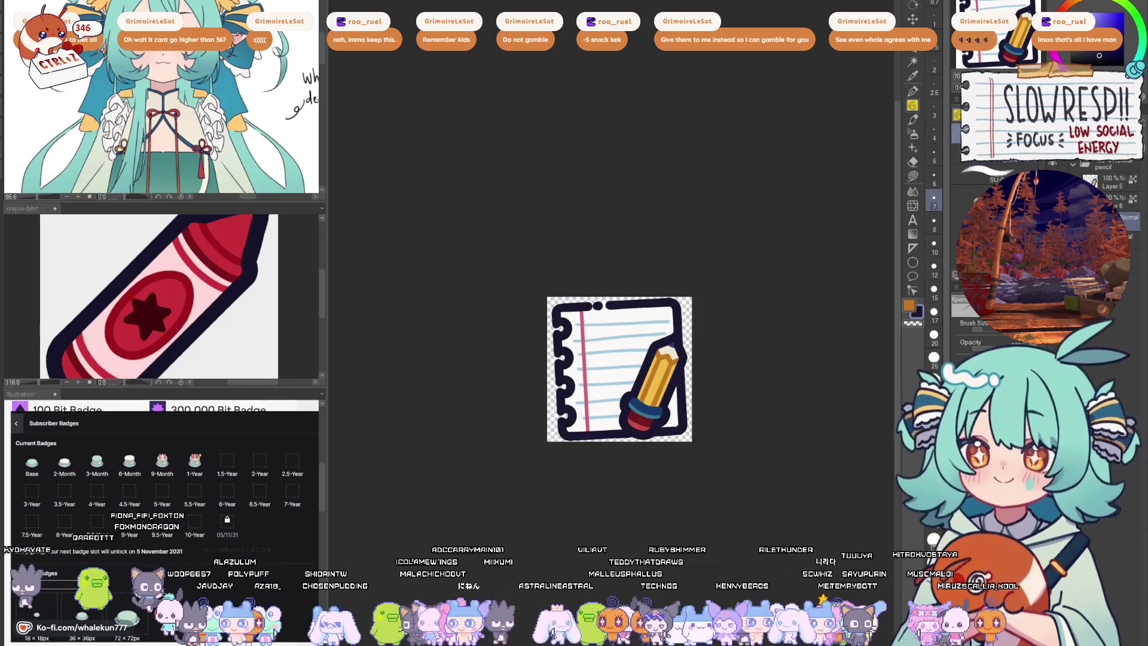
pyautogui.moveTo(606, 376)
pyautogui.mouseDown()
pyautogui.moveTo(637, 356)
pyautogui.moveTo(592, 359)
pyautogui.moveTo(609, 383)
pyautogui.mouseUp()
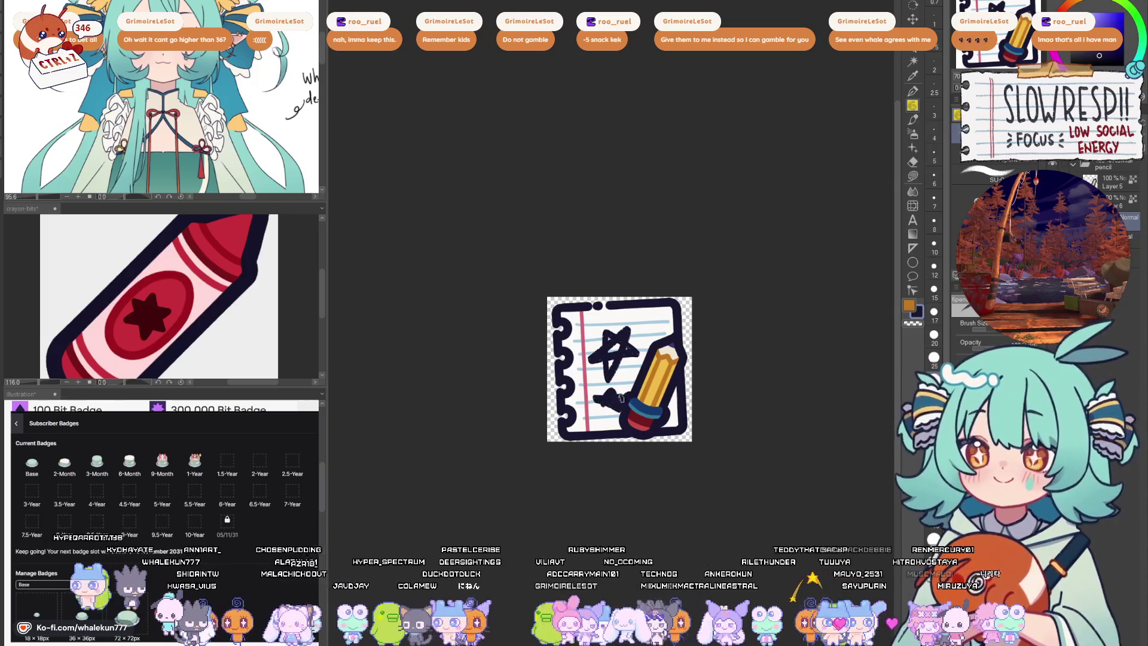
pyautogui.hotkey('ctrl', 'z')
pyautogui.hotkey('ctrl', 'z')
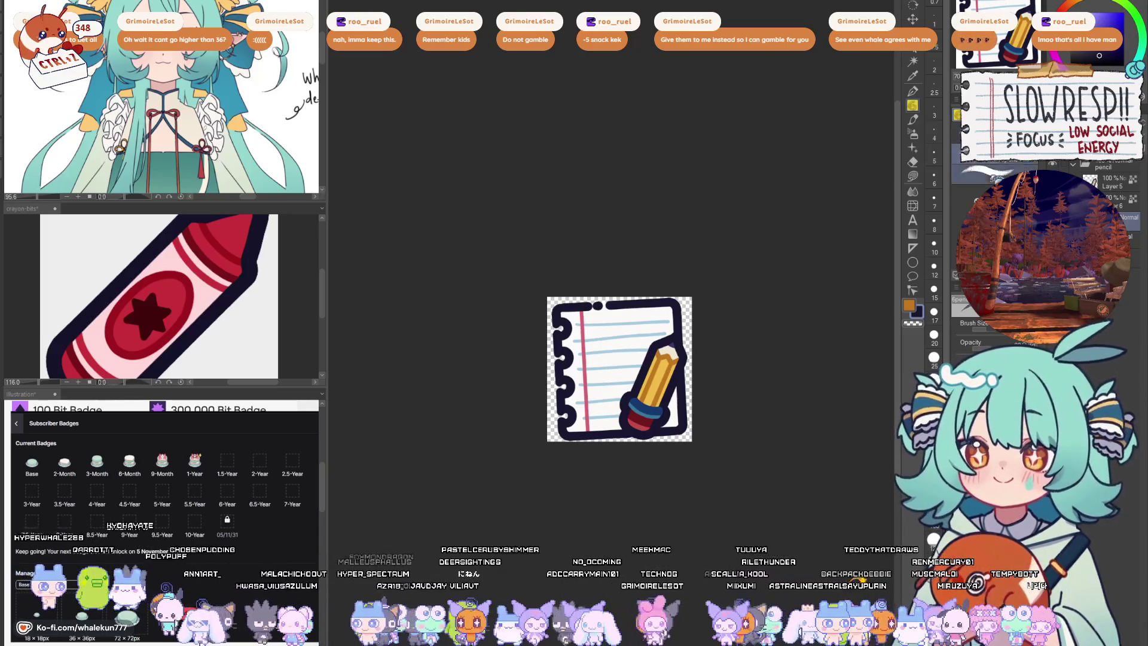
pyautogui.scroll(-3, 744, 428)
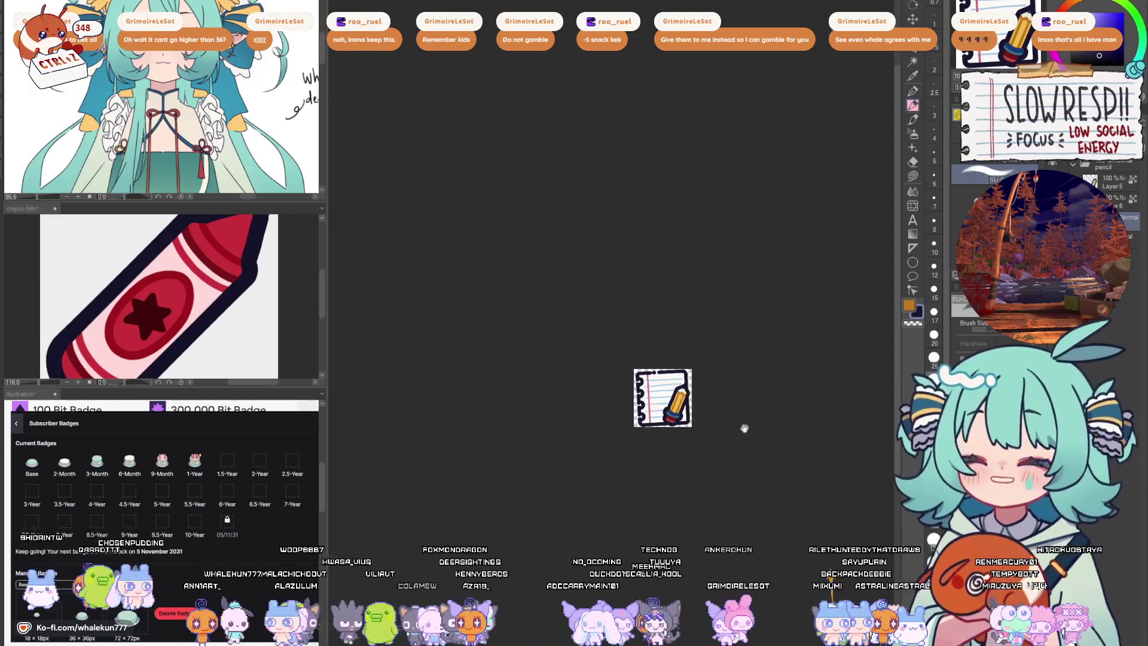
pyautogui.scroll(3, 744, 428)
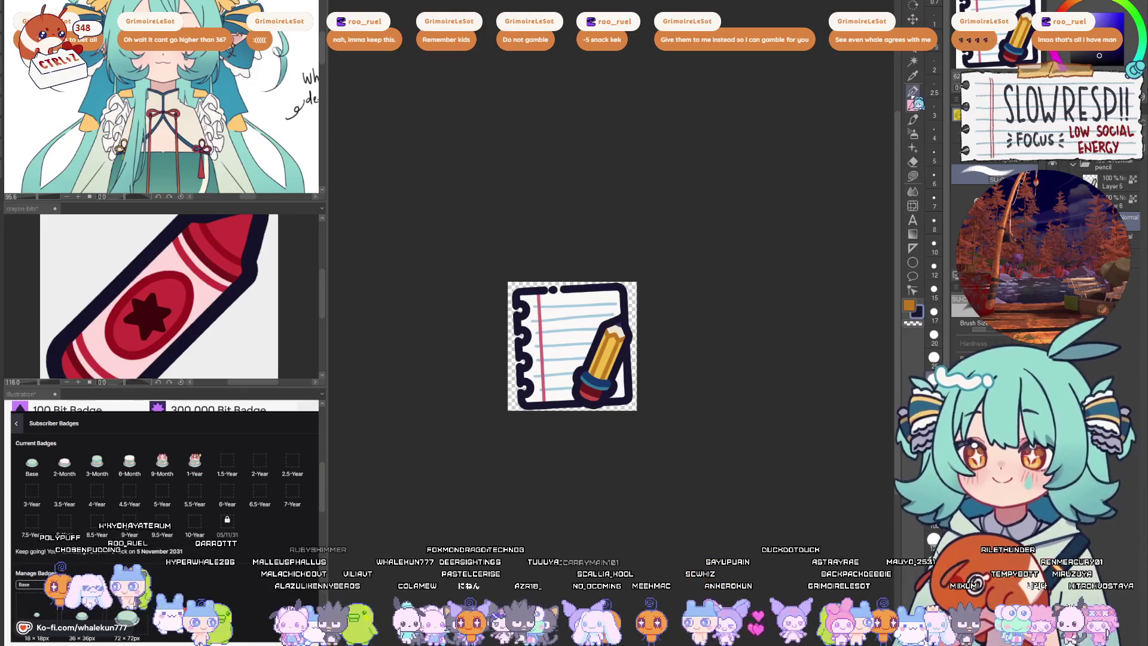
pyautogui.scroll(2, 556, 331)
pyautogui.click(604, 308)
pyautogui.moveTo(566, 347); pyautogui.dragTo(615, 331)
pyautogui.hotkey('ctrl', 'z')
pyautogui.hotkey('ctrl', 'z')
pyautogui.hotkey('ctrl', 'z')
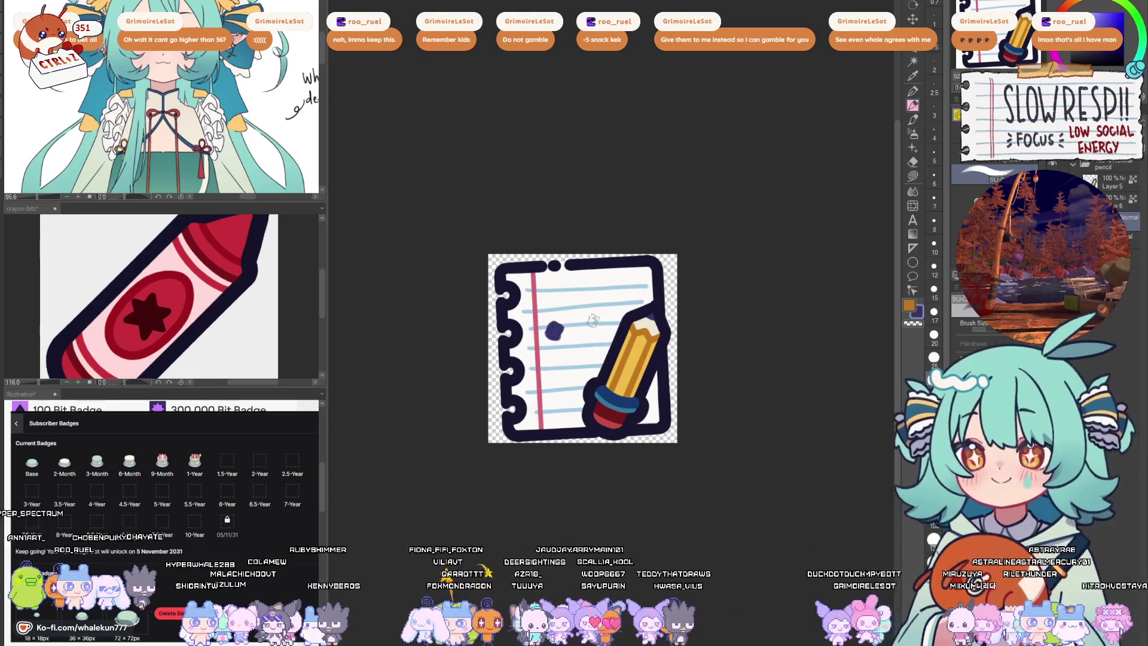
pyautogui.moveTo(563, 353); pyautogui.dragTo(616, 330)
pyautogui.hotkey('ctrl', 'z')
pyautogui.hotkey('ctrl', 'z')
pyautogui.moveTo(553, 349)
pyautogui.mouseDown()
pyautogui.moveTo(615, 334)
pyautogui.moveTo(574, 363)
pyautogui.moveTo(616, 336)
pyautogui.moveTo(585, 339)
pyautogui.moveTo(605, 339)
pyautogui.mouseUp()
pyautogui.hotkey('ctrl', 'z')
pyautogui.hotkey('ctrl', 'z')
pyautogui.hotkey('ctrl', 'z')
pyautogui.hotkey('ctrl', 'z')
pyautogui.hotkey('ctrl', 'z')
pyautogui.hotkey('ctrl', 'z')
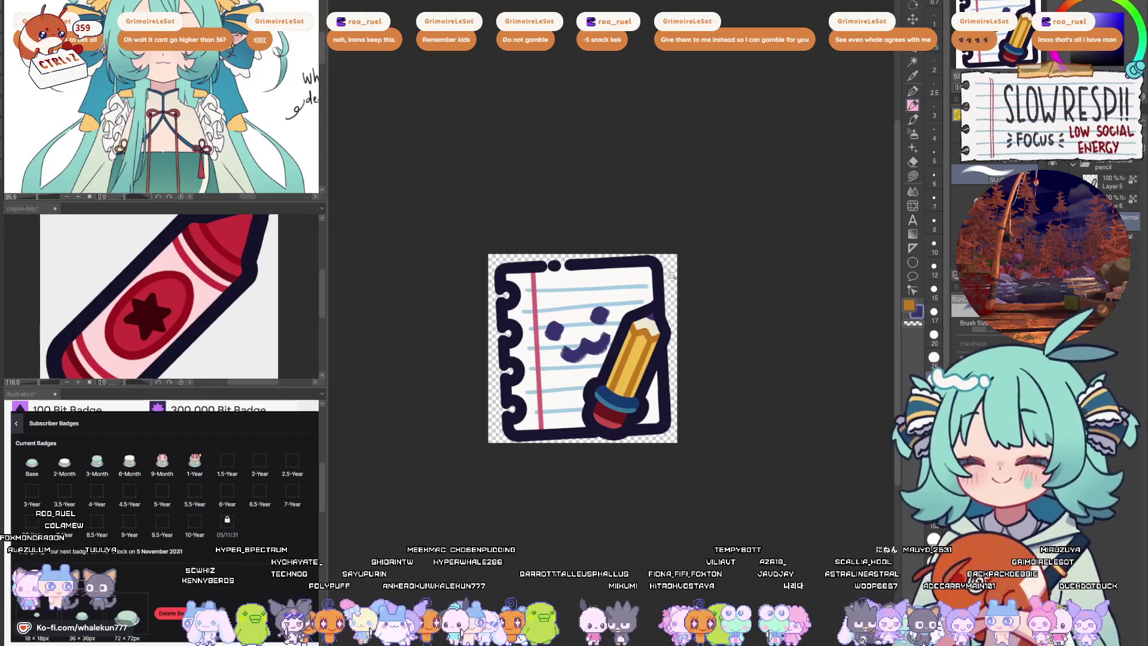
pyautogui.scroll(-4, 672, 274)
pyautogui.scroll(7, 657, 270)
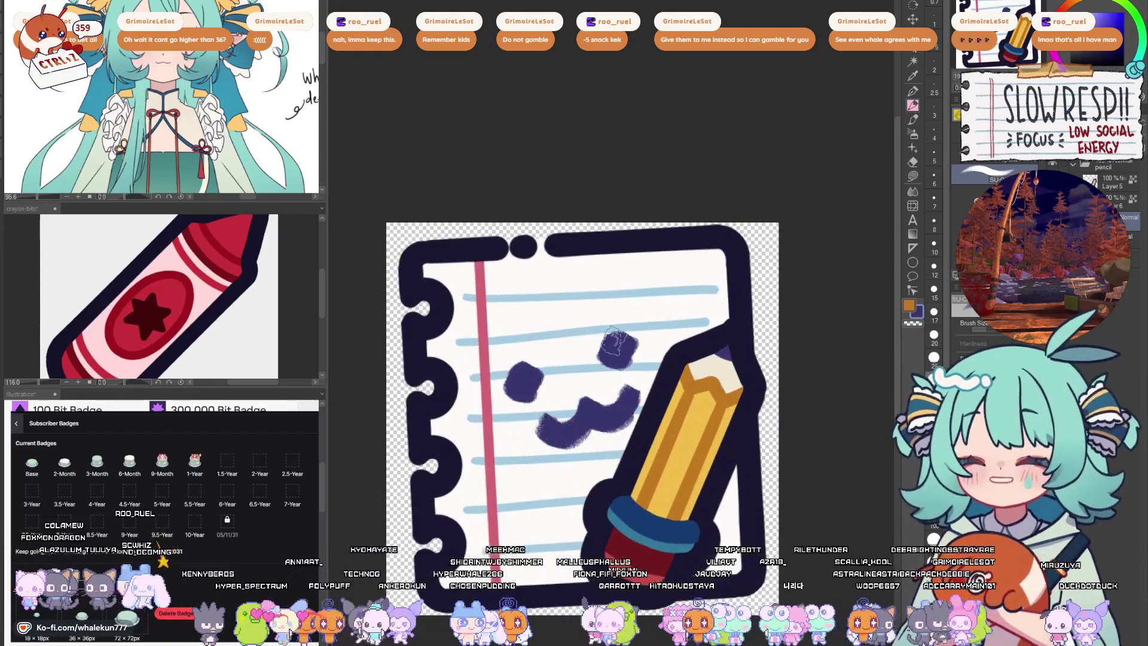
pyautogui.scroll(-2, 529, 345)
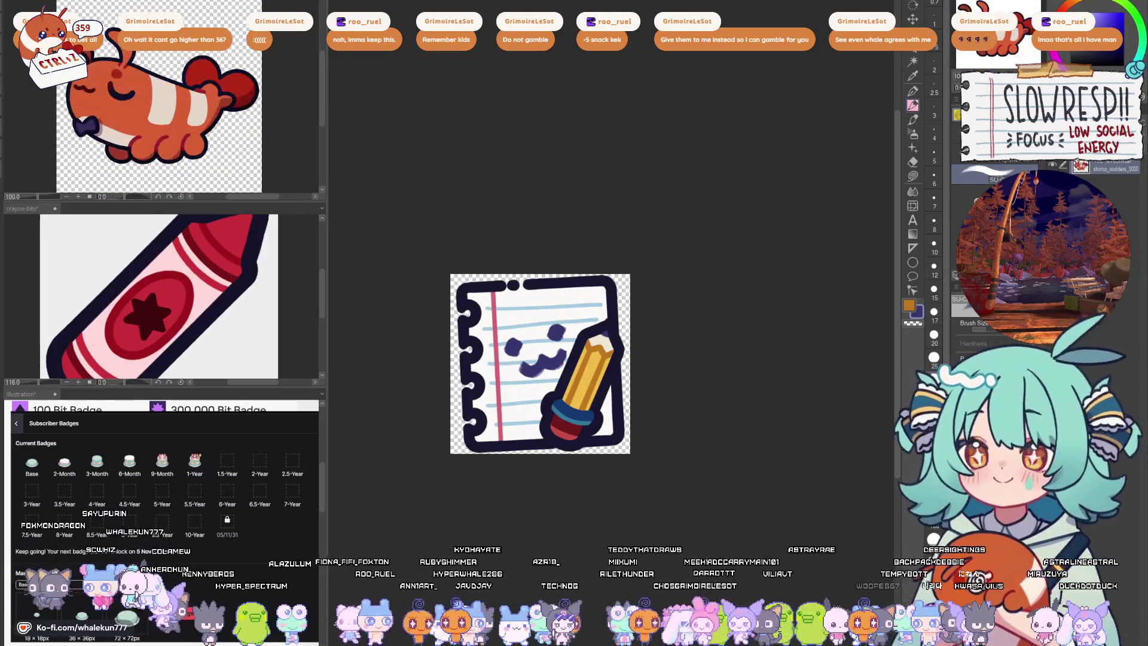
pyautogui.moveTo(550, 344)
pyautogui.mouseDown()
pyautogui.moveTo(519, 367)
pyautogui.moveTo(555, 399)
pyautogui.mouseUp()
pyautogui.press('Delete')
pyautogui.hotkey('ctrl', 'z')
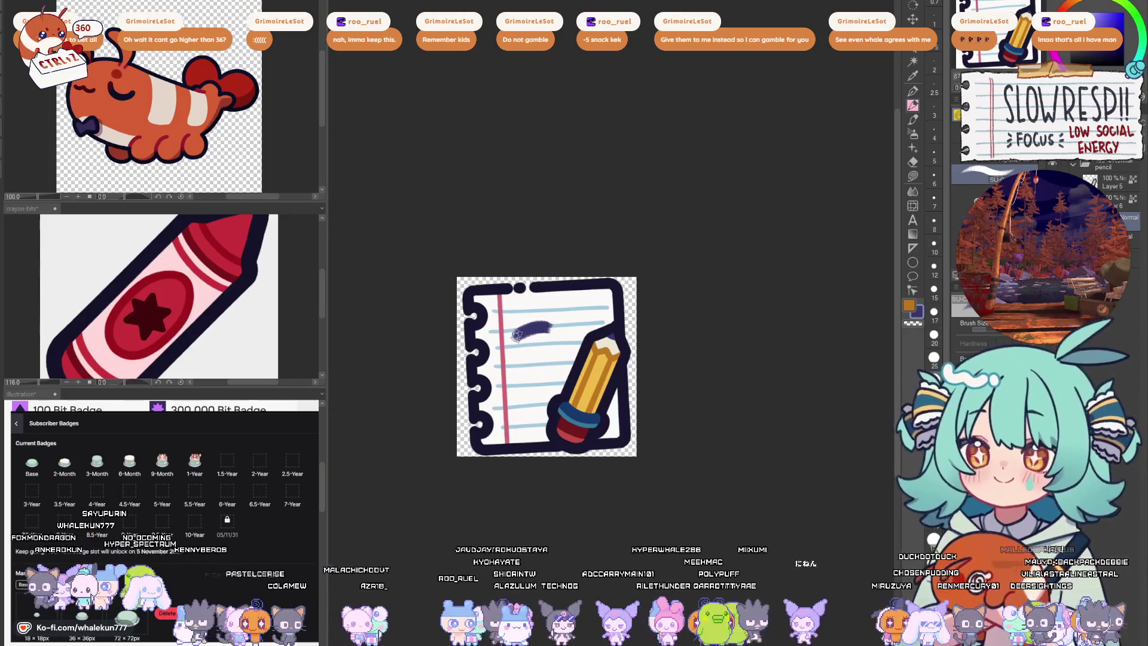
pyautogui.hotkey('ctrl', 'z')
pyautogui.moveTo(555, 326)
pyautogui.mouseDown()
pyautogui.moveTo(513, 346)
pyautogui.moveTo(535, 374)
pyautogui.moveTo(571, 386)
pyautogui.moveTo(538, 413)
pyautogui.moveTo(546, 422)
pyautogui.mouseUp()
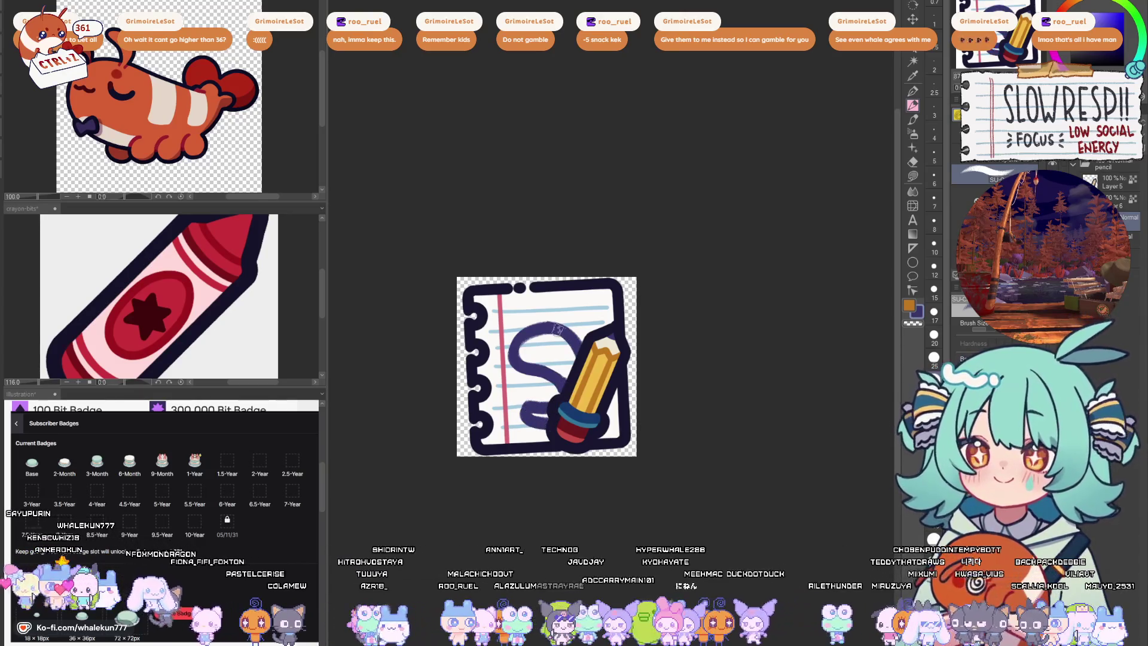
pyautogui.hotkey('ctrl', 'z')
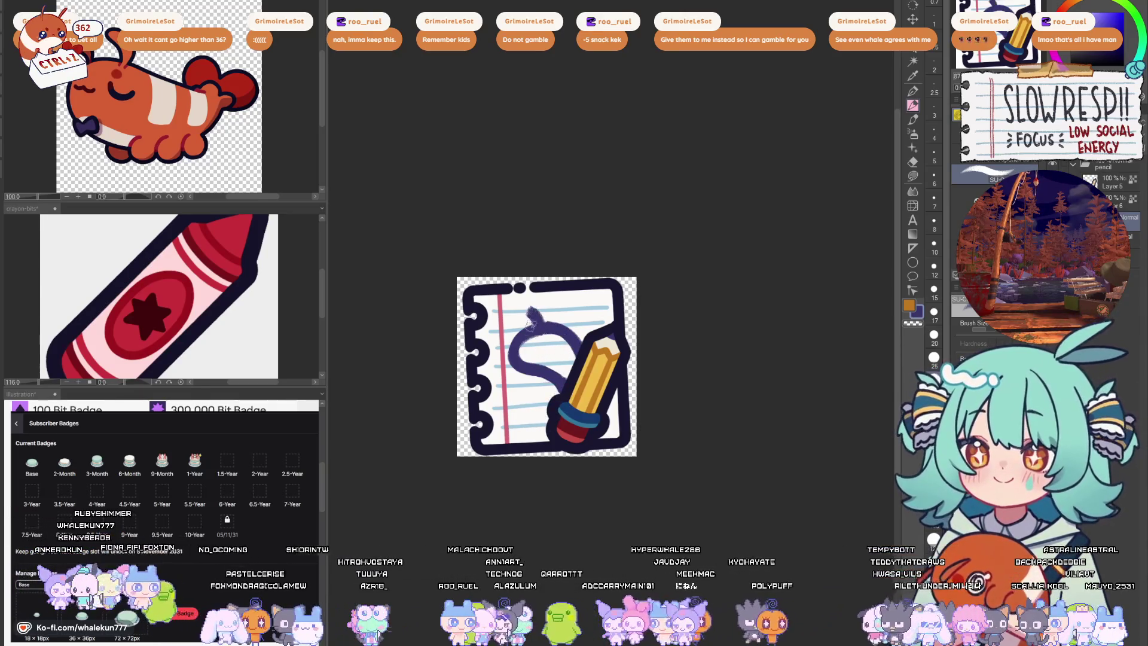
pyautogui.moveTo(549, 357)
pyautogui.mouseDown()
pyautogui.moveTo(563, 376)
pyautogui.moveTo(517, 376)
pyautogui.mouseUp()
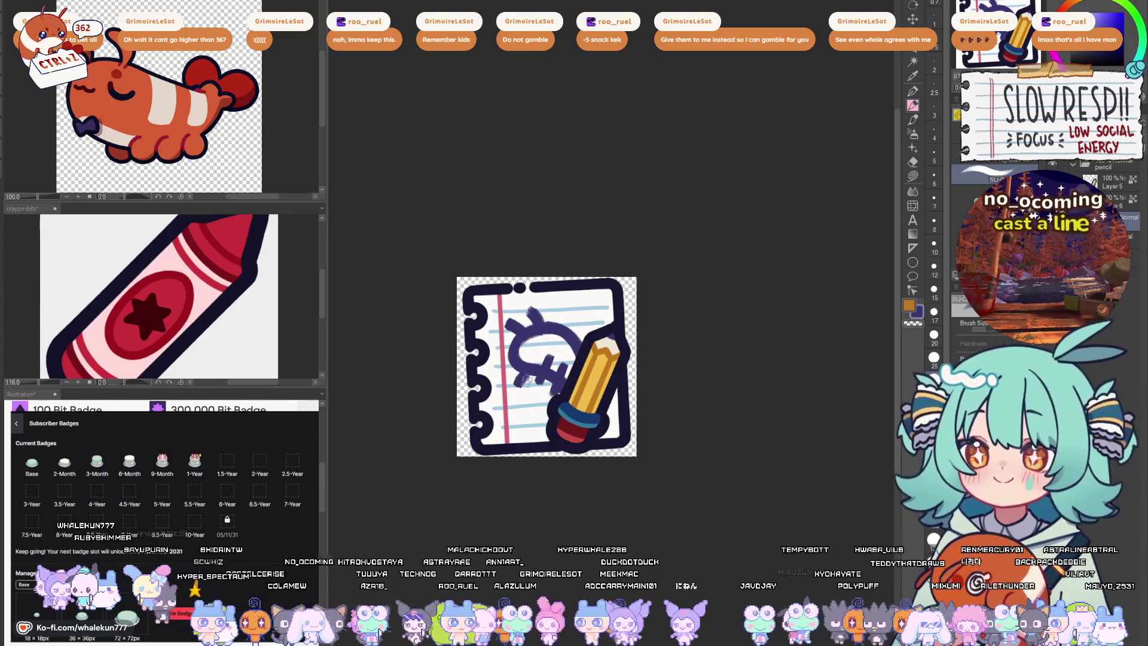
pyautogui.press('Delete')
pyautogui.moveTo(562, 311)
pyautogui.mouseDown()
pyautogui.moveTo(541, 323)
pyautogui.moveTo(527, 400)
pyautogui.mouseUp()
pyautogui.hotkey('ctrl', 'z')
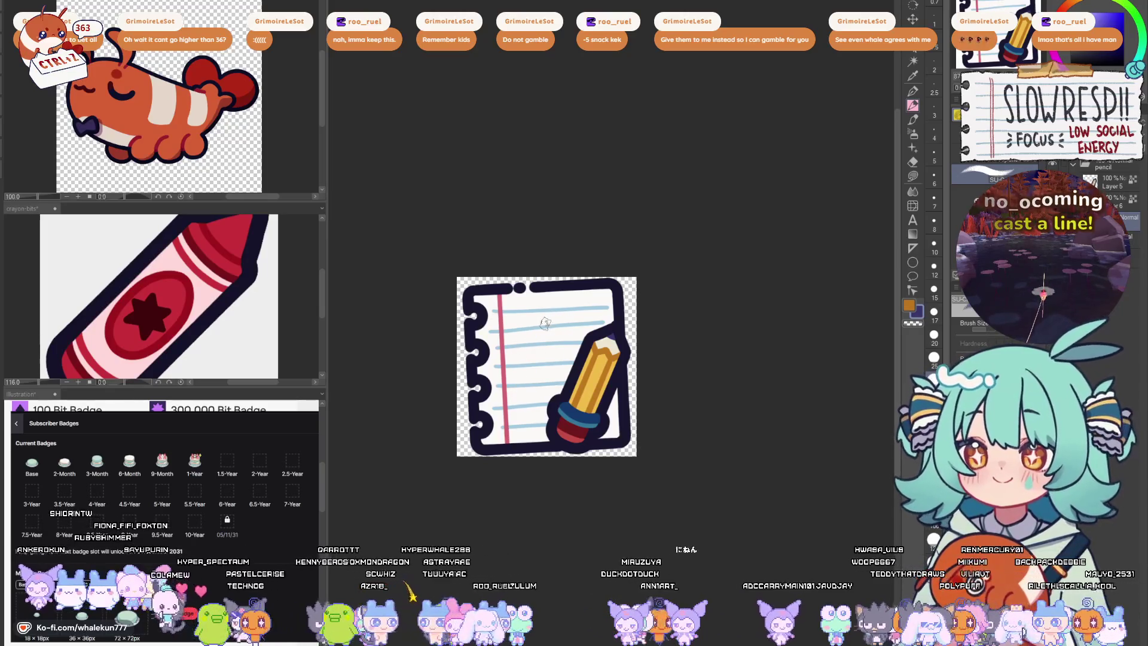
pyautogui.moveTo(526, 313)
pyautogui.mouseDown()
pyautogui.moveTo(576, 354)
pyautogui.moveTo(564, 378)
pyautogui.mouseUp()
pyautogui.hotkey('ctrl', 'z')
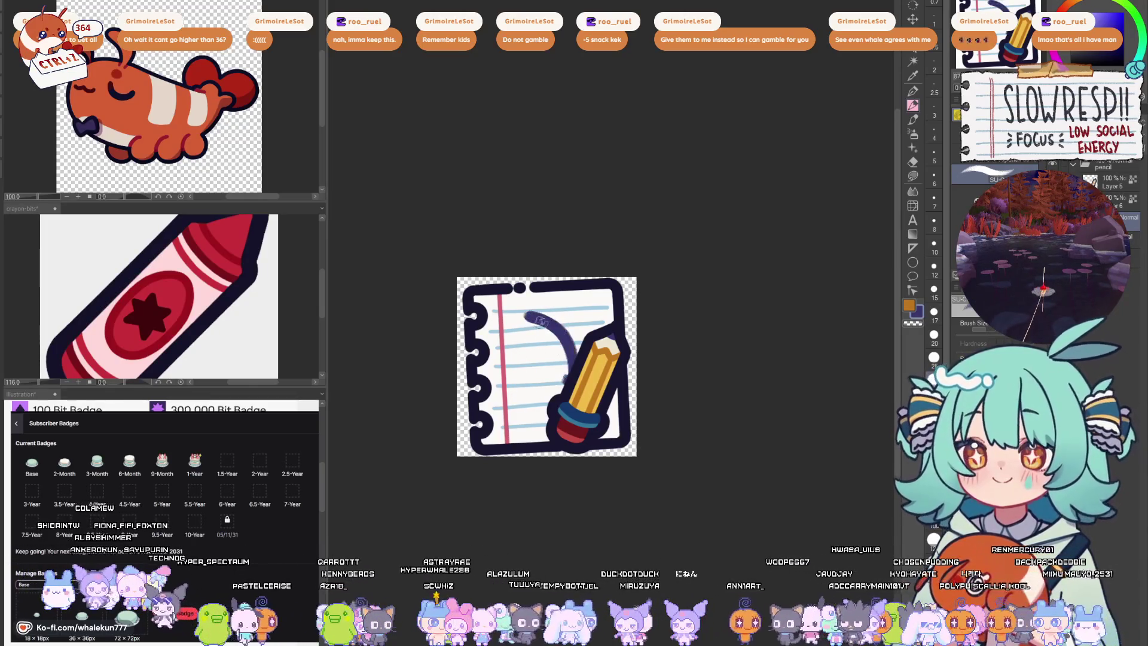
pyautogui.moveTo(516, 320)
pyautogui.mouseDown()
pyautogui.moveTo(510, 350)
pyautogui.moveTo(574, 365)
pyautogui.moveTo(525, 351)
pyautogui.moveTo(565, 389)
pyautogui.moveTo(538, 401)
pyautogui.moveTo(549, 417)
pyautogui.mouseUp()
pyautogui.hotkey('ctrl', 'z')
pyautogui.hotkey('ctrl', 'z')
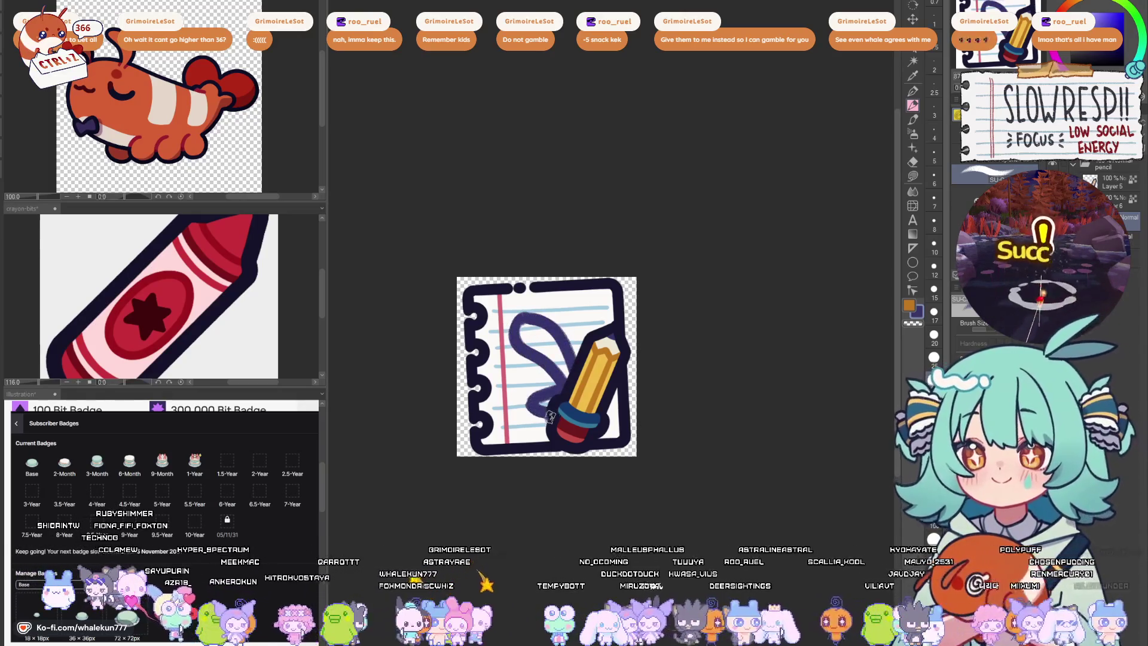
pyautogui.hotkey('ctrl', 'z')
pyautogui.hotkey('ctrl', 'z')
pyautogui.hotkey('ctrl', 'z')
pyautogui.moveTo(519, 313)
pyautogui.mouseDown()
pyautogui.moveTo(531, 310)
pyautogui.moveTo(573, 375)
pyautogui.mouseUp()
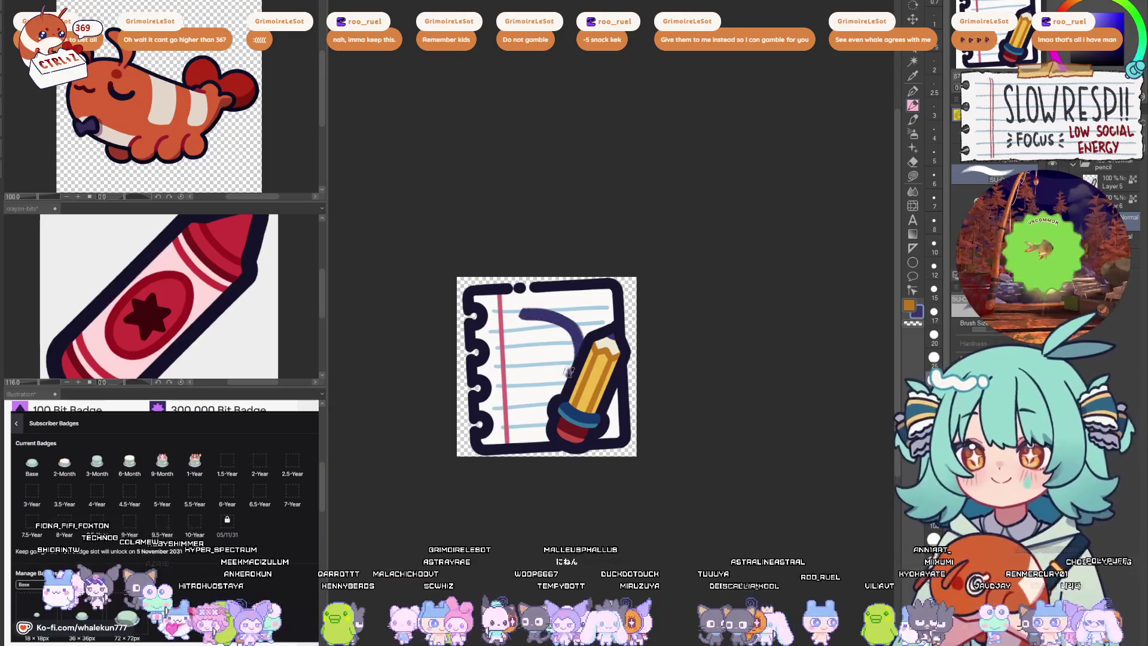
pyautogui.moveTo(515, 320)
pyautogui.mouseDown()
pyautogui.moveTo(560, 362)
pyautogui.moveTo(532, 383)
pyautogui.moveTo(571, 363)
pyautogui.moveTo(536, 358)
pyautogui.moveTo(547, 365)
pyautogui.mouseUp()
pyautogui.hotkey('ctrl', 'z')
pyautogui.hotkey('ctrl', 'z')
pyautogui.hotkey('ctrl', 'z')
pyautogui.moveTo(546, 308)
pyautogui.mouseDown()
pyautogui.moveTo(558, 293)
pyautogui.moveTo(580, 308)
pyautogui.moveTo(508, 332)
pyautogui.moveTo(557, 385)
pyautogui.mouseUp()
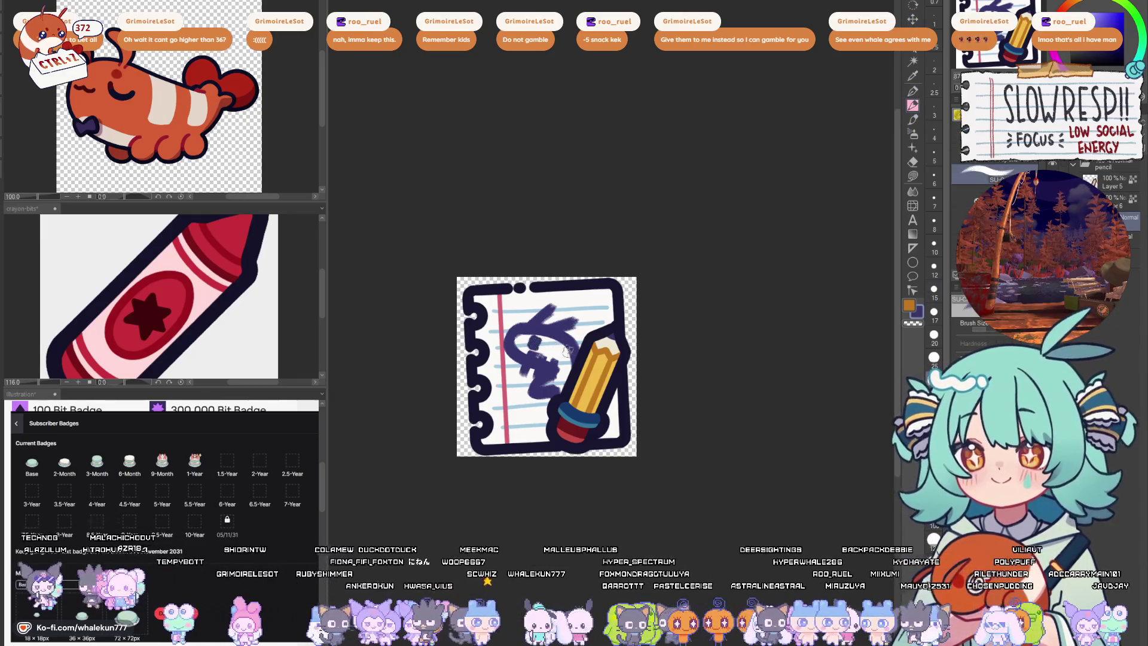
pyautogui.scroll(-10, 619, 319)
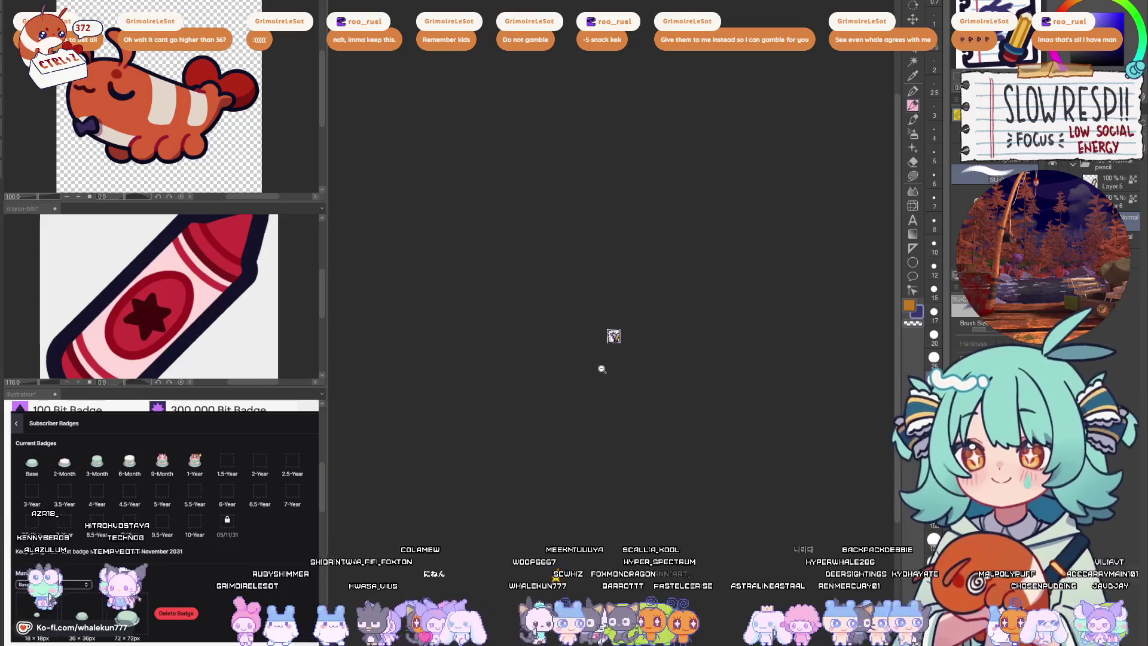
pyautogui.scroll(8, 622, 354)
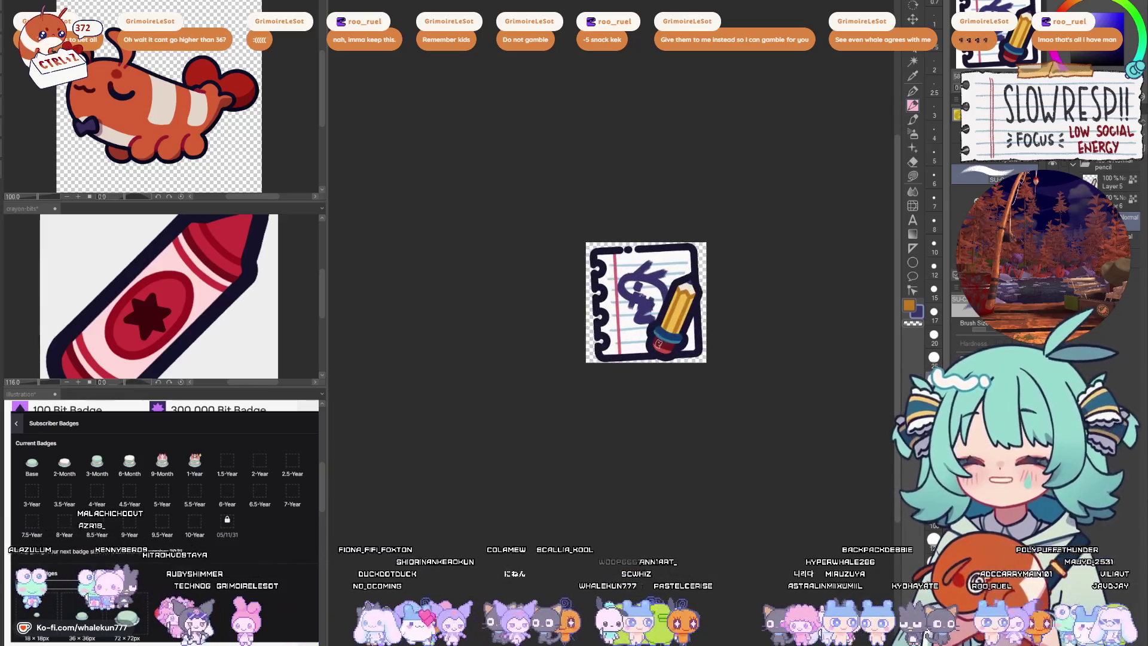
pyautogui.moveTo(662, 347); pyautogui.dragTo(611, 358)
pyautogui.scroll(4, 595, 297)
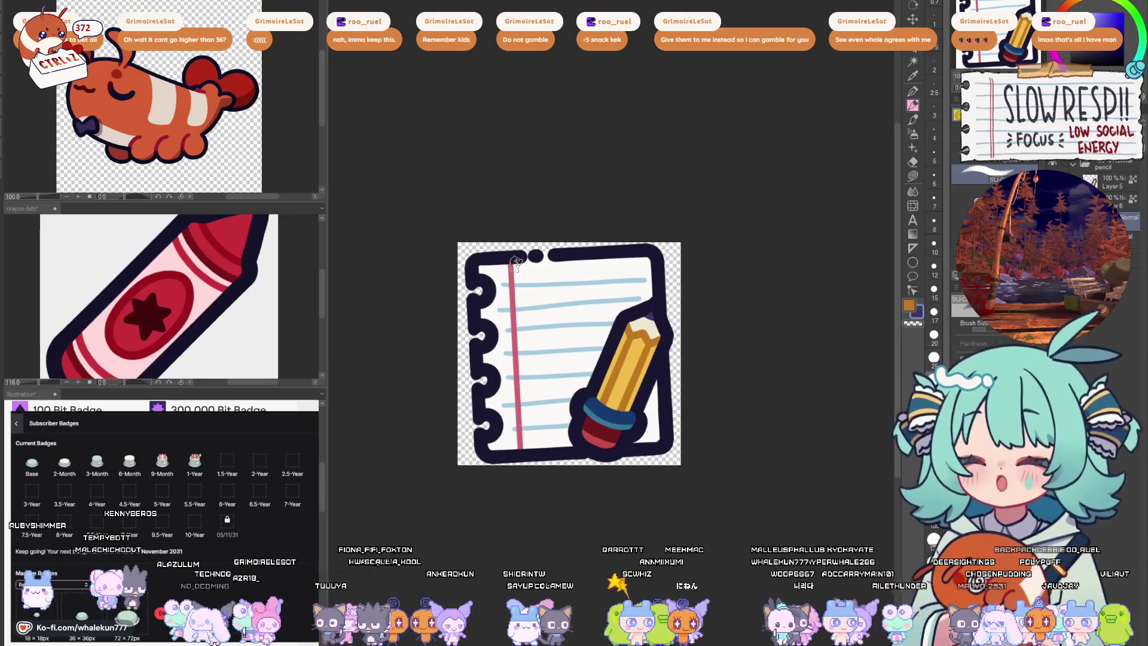
# - Pan and zoom the reference image to frame the character's upper body
pyautogui.moveTo(230, 136); pyautogui.dragTo(230, 59)
pyautogui.scroll(-6, 226, 59)
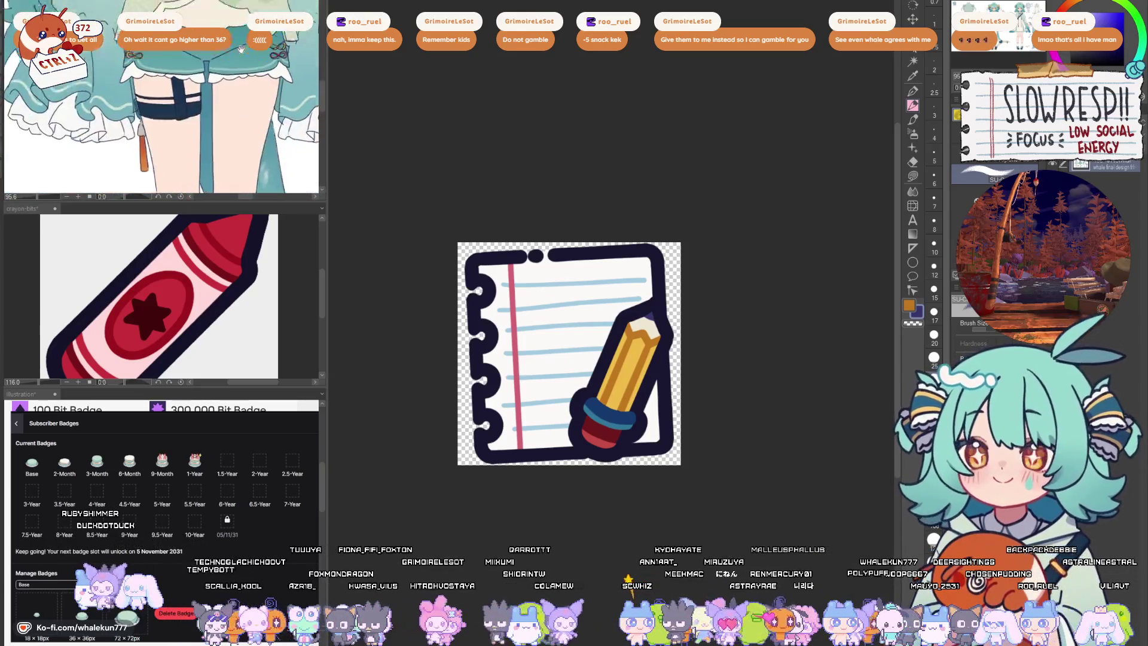
pyautogui.scroll(1, 169, 107)
pyautogui.moveTo(169, 106); pyautogui.dragTo(237, 129)
pyautogui.scroll(2, 237, 129)
pyautogui.moveTo(299, 88)
pyautogui.mouseDown()
pyautogui.moveTo(230, 121)
pyautogui.moveTo(181, 113)
pyautogui.mouseUp()
pyautogui.scroll(3, 181, 113)
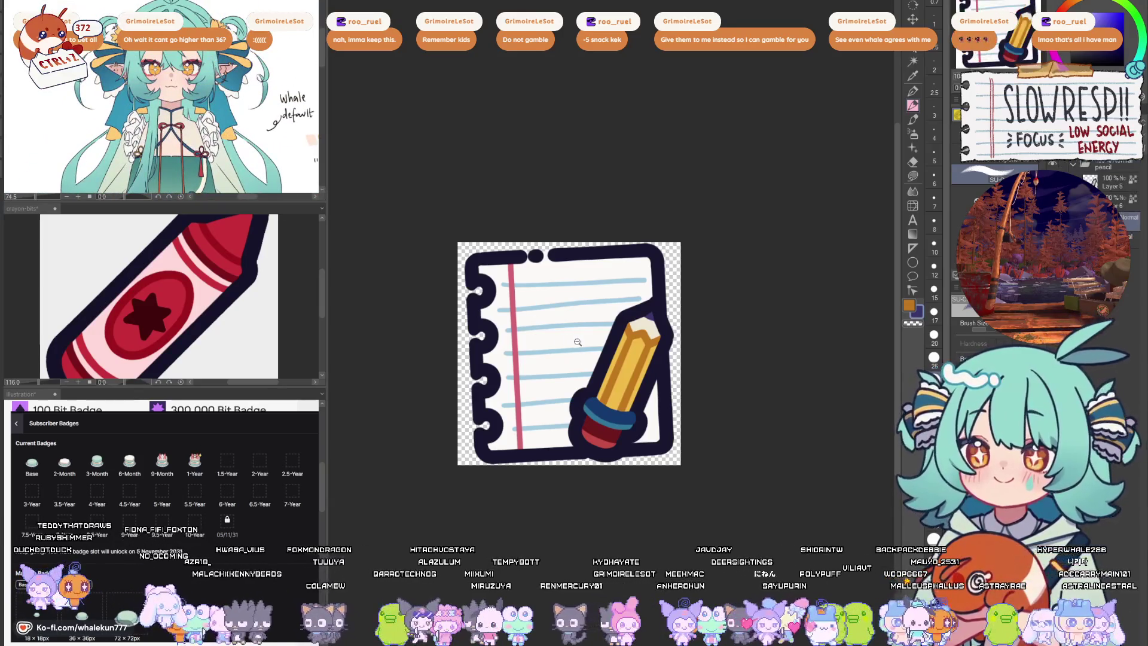
pyautogui.scroll(1, 566, 339)
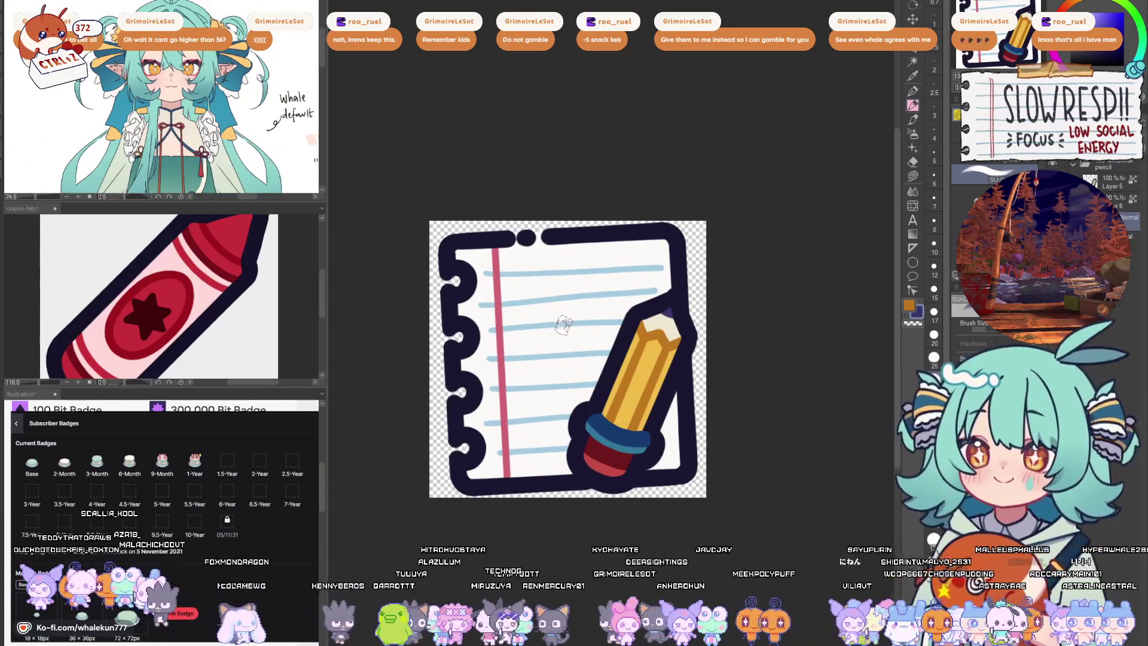
# - Draw a large lavender four-point sparkle with a smaller one beneath it
pyautogui.moveTo(556, 296)
pyautogui.mouseDown()
pyautogui.moveTo(521, 347)
pyautogui.moveTo(568, 409)
pyautogui.moveTo(589, 344)
pyautogui.moveTo(560, 281)
pyautogui.moveTo(515, 341)
pyautogui.moveTo(573, 304)
pyautogui.moveTo(597, 340)
pyautogui.moveTo(565, 338)
pyautogui.moveTo(548, 359)
pyautogui.moveTo(550, 400)
pyautogui.moveTo(519, 411)
pyautogui.moveTo(529, 442)
pyautogui.moveTo(508, 413)
pyautogui.moveTo(525, 377)
pyautogui.moveTo(529, 431)
pyautogui.mouseUp()
pyautogui.scroll(-5, 658, 299)
pyautogui.moveTo(702, 329)
pyautogui.mouseDown()
pyautogui.moveTo(641, 380)
pyautogui.moveTo(707, 396)
pyautogui.mouseUp()
pyautogui.scroll(5, 646, 386)
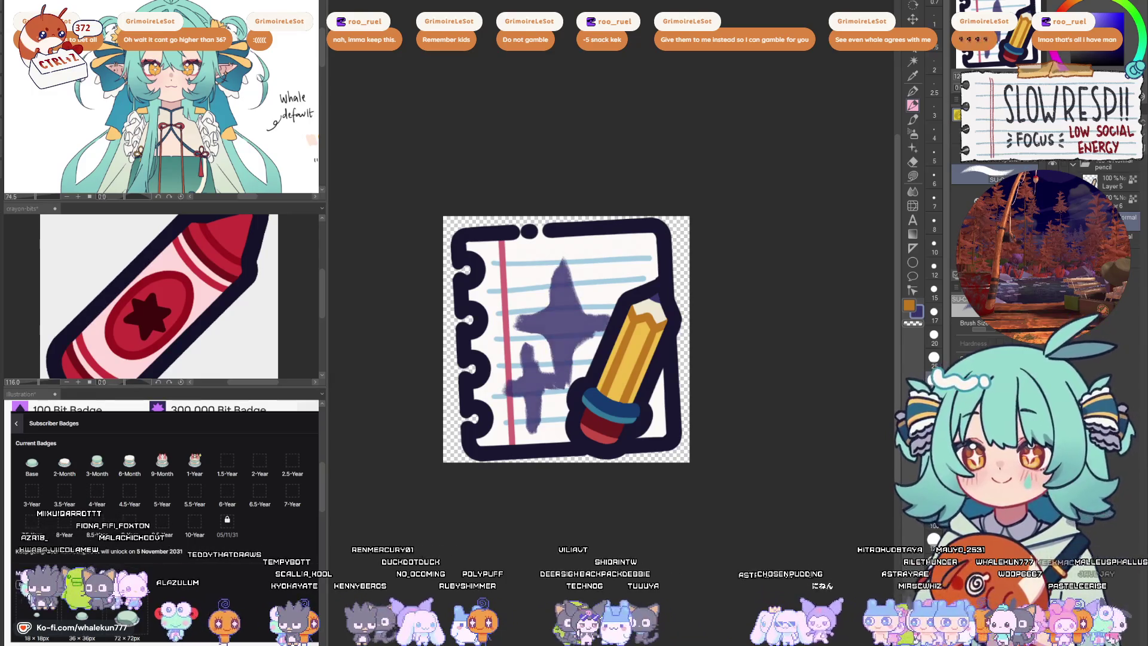
# - Try chalk and crayon brushes with test strokes, then draw a cross-shaped crayon sparkle
pyautogui.press('Delete')
pyautogui.click(993, 176)
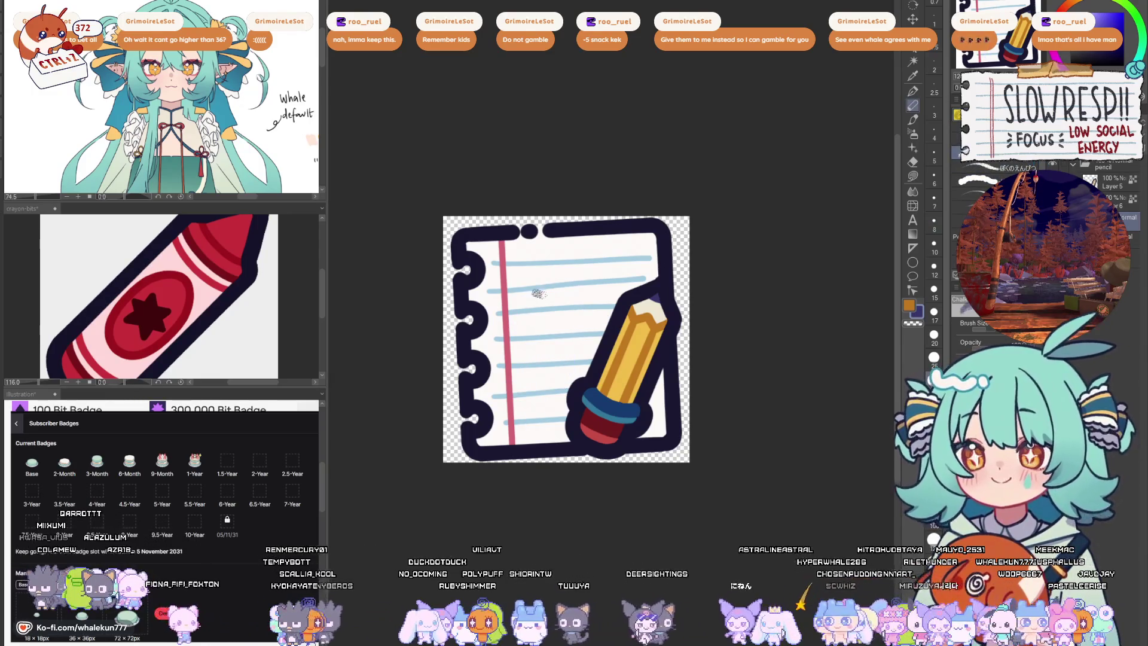
pyautogui.moveTo(541, 281); pyautogui.dragTo(522, 344)
pyautogui.press('Delete')
pyautogui.moveTo(538, 266); pyautogui.dragTo(574, 344)
pyautogui.moveTo(520, 299); pyautogui.dragTo(562, 359)
pyautogui.press('Delete')
pyautogui.click(993, 177)
pyautogui.moveTo(565, 284); pyautogui.dragTo(547, 335)
pyautogui.press('Delete')
pyautogui.moveTo(559, 278)
pyautogui.mouseDown()
pyautogui.moveTo(538, 323)
pyautogui.moveTo(587, 322)
pyautogui.moveTo(511, 323)
pyautogui.moveTo(607, 323)
pyautogui.moveTo(559, 361)
pyautogui.moveTo(529, 412)
pyautogui.moveTo(541, 401)
pyautogui.mouseUp()
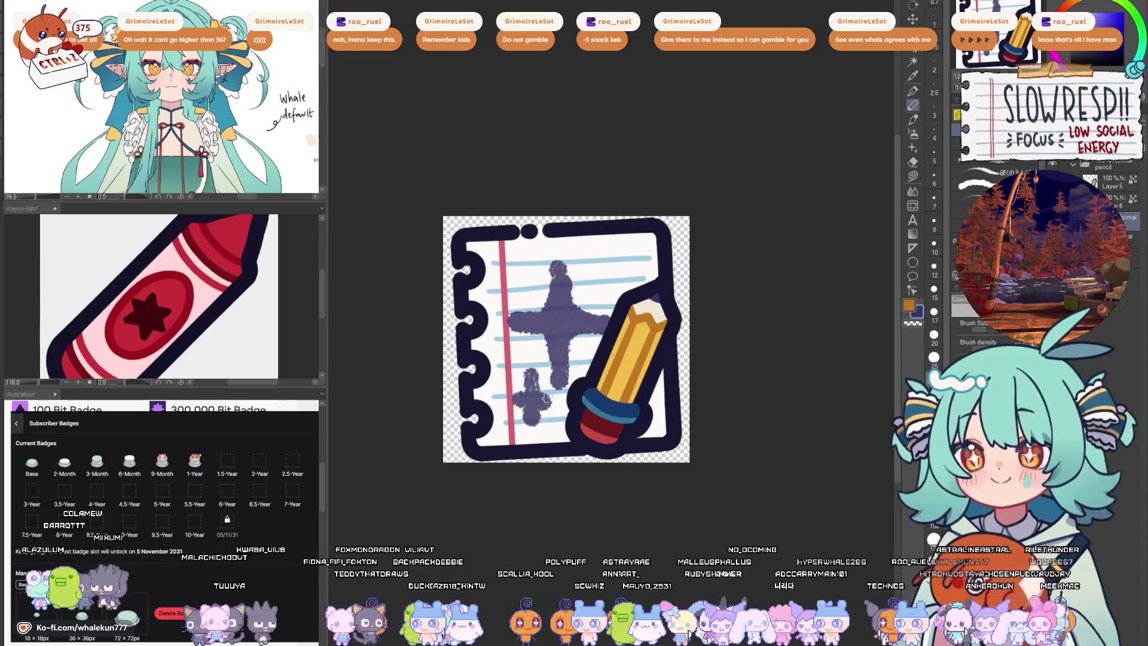
pyautogui.scroll(-5, 587, 306)
pyautogui.scroll(5, 647, 366)
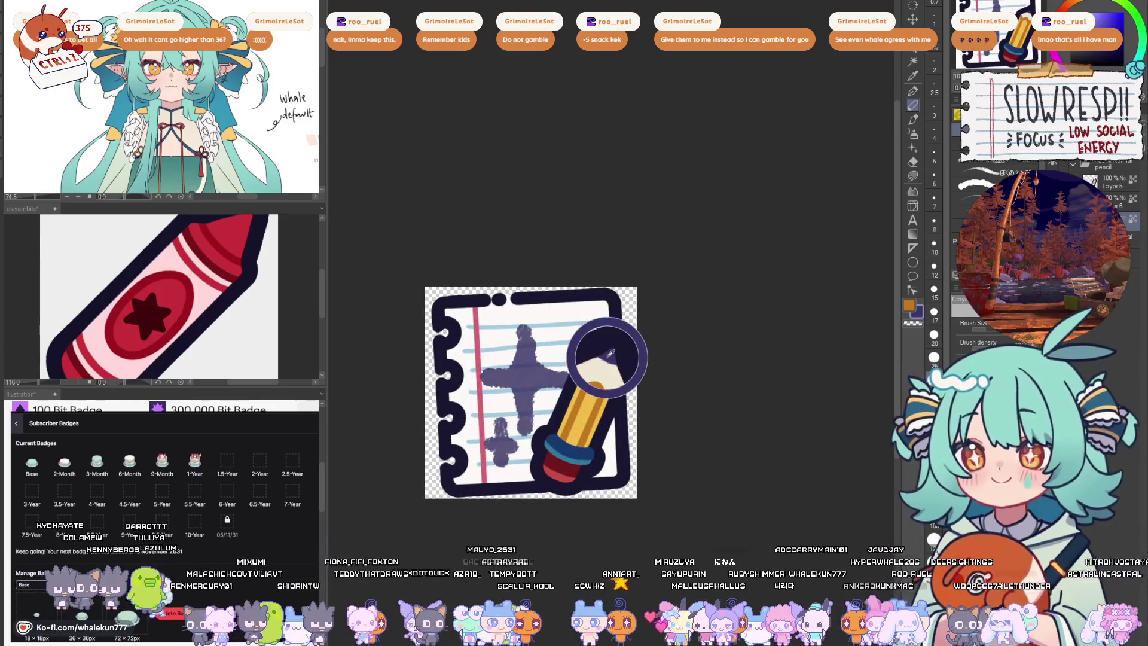
# - Recolour the sparkle orange, compare it with undo and redo, then remove it
pyautogui.keyDown('alt'); pyautogui.click(600, 367); pyautogui.keyUp('alt')
pyautogui.hotkey('alt', 'Delete')
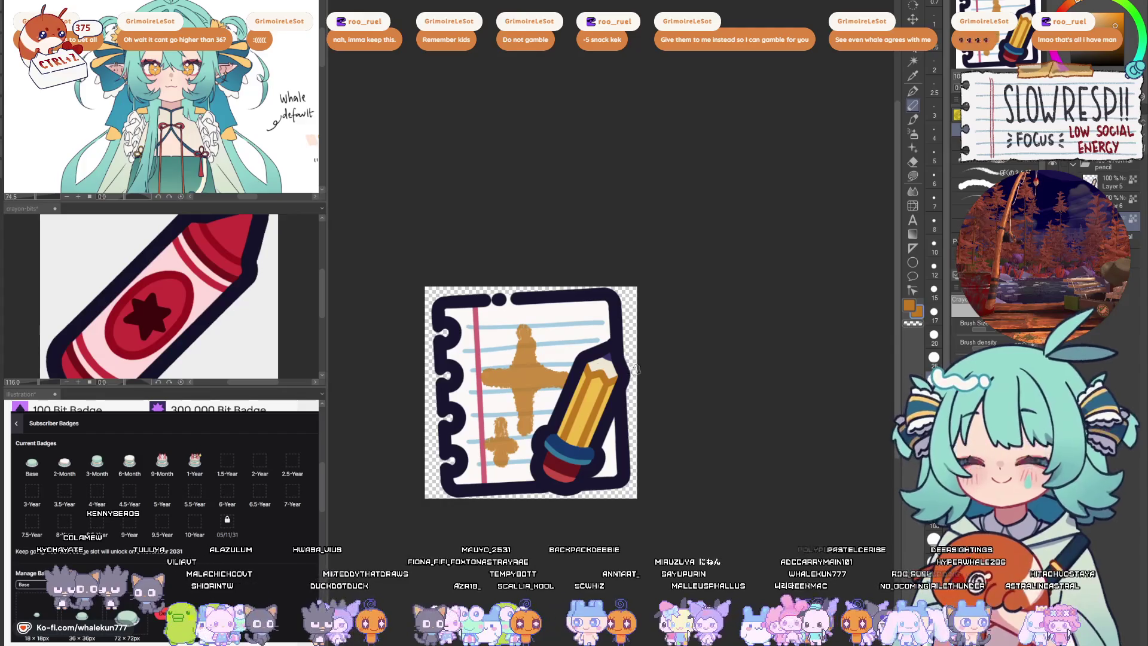
pyautogui.moveTo(636, 367); pyautogui.dragTo(566, 372)
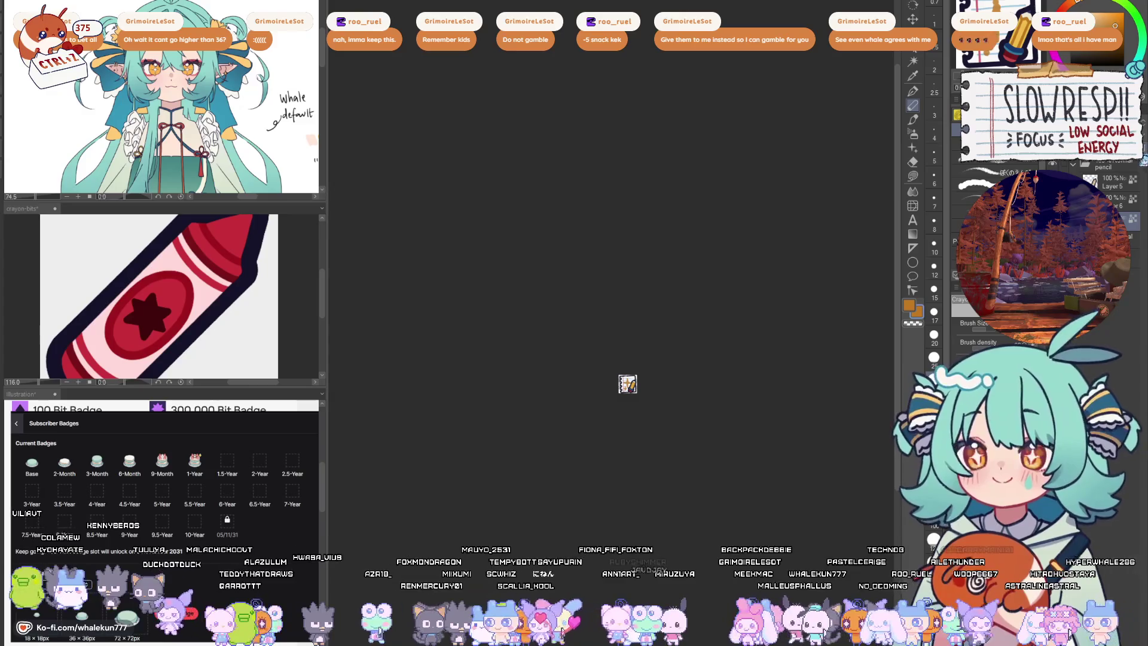
pyautogui.moveTo(628, 383)
pyautogui.mouseDown()
pyautogui.moveTo(577, 331)
pyautogui.moveTo(664, 333)
pyautogui.mouseUp()
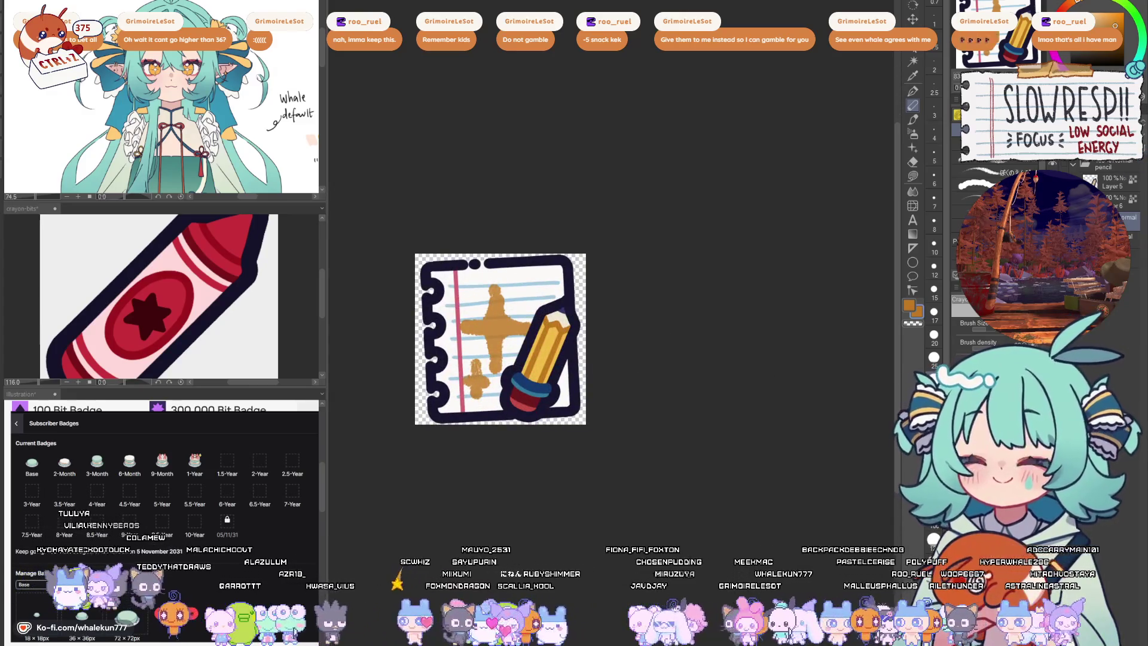
pyautogui.hotkey('ctrl', 'z')
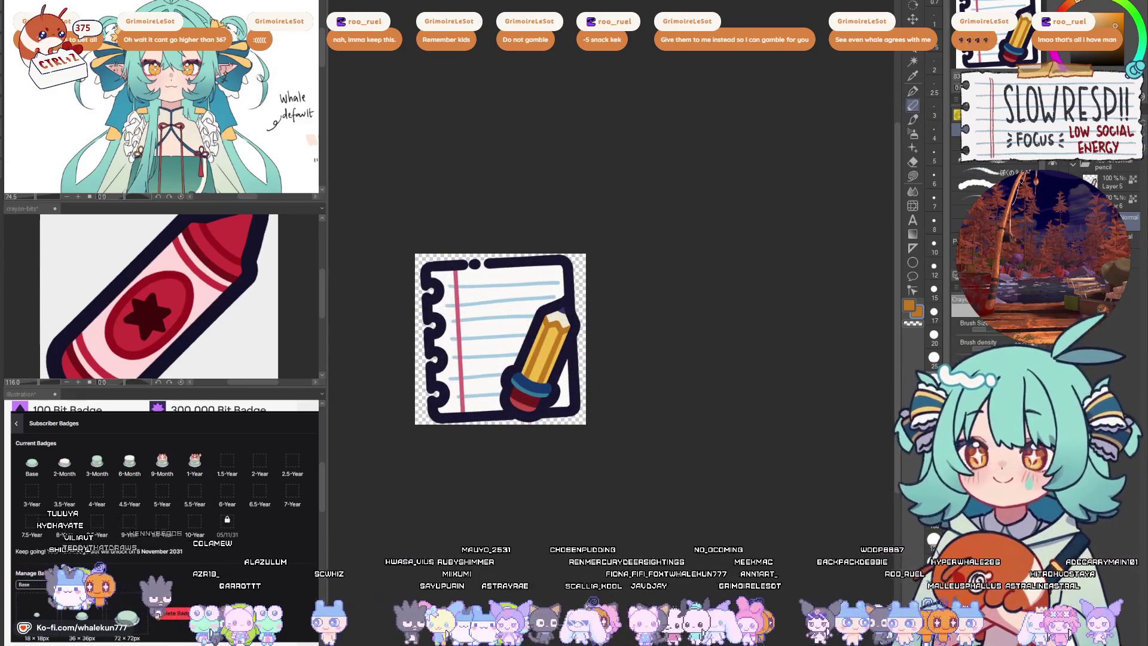
pyautogui.hotkey('ctrl', 'y')
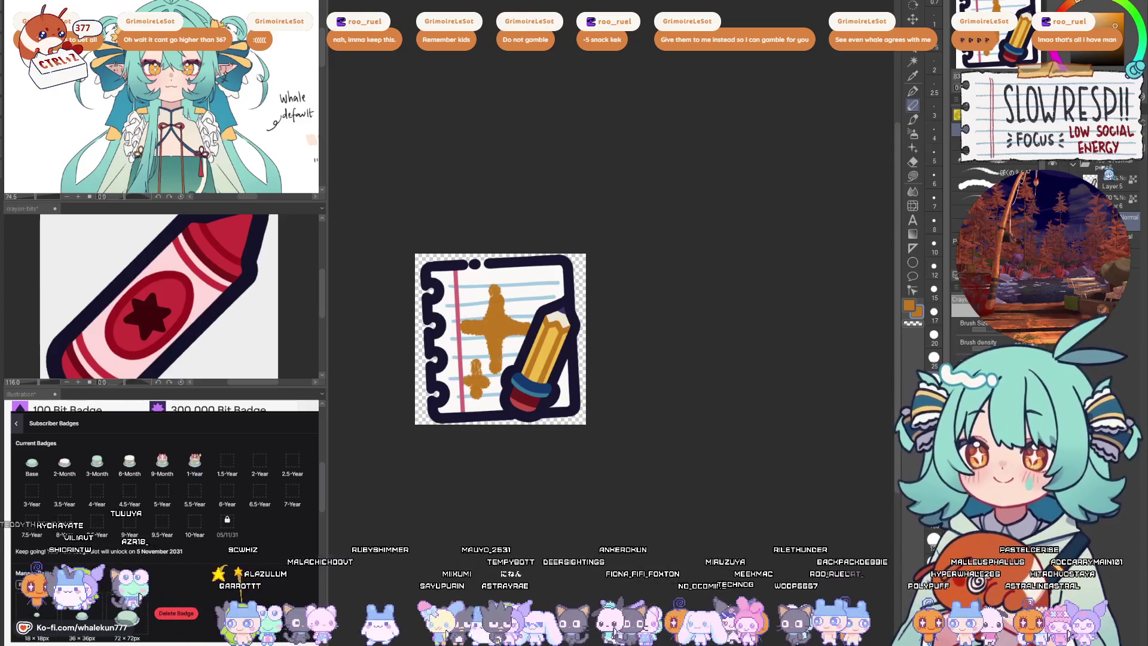
pyautogui.moveTo(695, 337); pyautogui.dragTo(754, 350)
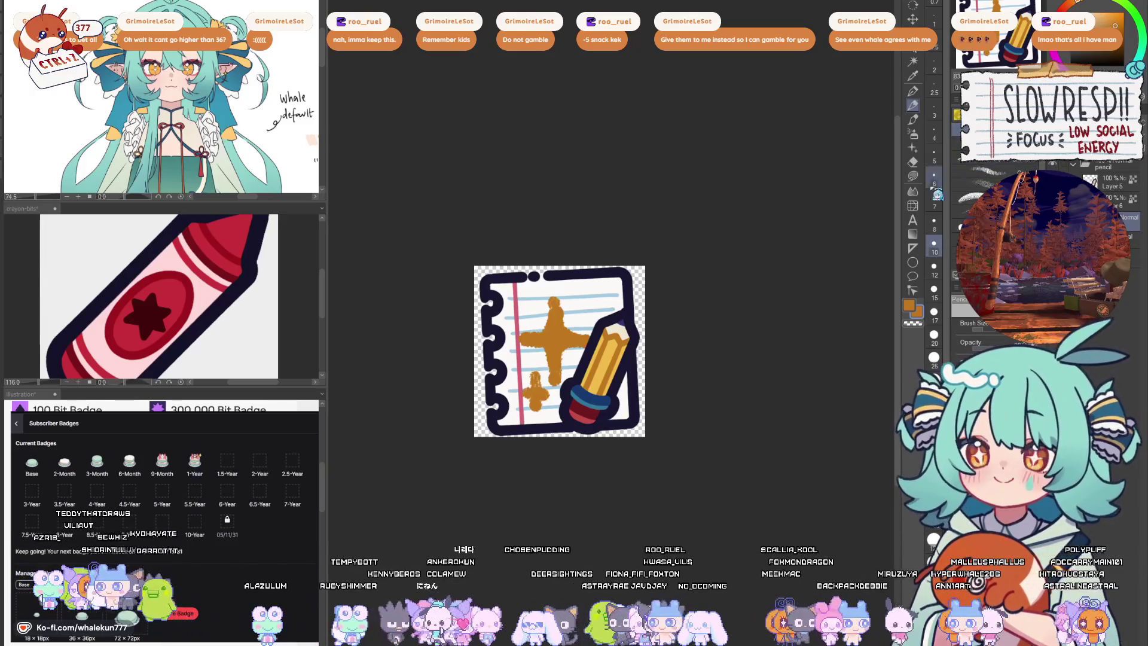
pyautogui.hotkey('ctrl', 'z')
# - With a mechanical pencil brush in the dark outline colour, sketch a small grey heart mid-page
pyautogui.press('p')
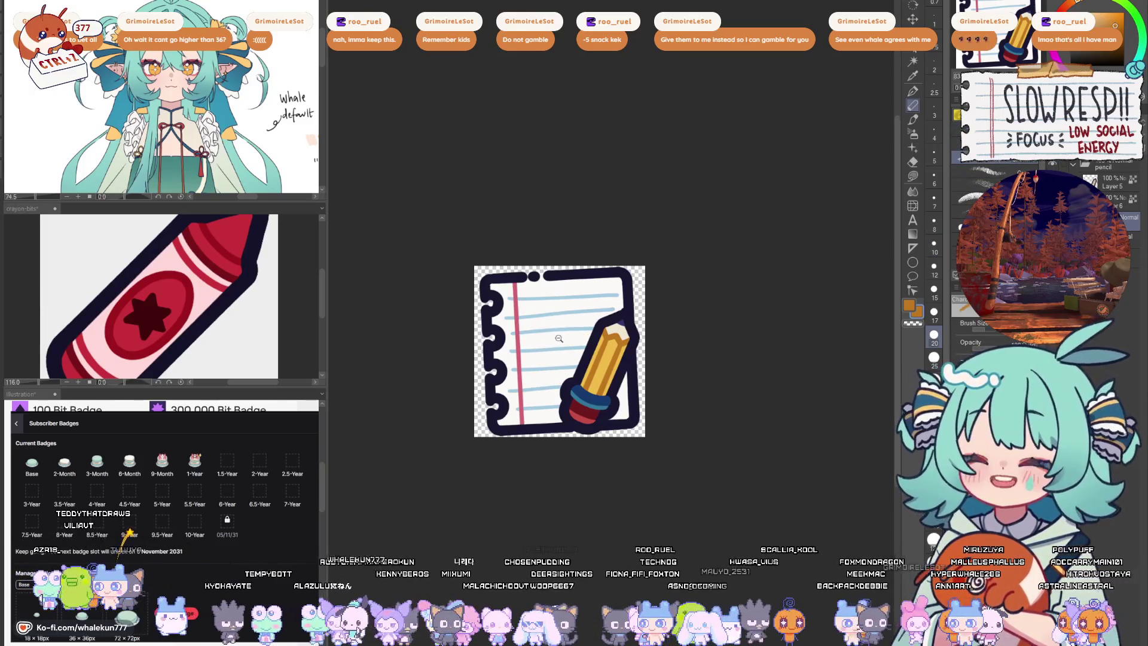
pyautogui.click(558, 338)
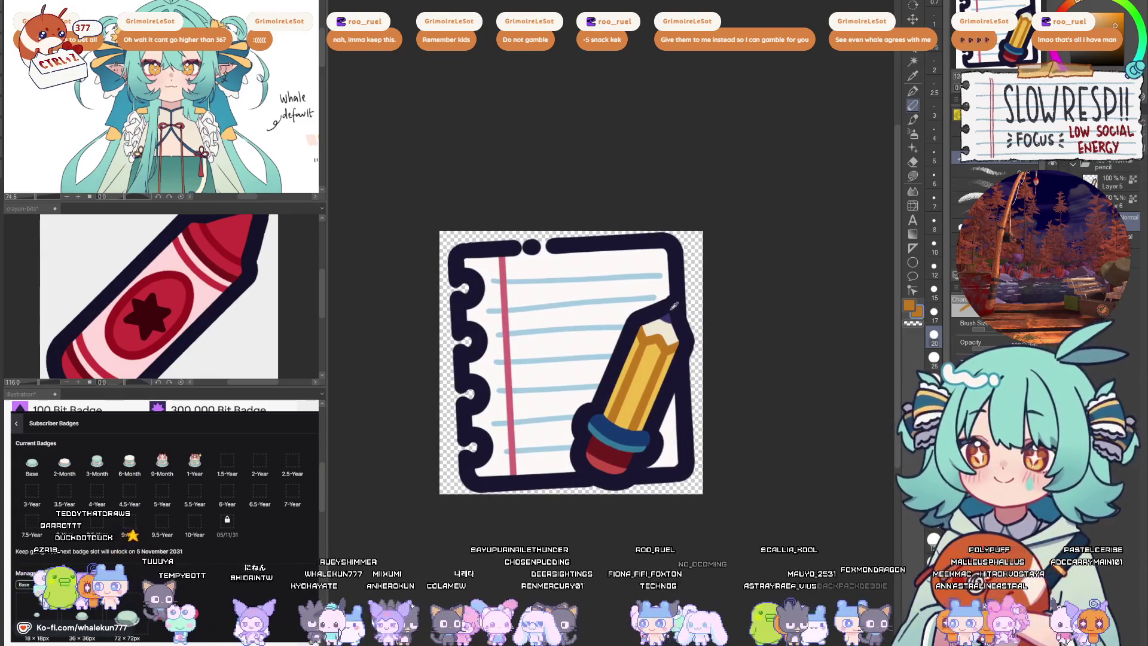
pyautogui.keyDown('alt'); pyautogui.click(670, 305); pyautogui.keyUp('alt')
pyautogui.moveTo(572, 308)
pyautogui.mouseDown()
pyautogui.moveTo(497, 347)
pyautogui.moveTo(583, 382)
pyautogui.moveTo(565, 343)
pyautogui.moveTo(523, 306)
pyautogui.moveTo(613, 367)
pyautogui.moveTo(539, 335)
pyautogui.moveTo(604, 317)
pyautogui.moveTo(567, 350)
pyautogui.mouseUp()
pyautogui.hotkey('ctrl', 'z')
pyautogui.press('p')
pyautogui.hotkey('ctrl', 'z')
pyautogui.scroll(-10, 647, 304)
pyautogui.scroll(8, 656, 304)
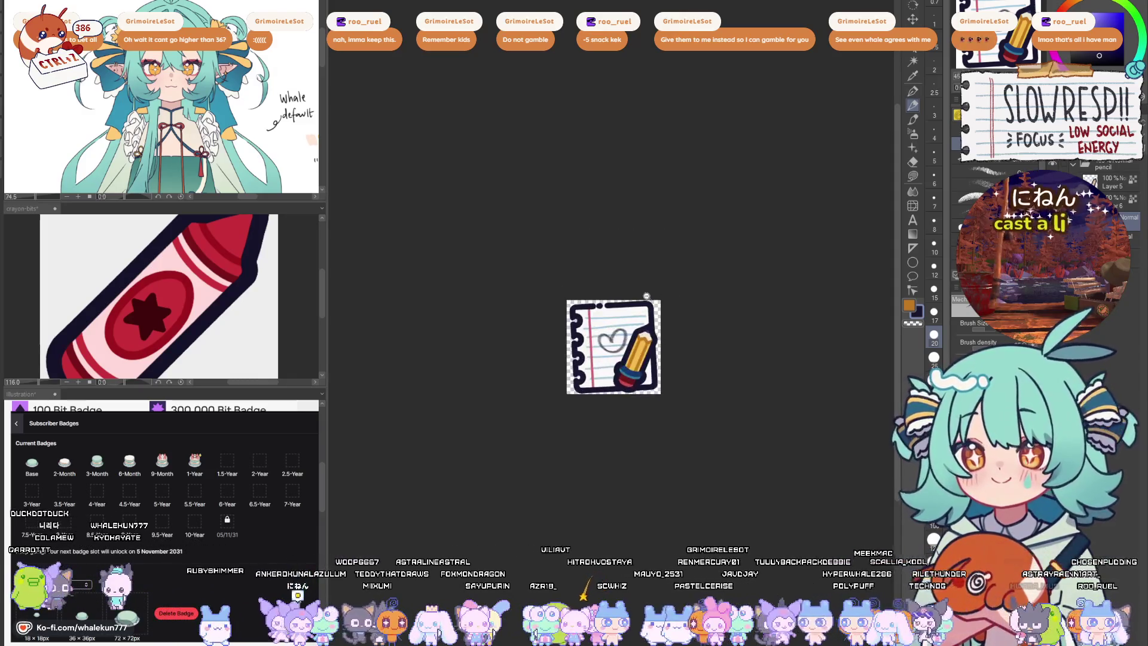
# - Remove the grey heart and sketch, then undo, curves for a fish doodle
pyautogui.hotkey('ctrl', 'z')
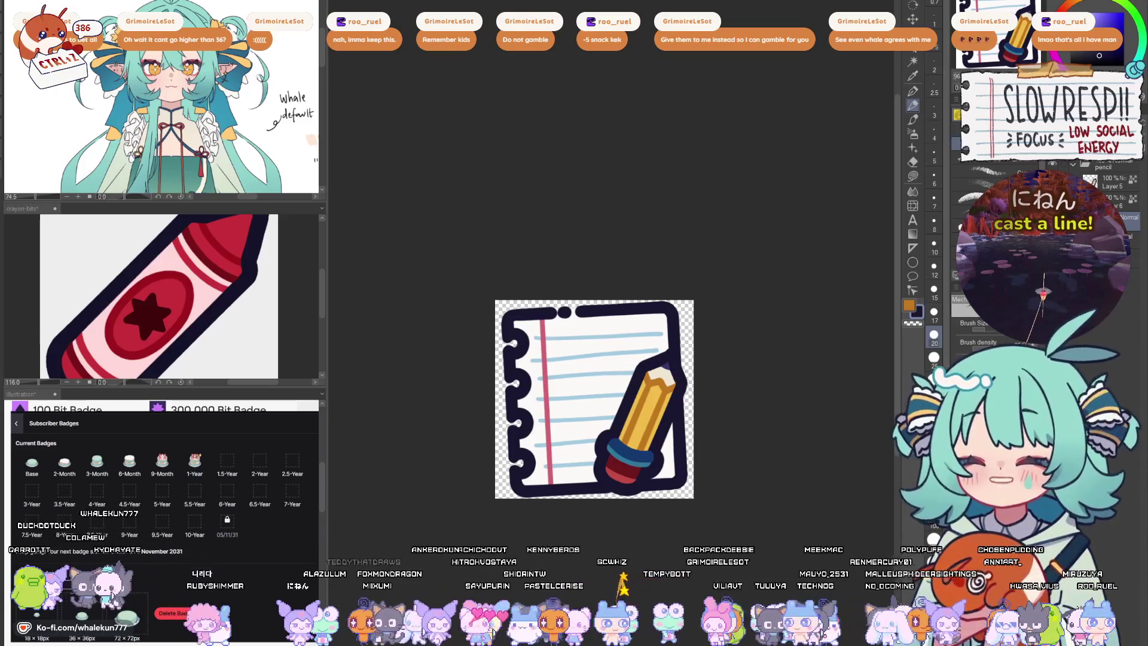
pyautogui.press('p')
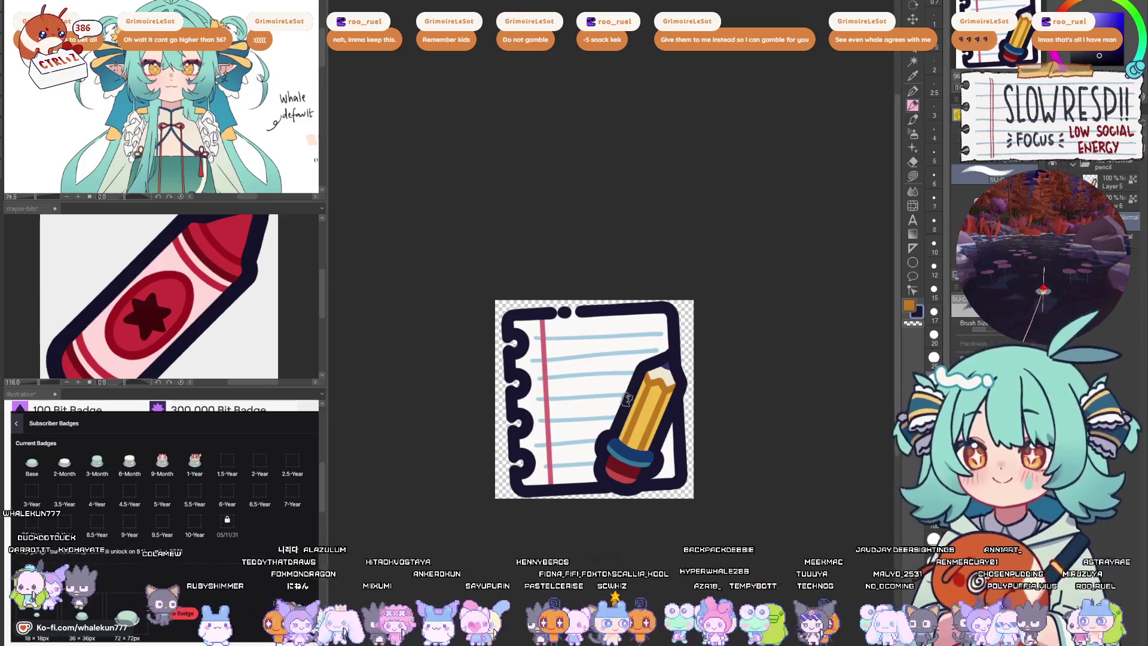
pyautogui.moveTo(595, 366)
pyautogui.mouseDown()
pyautogui.moveTo(542, 395)
pyautogui.moveTo(598, 391)
pyautogui.moveTo(581, 412)
pyautogui.moveTo(613, 359)
pyautogui.moveTo(604, 386)
pyautogui.moveTo(561, 382)
pyautogui.moveTo(557, 445)
pyautogui.mouseUp()
pyautogui.hotkey('ctrl', 'z')
pyautogui.hotkey('ctrl', 'z')
pyautogui.hotkey('ctrl', 'z')
pyautogui.hotkey('ctrl', 'z')
pyautogui.moveTo(580, 358)
pyautogui.mouseDown()
pyautogui.moveTo(590, 350)
pyautogui.moveTo(616, 445)
pyautogui.moveTo(568, 415)
pyautogui.moveTo(606, 358)
pyautogui.moveTo(589, 440)
pyautogui.moveTo(559, 456)
pyautogui.moveTo(611, 459)
pyautogui.mouseUp()
pyautogui.hotkey('ctrl', 'z')
pyautogui.hotkey('ctrl', 'z')
pyautogui.hotkey('ctrl', 'z')
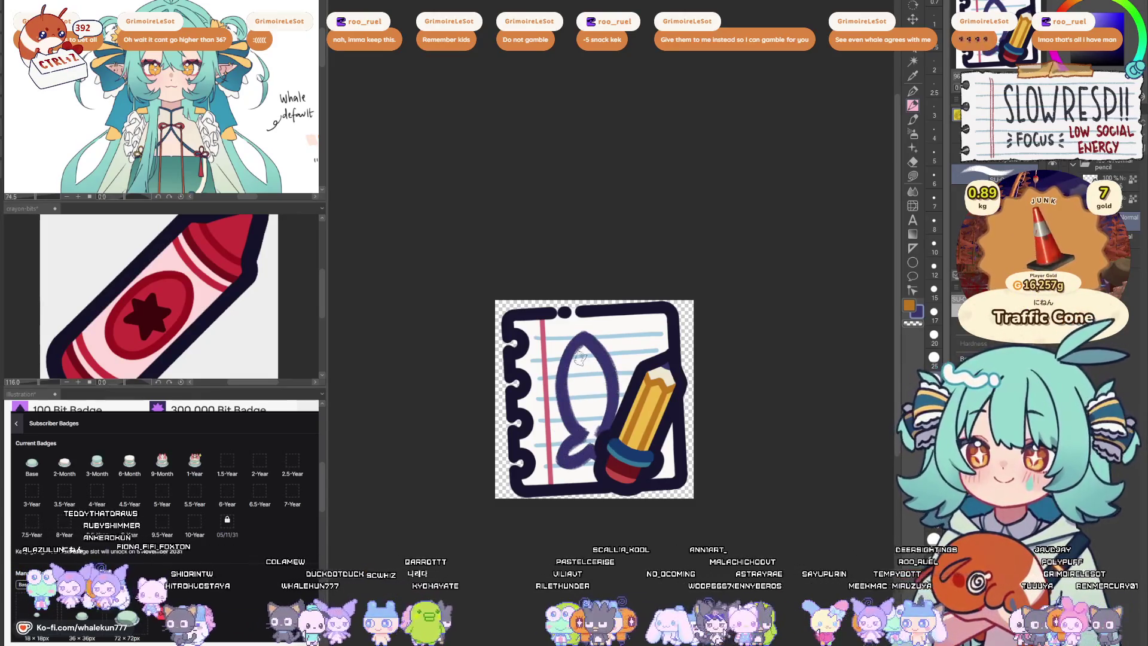
pyautogui.hotkey('ctrl', 'z')
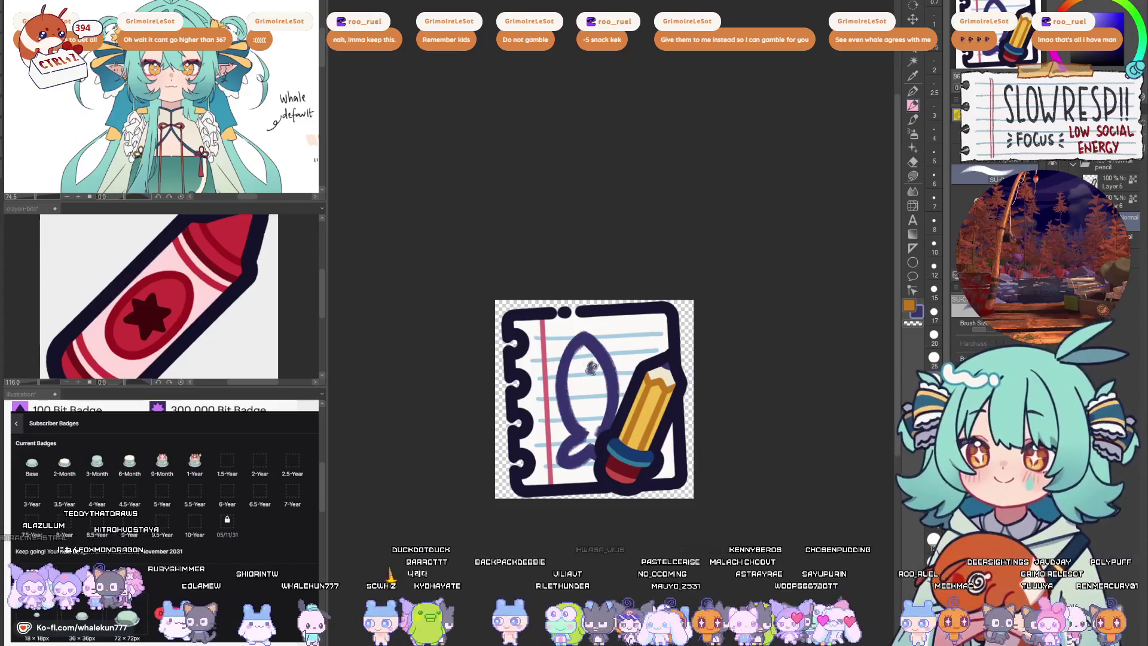
# - Clear the fish marks and draw a dark purple-blue teardrop outline beside the pencil
pyautogui.moveTo(577, 384)
pyautogui.mouseDown()
pyautogui.moveTo(583, 411)
pyautogui.moveTo(598, 383)
pyautogui.mouseUp()
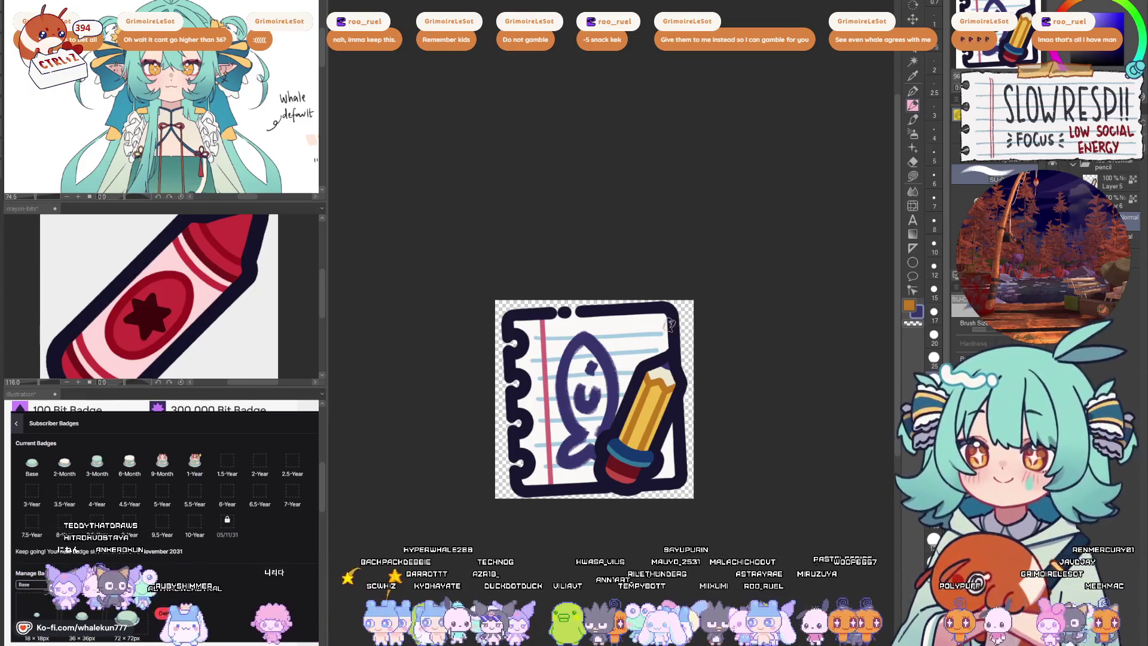
pyautogui.scroll(-5, 673, 323)
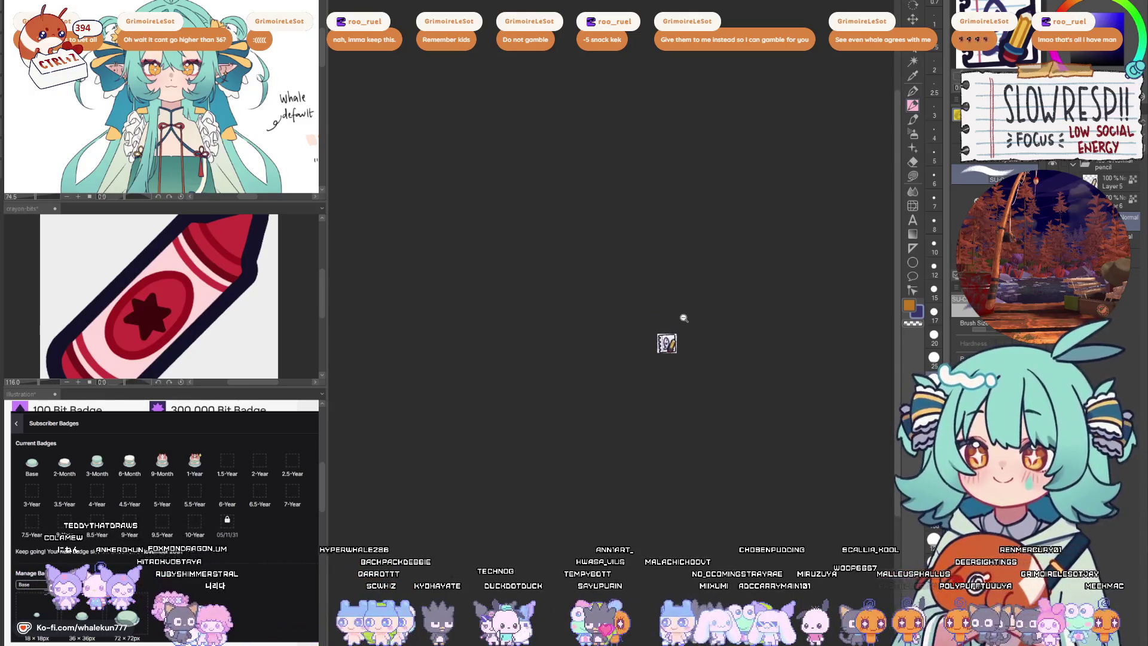
pyautogui.scroll(5, 683, 318)
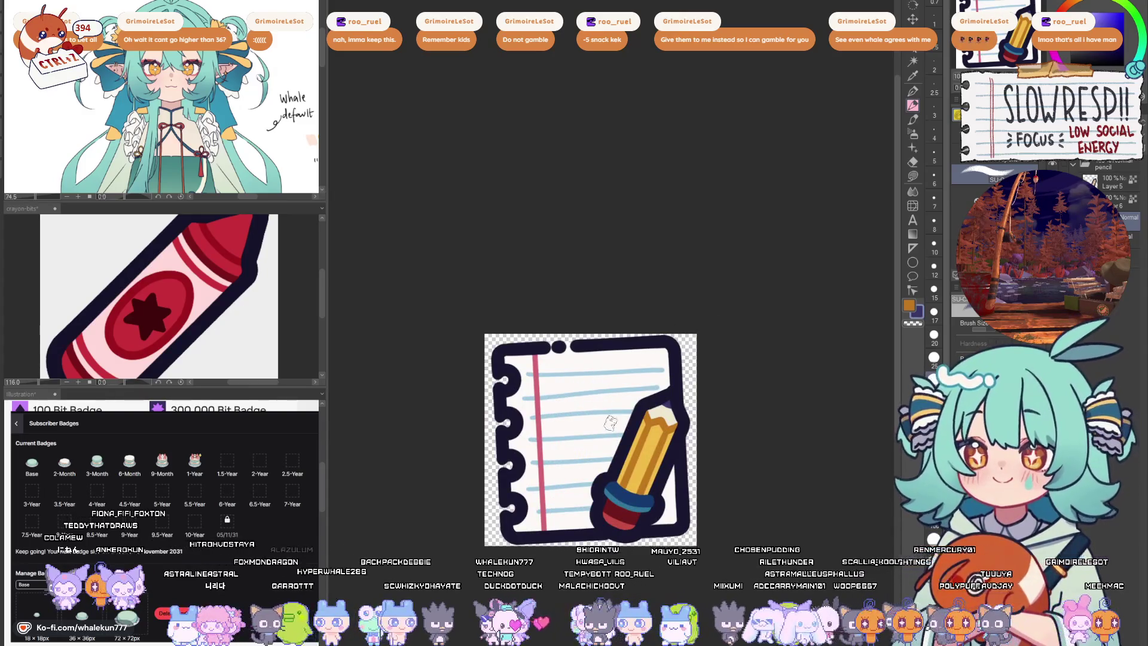
pyautogui.moveTo(625, 428)
pyautogui.mouseDown()
pyautogui.moveTo(568, 386)
pyautogui.moveTo(619, 452)
pyautogui.moveTo(622, 408)
pyautogui.moveTo(566, 412)
pyautogui.moveTo(544, 446)
pyautogui.moveTo(592, 490)
pyautogui.moveTo(619, 404)
pyautogui.moveTo(545, 427)
pyautogui.moveTo(541, 467)
pyautogui.moveTo(598, 505)
pyautogui.moveTo(597, 430)
pyautogui.mouseUp()
pyautogui.hotkey('ctrl', 'z')
pyautogui.hotkey('ctrl', 'z')
pyautogui.hotkey('ctrl', 'z')
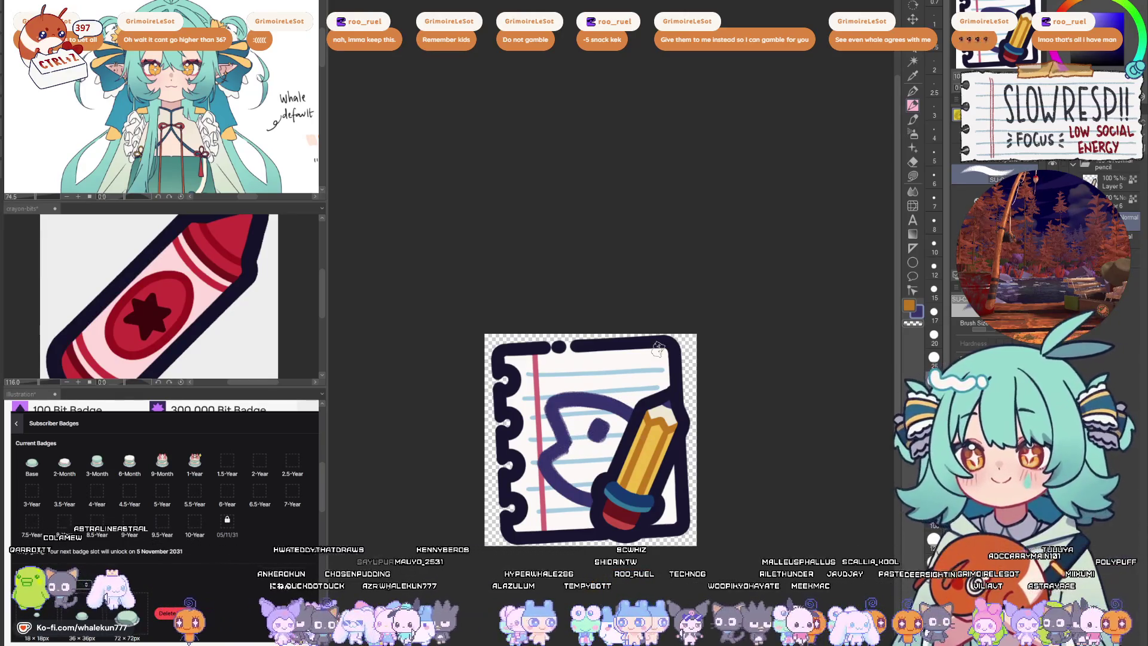
pyautogui.hotkey('ctrl', 'z')
pyautogui.hotkey('ctrl', 'z')
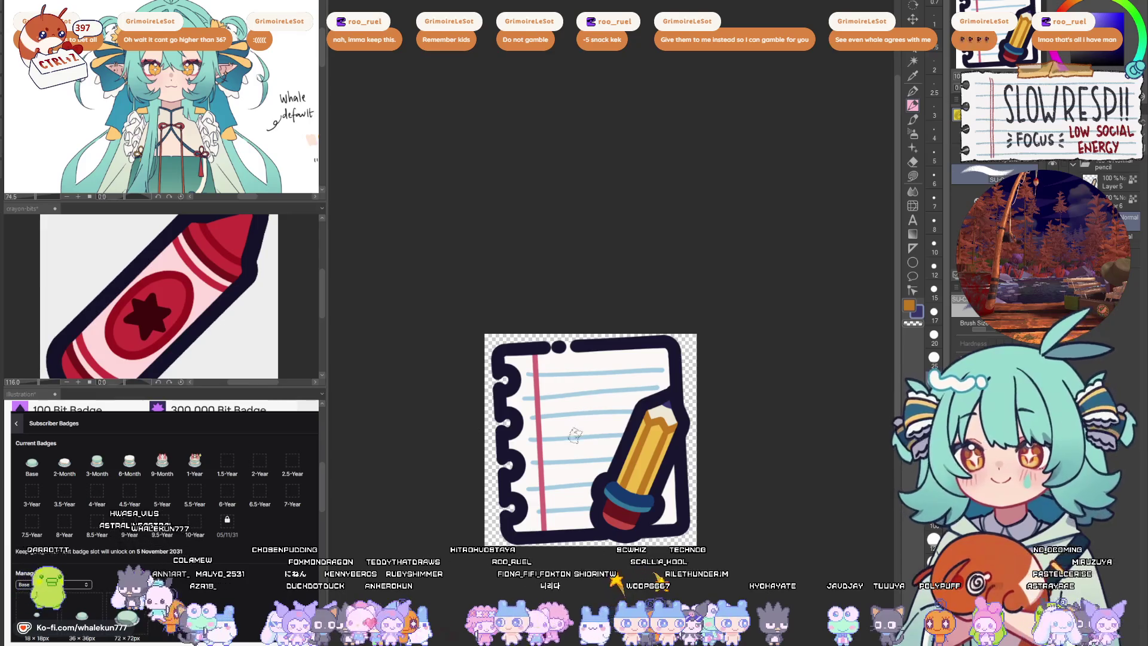
pyautogui.scroll(-1, 578, 427)
pyautogui.moveTo(589, 359)
pyautogui.mouseDown()
pyautogui.moveTo(559, 421)
pyautogui.moveTo(598, 454)
pyautogui.moveTo(597, 359)
pyautogui.mouseUp()
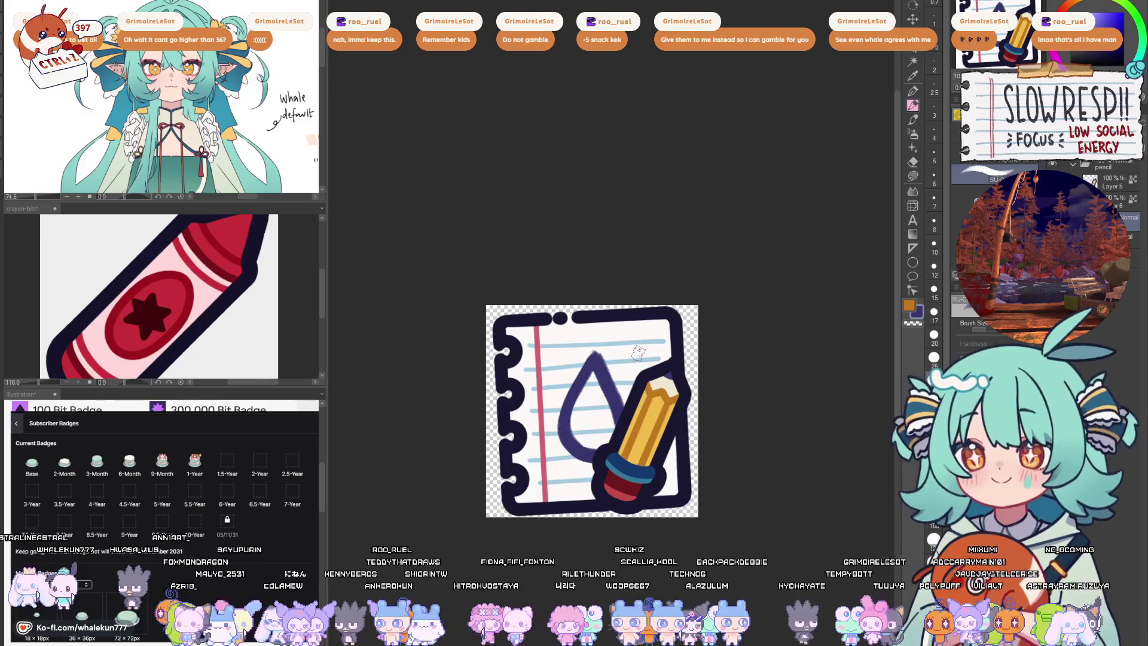
# - Paint light teal inside the teardrop's dark purple outline, then zoom out to preview the badge
pyautogui.scroll(-10, 639, 352)
pyautogui.scroll(10, 693, 335)
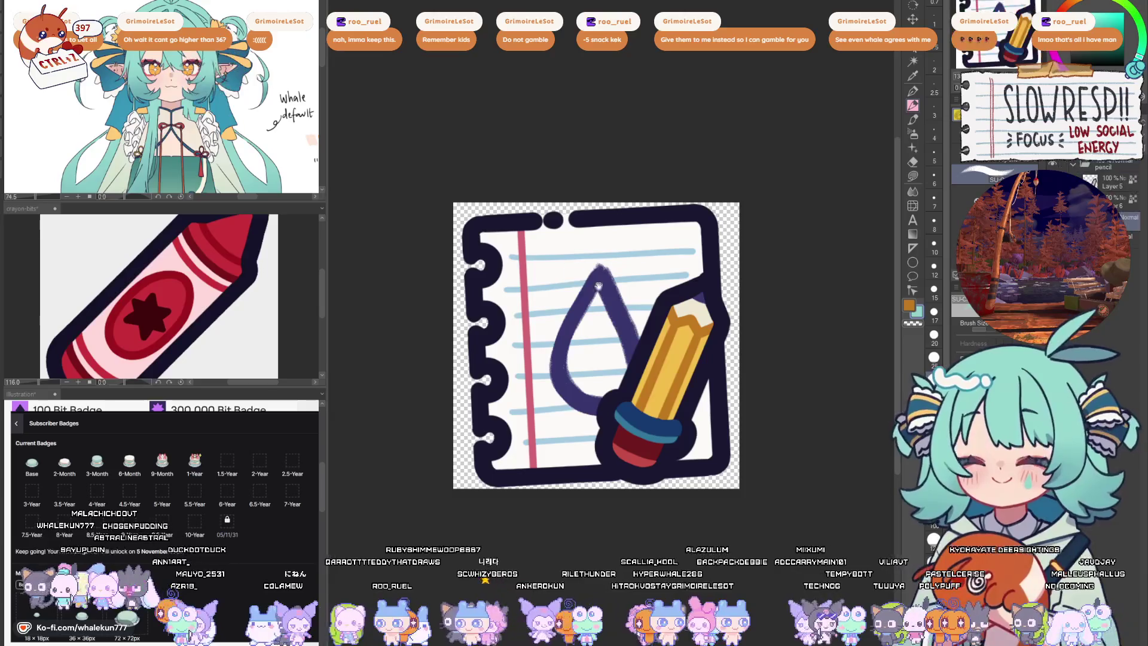
pyautogui.hotkey('alt', 'Delete')
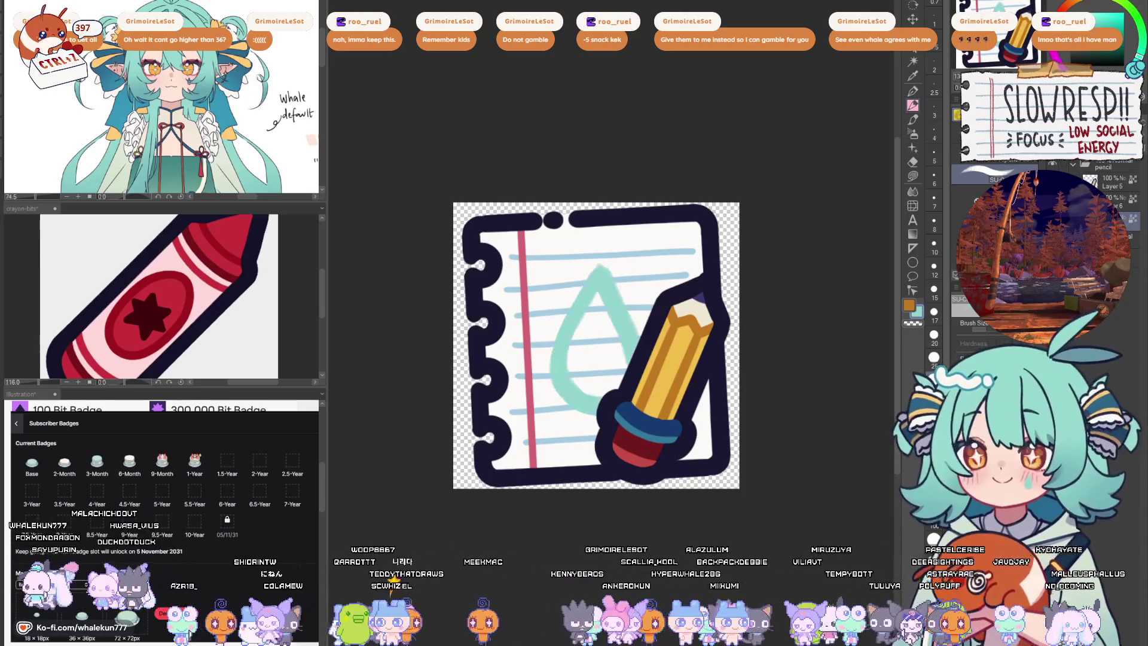
pyautogui.hotkey('ctrl', 'z')
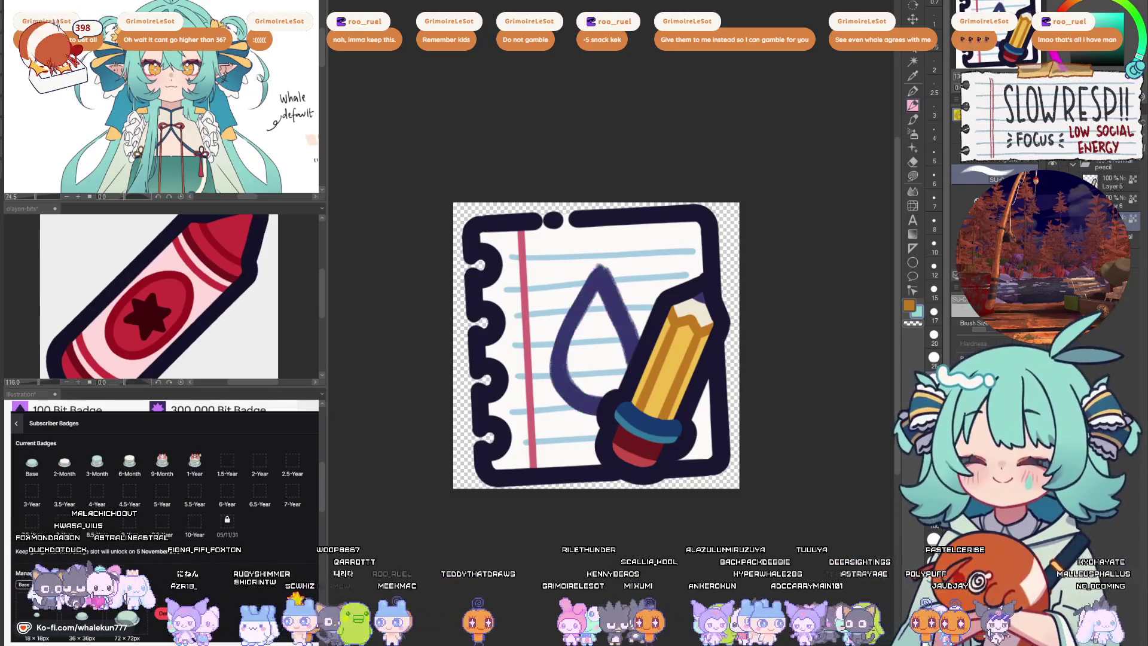
pyautogui.moveTo(593, 305)
pyautogui.mouseDown()
pyautogui.moveTo(622, 382)
pyautogui.moveTo(604, 335)
pyautogui.moveTo(583, 359)
pyautogui.mouseUp()
pyautogui.moveTo(645, 309)
pyautogui.mouseDown()
pyautogui.moveTo(586, 256)
pyautogui.moveTo(655, 305)
pyautogui.moveTo(710, 300)
pyautogui.mouseUp()
pyautogui.press('k')
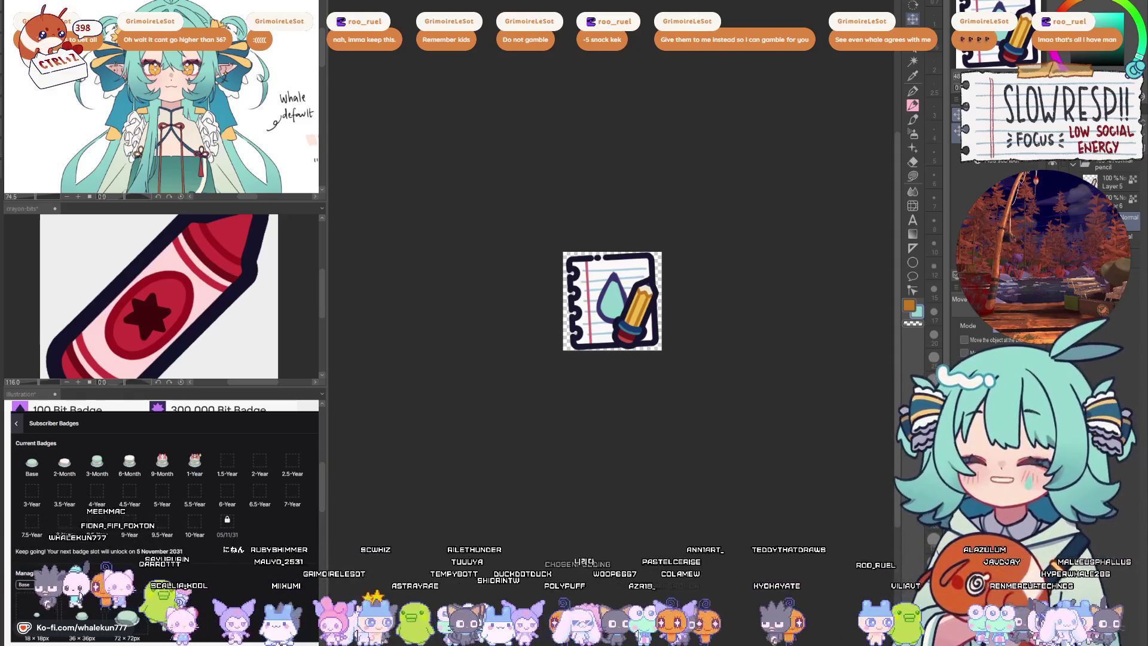
# - Undo the teal droplet, zoom in on the badge, and nudge the pencil slightly down
pyautogui.hotkey('ctrl', 'z')
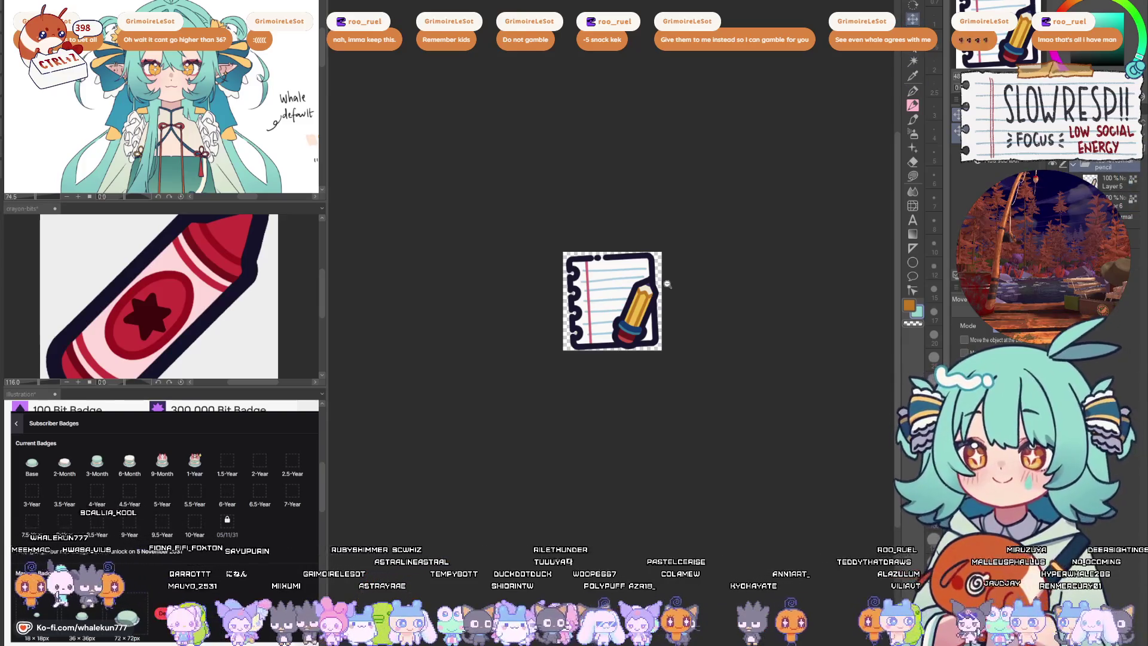
pyautogui.click(667, 284)
pyautogui.moveTo(653, 334); pyautogui.dragTo(658, 341)
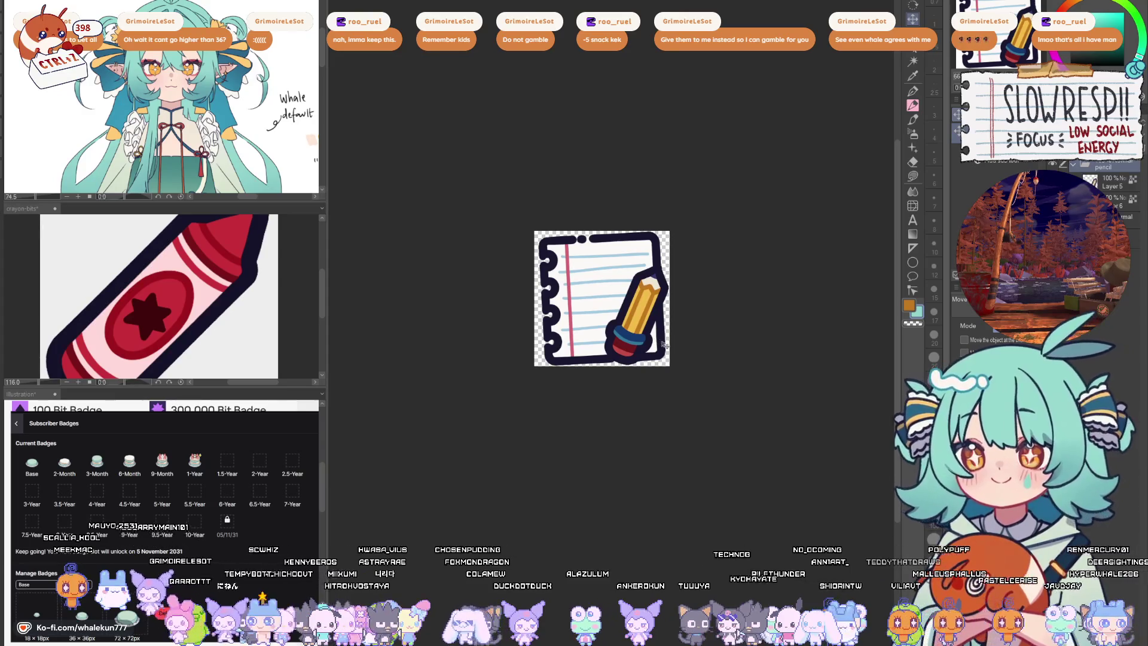
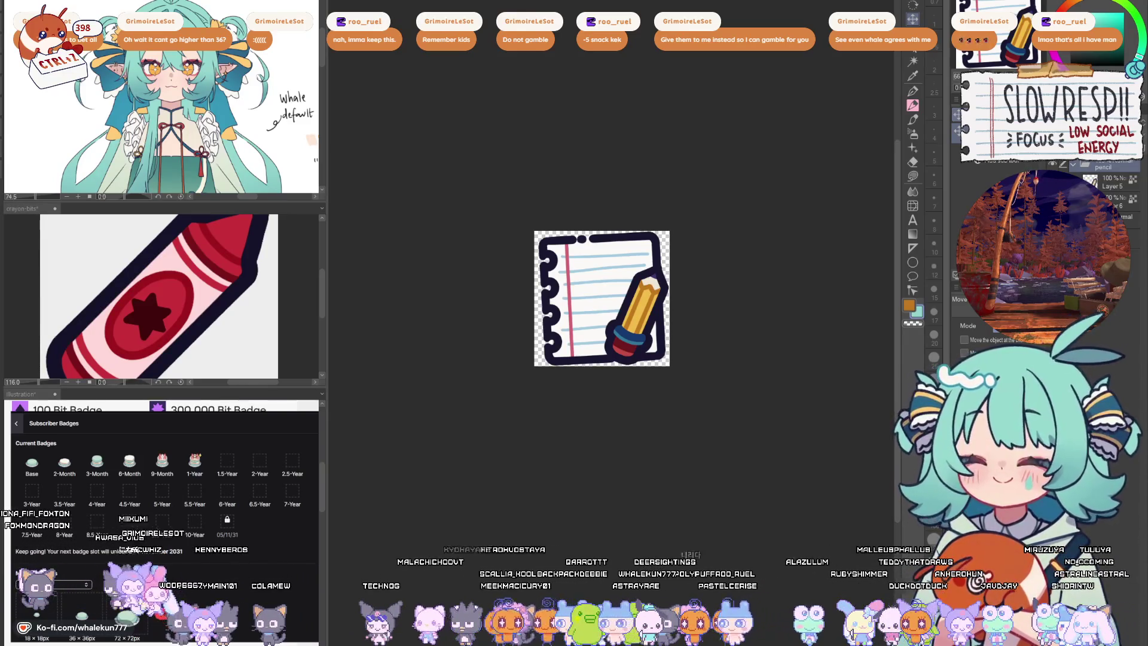
# - Select Layer 7, pick the Pen, and zoom in so the notepad emote is centred
pyautogui.scroll(1, 1116, 178)
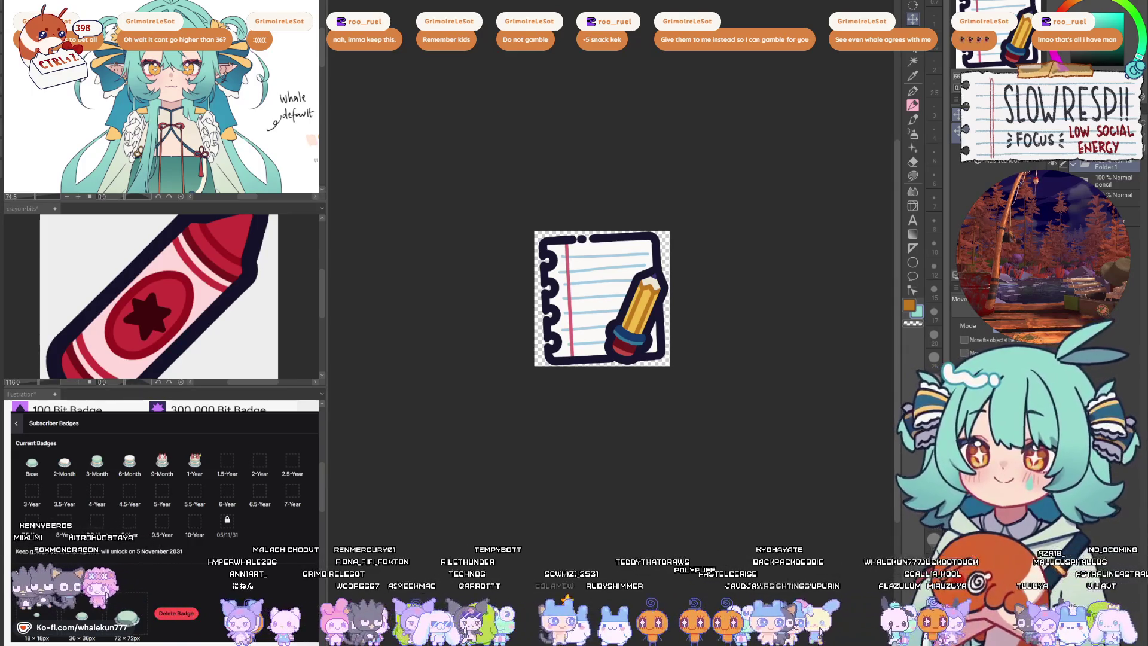
pyautogui.click(1117, 187)
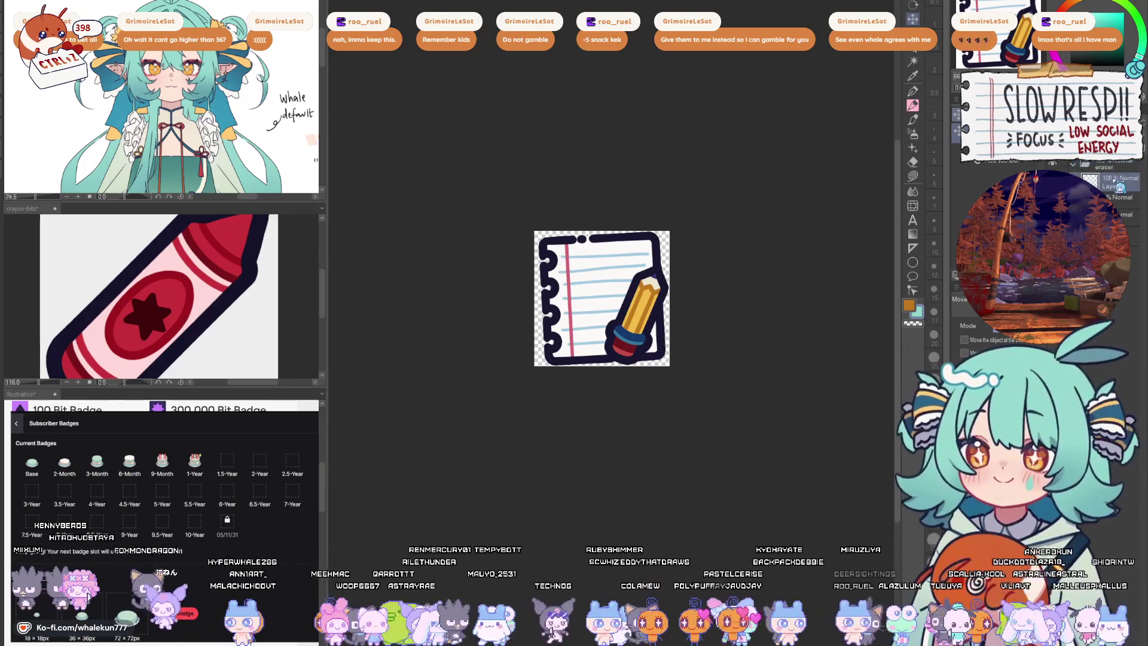
pyautogui.click(913, 106)
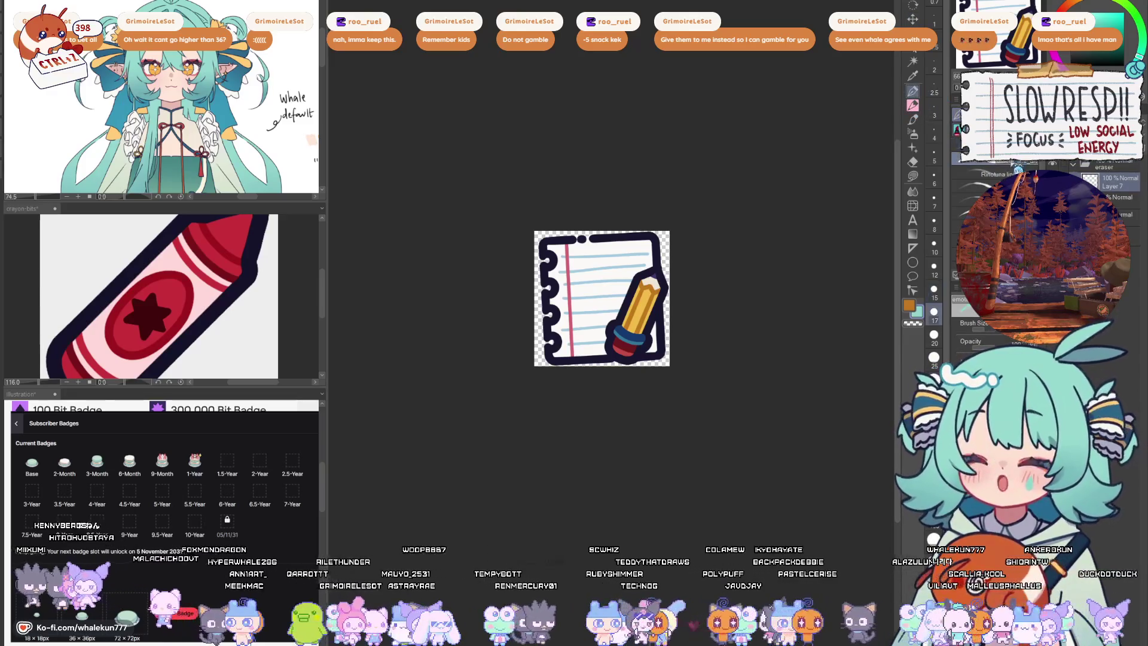
pyautogui.moveTo(585, 366); pyautogui.dragTo(611, 412)
pyautogui.scroll(5, 612, 319)
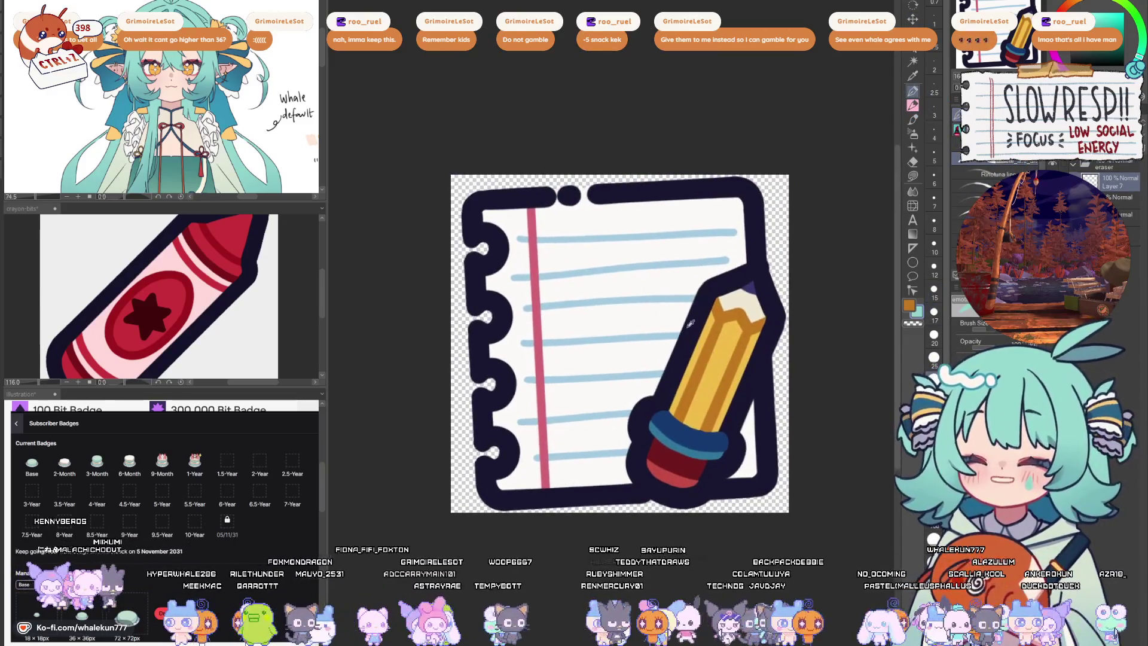
# - Draw the paperclip outline at the notepad's lower-left edge, then shrink the brush to 15
pyautogui.moveTo(521, 336)
pyautogui.mouseDown()
pyautogui.moveTo(559, 302)
pyautogui.moveTo(616, 293)
pyautogui.mouseUp()
pyautogui.hotkey('ctrl', 'z')
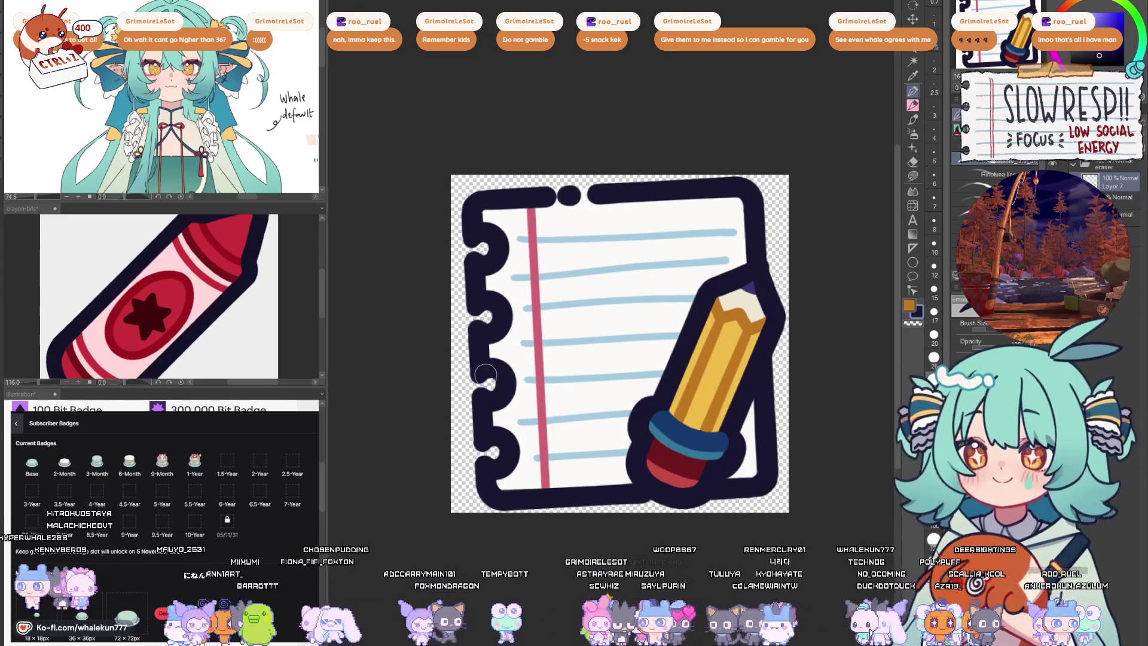
pyautogui.moveTo(459, 397)
pyautogui.mouseDown()
pyautogui.moveTo(520, 336)
pyautogui.moveTo(554, 341)
pyautogui.moveTo(577, 391)
pyautogui.mouseUp()
pyautogui.hotkey('ctrl', 'z')
pyautogui.moveTo(461, 399)
pyautogui.mouseDown()
pyautogui.moveTo(518, 345)
pyautogui.moveTo(556, 342)
pyautogui.mouseUp()
pyautogui.moveTo(465, 401)
pyautogui.mouseDown()
pyautogui.moveTo(465, 436)
pyautogui.moveTo(496, 455)
pyautogui.moveTo(572, 360)
pyautogui.moveTo(561, 342)
pyautogui.moveTo(523, 394)
pyautogui.mouseUp()
pyautogui.press('[')
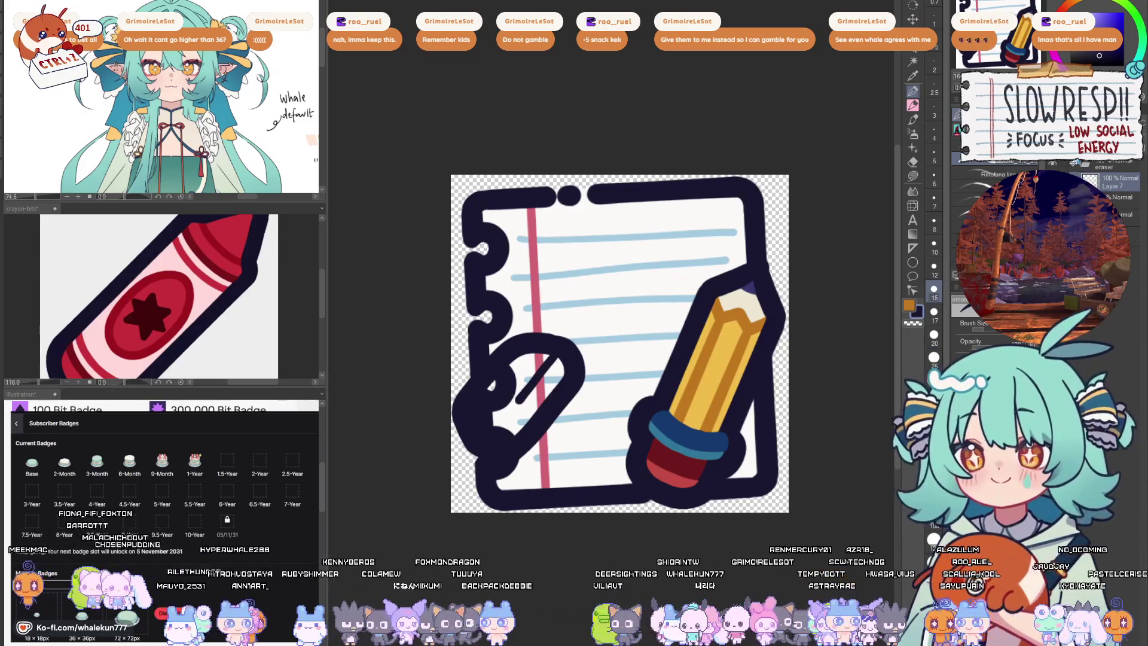
# - Add a new layer, switch to Layer 8 and the G-pen, and lasso the paperclip area
pyautogui.click(1102, 167)
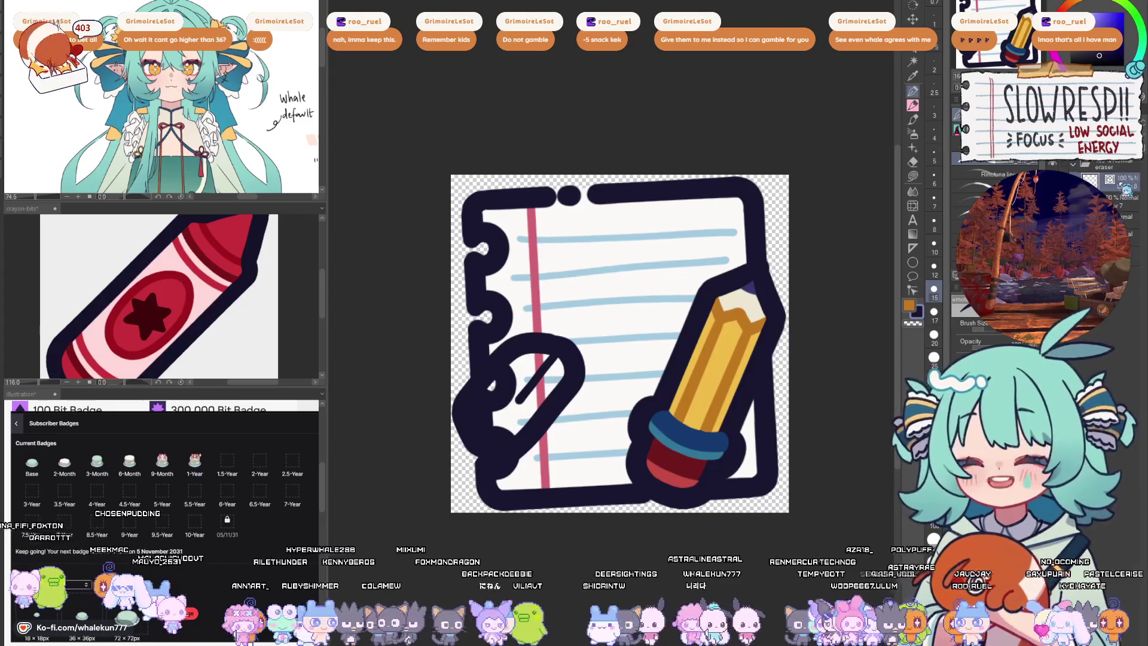
pyautogui.click(1134, 205)
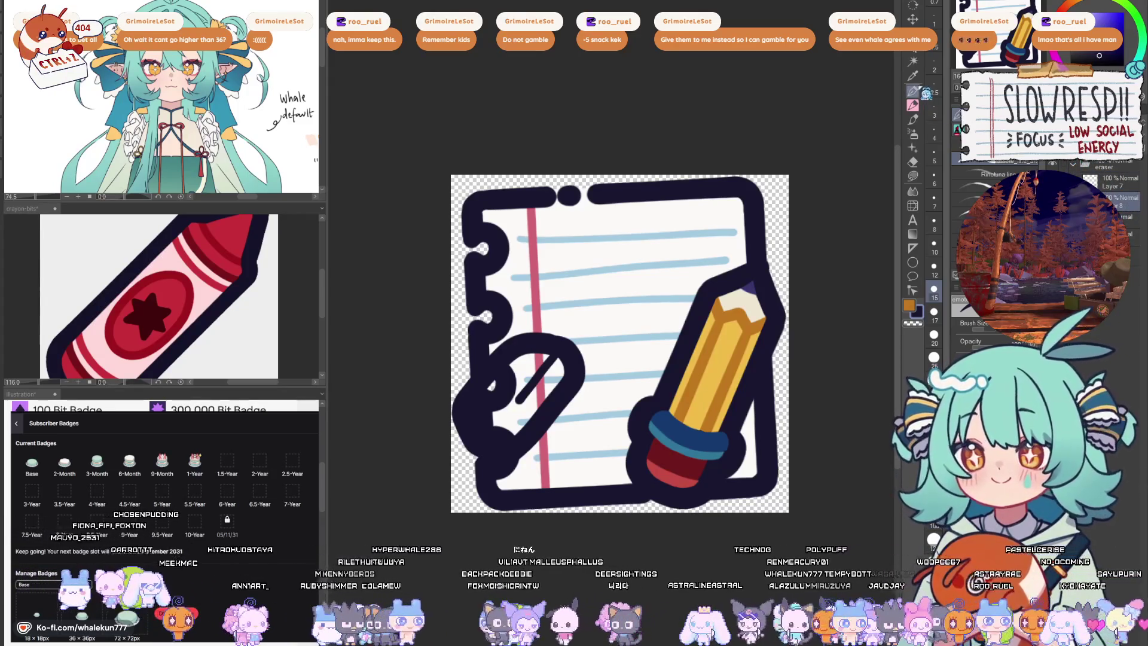
pyautogui.press('p')
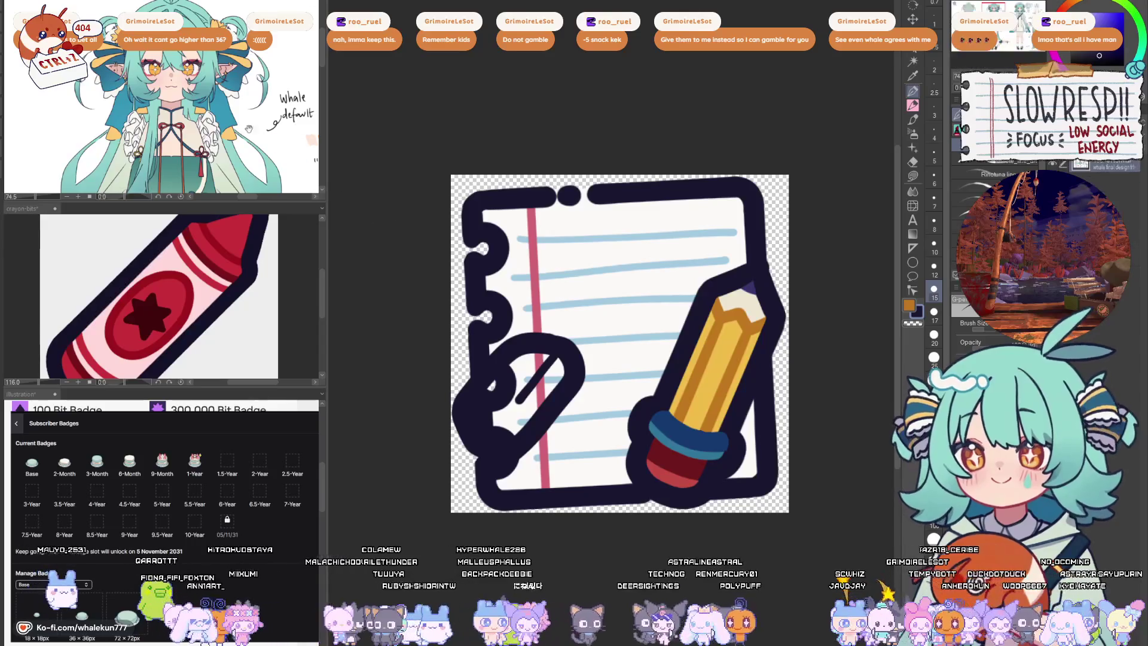
pyautogui.moveTo(200, 259); pyautogui.dragTo(201, 169)
pyautogui.click(913, 175)
pyautogui.moveTo(589, 320)
pyautogui.mouseDown()
pyautogui.moveTo(515, 445)
pyautogui.moveTo(485, 369)
pyautogui.moveTo(594, 356)
pyautogui.mouseUp()
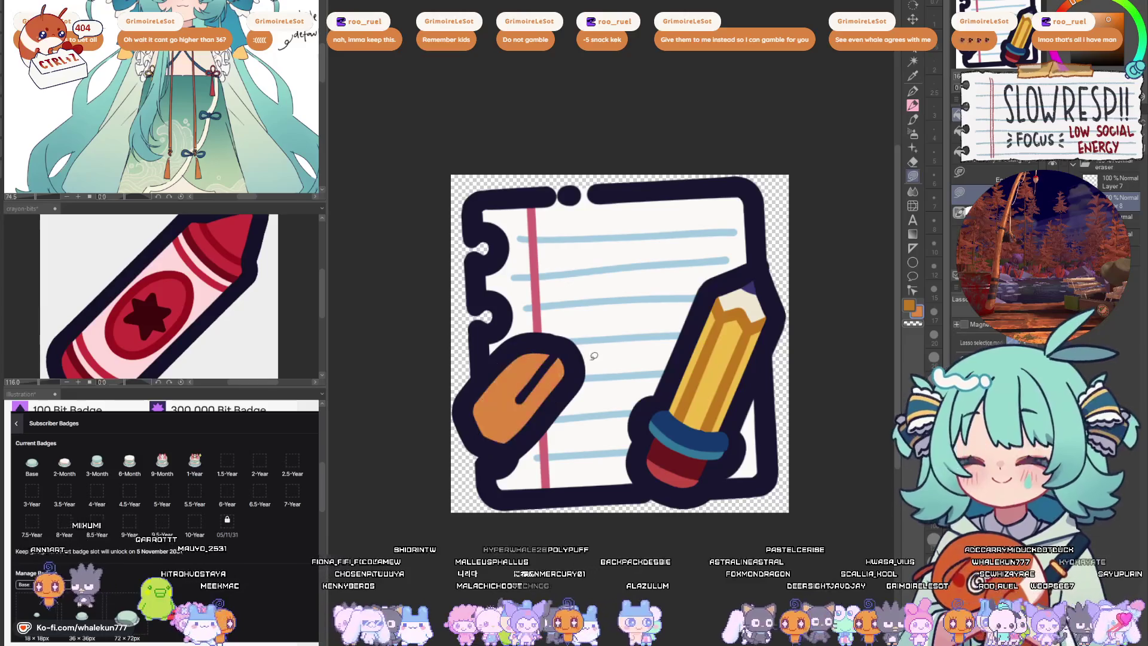
# - Move the paperclip to the notepad's top-left corner and tilt it
pyautogui.scroll(-4, 622, 320)
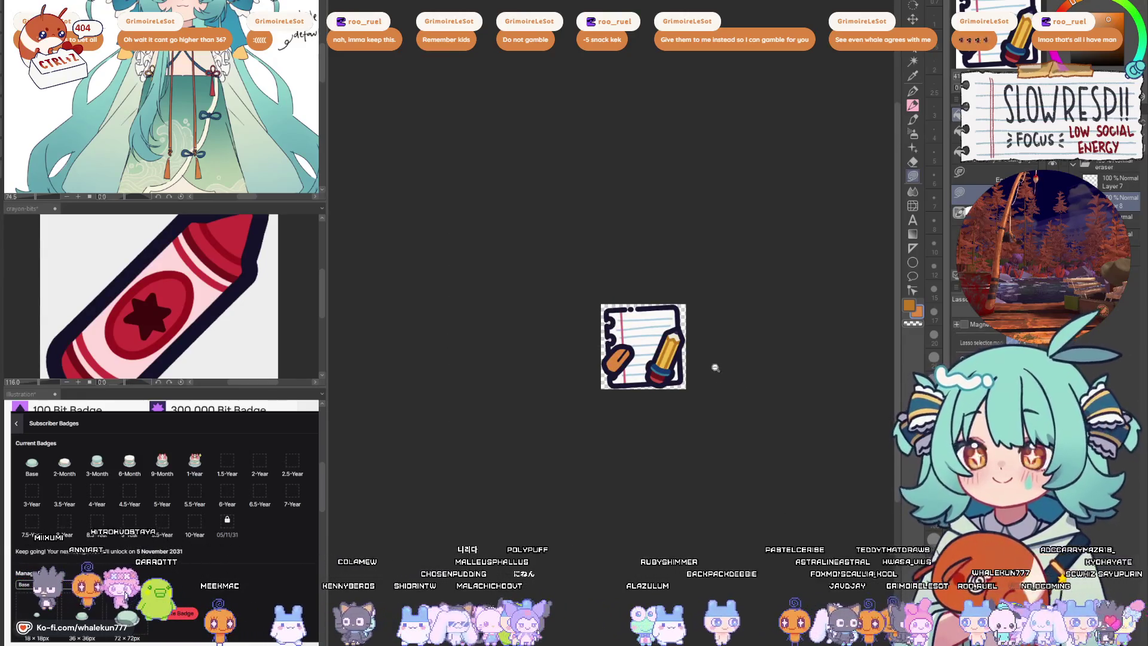
pyautogui.scroll(2, 715, 367)
pyautogui.press('k')
pyautogui.moveTo(598, 406)
pyautogui.mouseDown()
pyautogui.moveTo(616, 316)
pyautogui.moveTo(634, 310)
pyautogui.moveTo(593, 304)
pyautogui.mouseUp()
pyautogui.moveTo(627, 362); pyautogui.dragTo(640, 379)
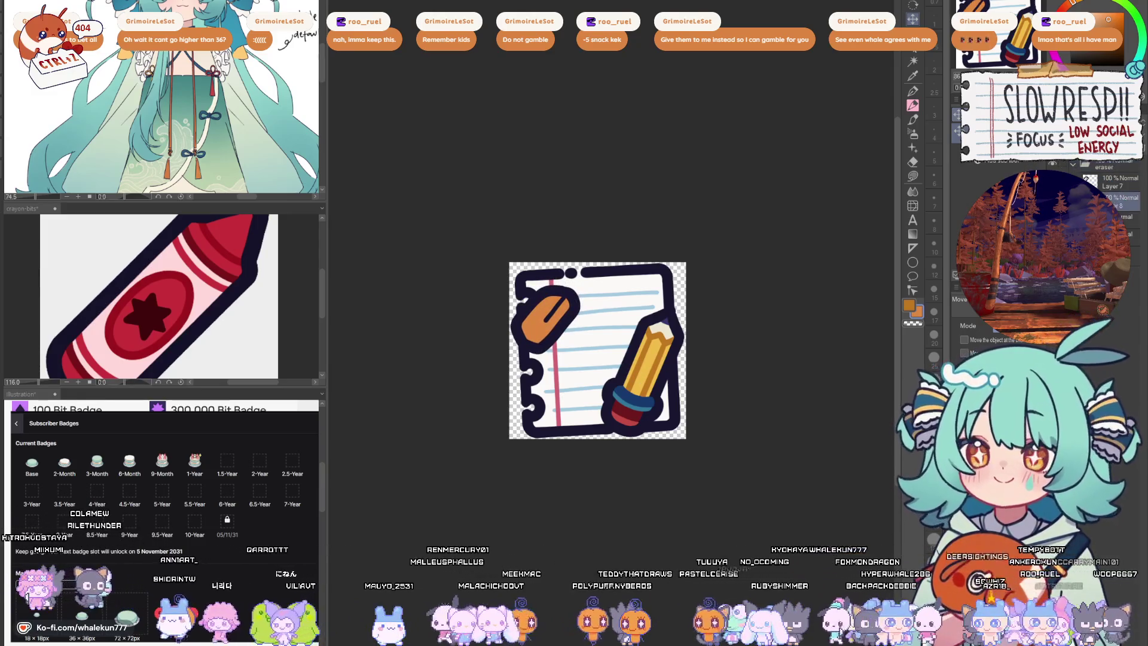
# - Fill the lassoed paperclip red, then pale green, and paint green over the dark stripe
pyautogui.click(913, 176)
pyautogui.keyDown('alt'); pyautogui.click(631, 417); pyautogui.keyUp('alt')
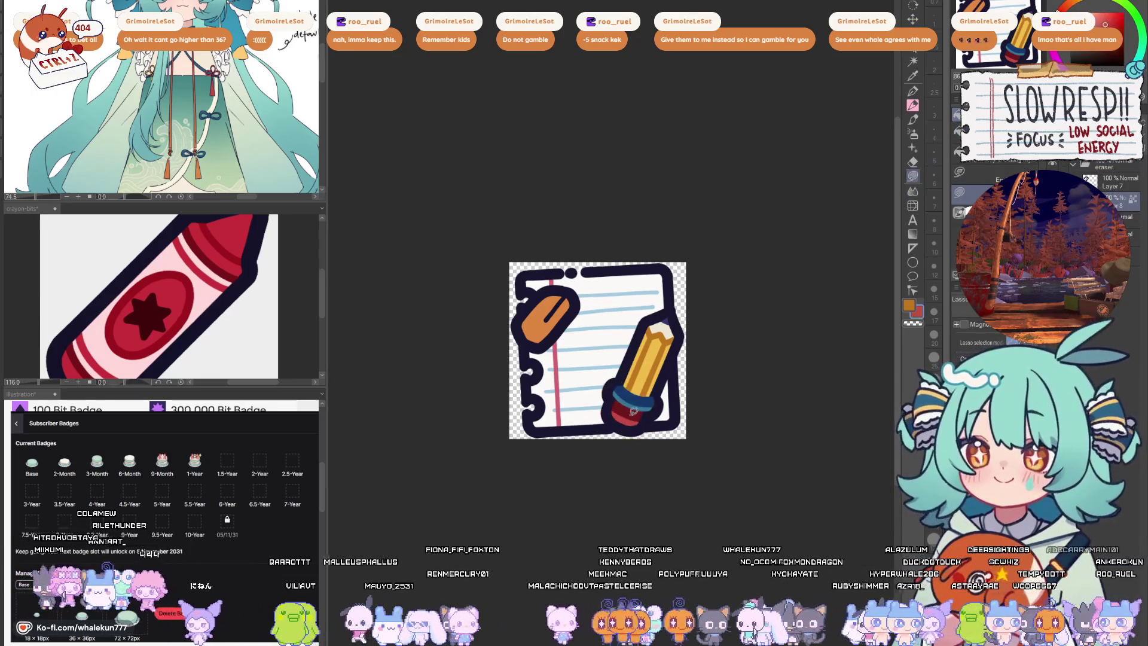
pyautogui.hotkey('alt', 'Delete')
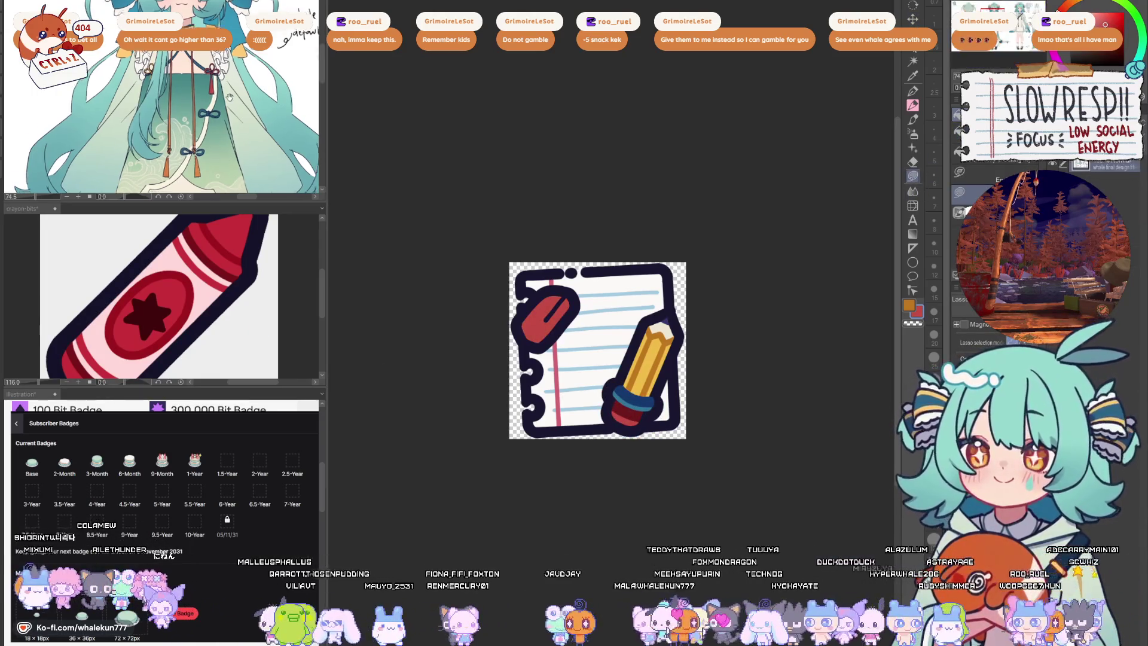
pyautogui.hotkey('alt', 'Delete')
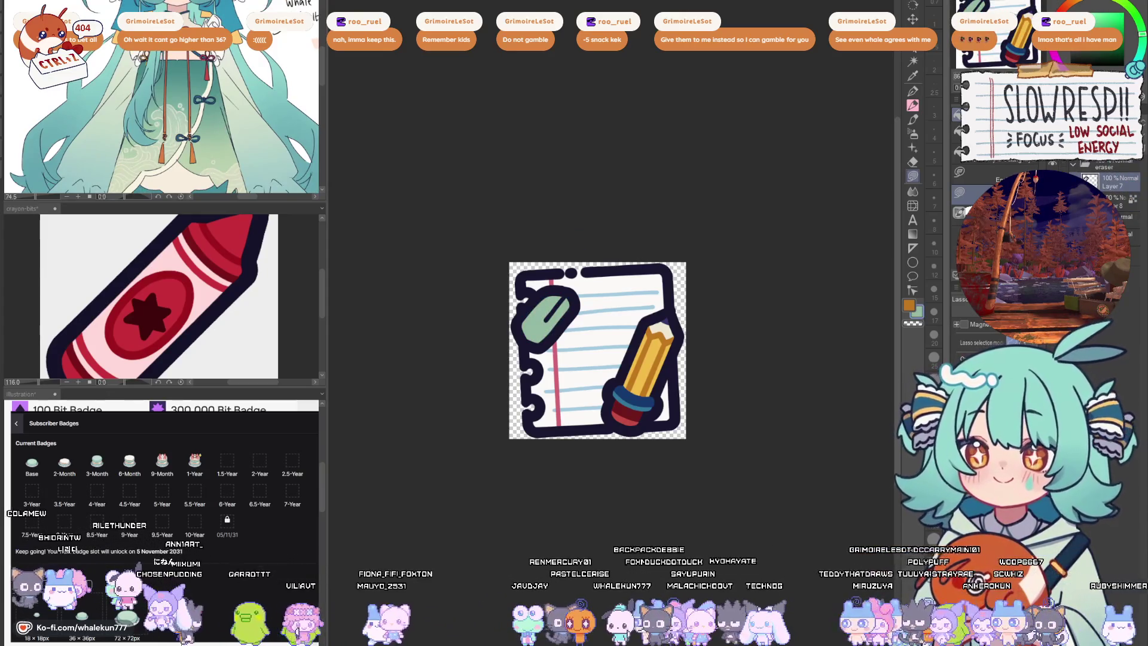
pyautogui.press('p')
pyautogui.scroll(5, 596, 318)
pyautogui.moveTo(491, 370); pyautogui.dragTo(575, 274)
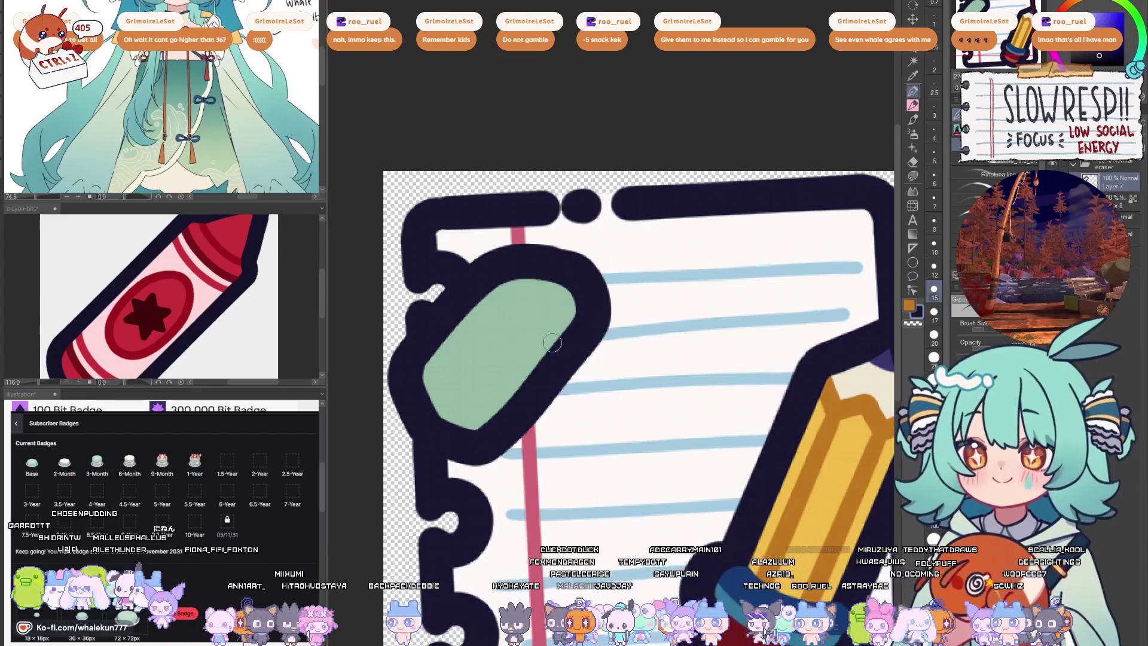
# - Draw a dark curved check mark inside the paperclip
pyautogui.moveTo(434, 422); pyautogui.dragTo(503, 350)
pyautogui.hotkey('ctrl', 'z')
pyautogui.moveTo(431, 367)
pyautogui.mouseDown()
pyautogui.moveTo(471, 383)
pyautogui.moveTo(549, 299)
pyautogui.mouseUp()
pyautogui.scroll(-5, 587, 246)
pyautogui.scroll(4, 670, 305)
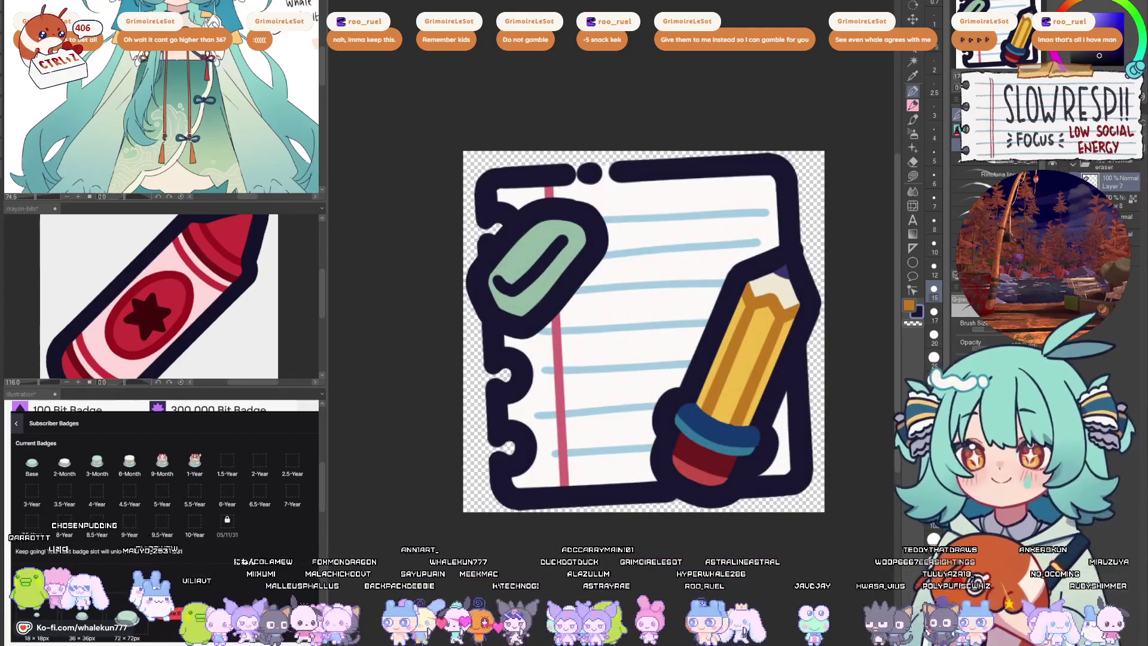
# - Sample the paperclip's green and, at brush size 20, paint over the check to soften it
pyautogui.keyDown('alt'); pyautogui.click(533, 242); pyautogui.keyUp('alt')
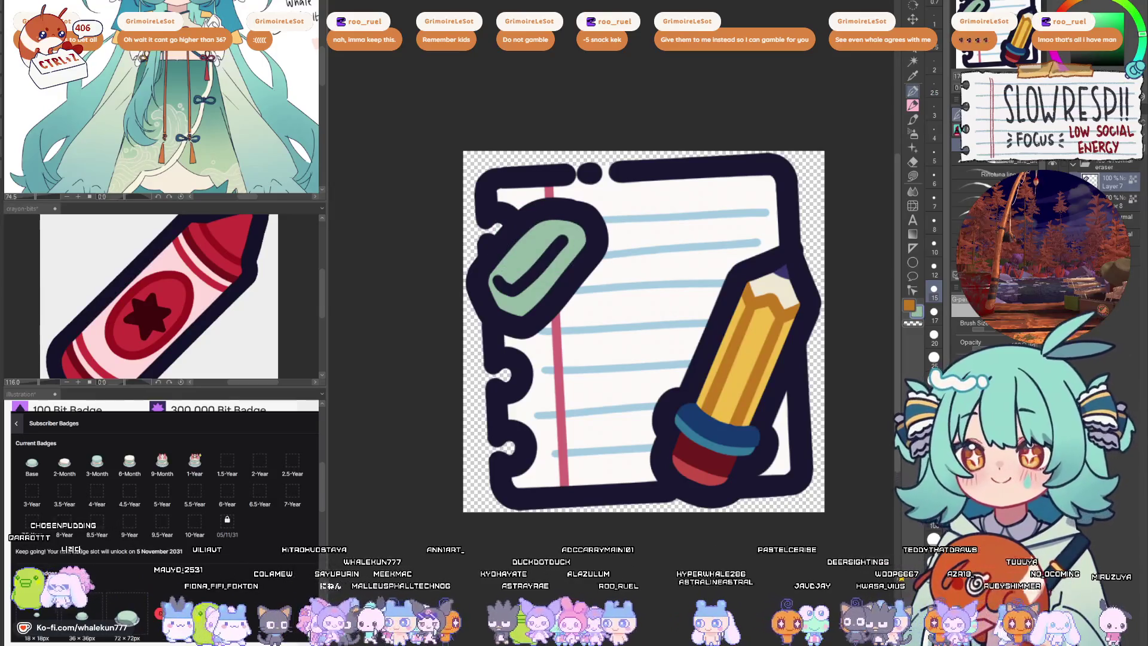
pyautogui.click(934, 335)
pyautogui.moveTo(571, 239)
pyautogui.mouseDown()
pyautogui.moveTo(527, 280)
pyautogui.moveTo(499, 286)
pyautogui.mouseUp()
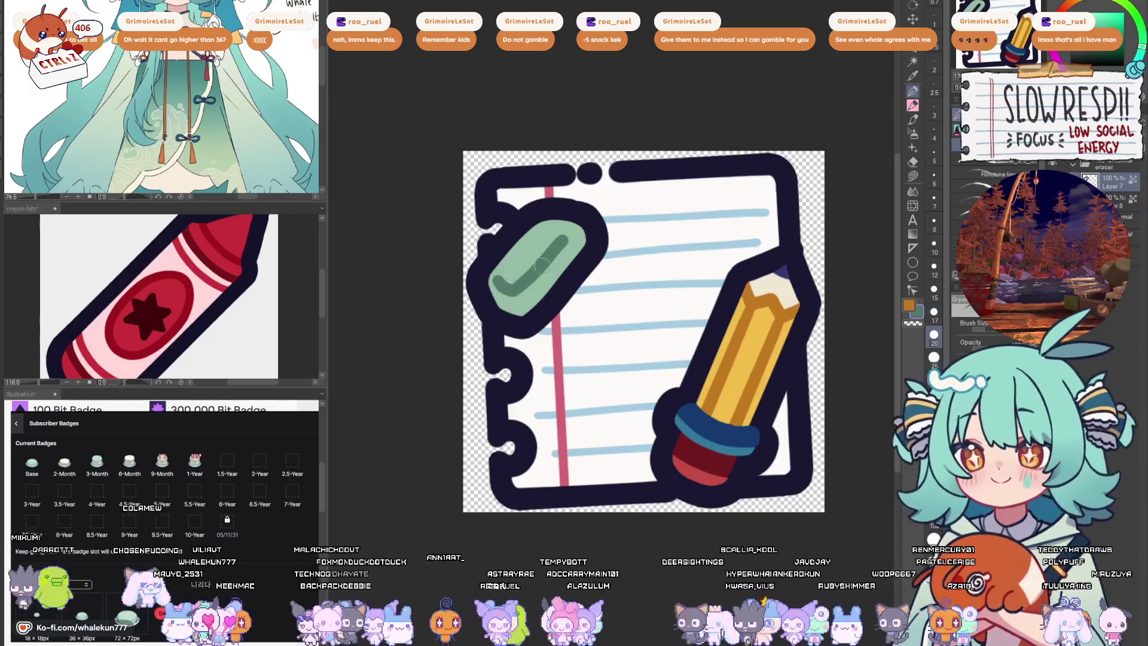
pyautogui.scroll(-5, 612, 228)
pyautogui.scroll(2, 603, 352)
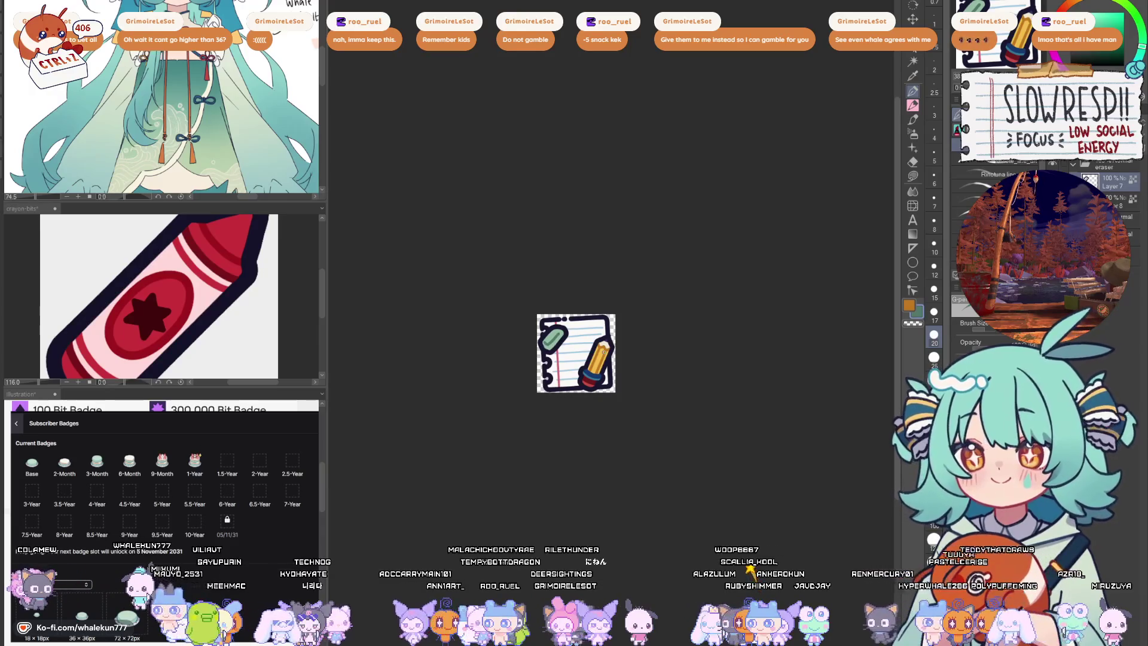
pyautogui.click(1096, 169)
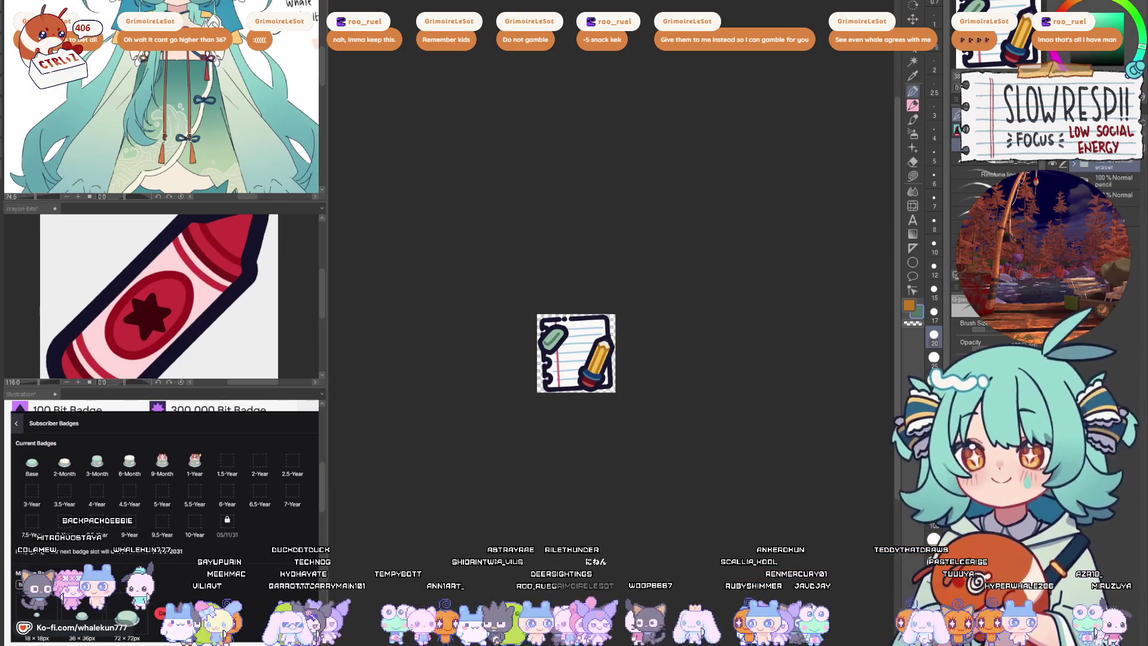
pyautogui.moveTo(611, 418); pyautogui.dragTo(621, 391)
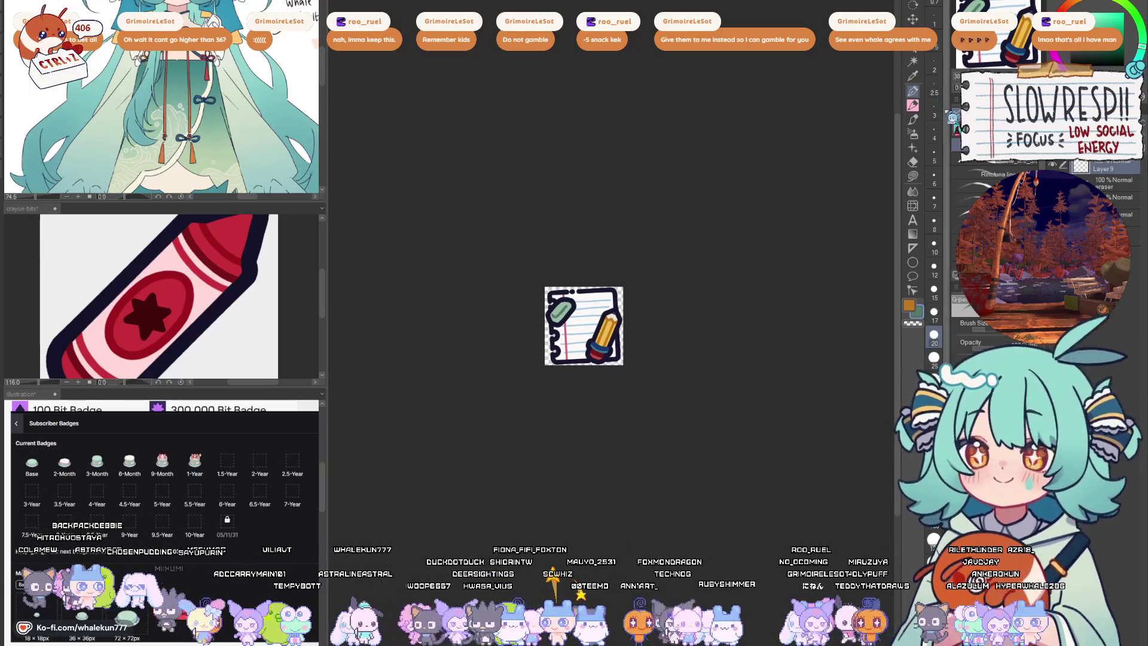
pyautogui.moveTo(740, 381); pyautogui.dragTo(737, 390)
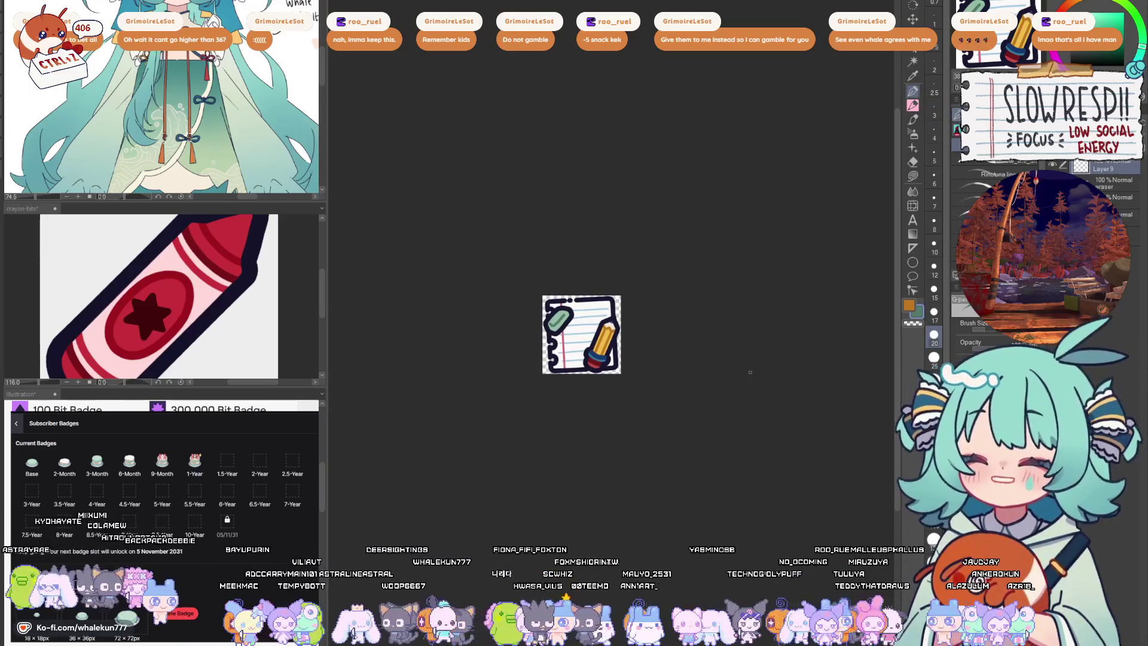
pyautogui.click(981, 158)
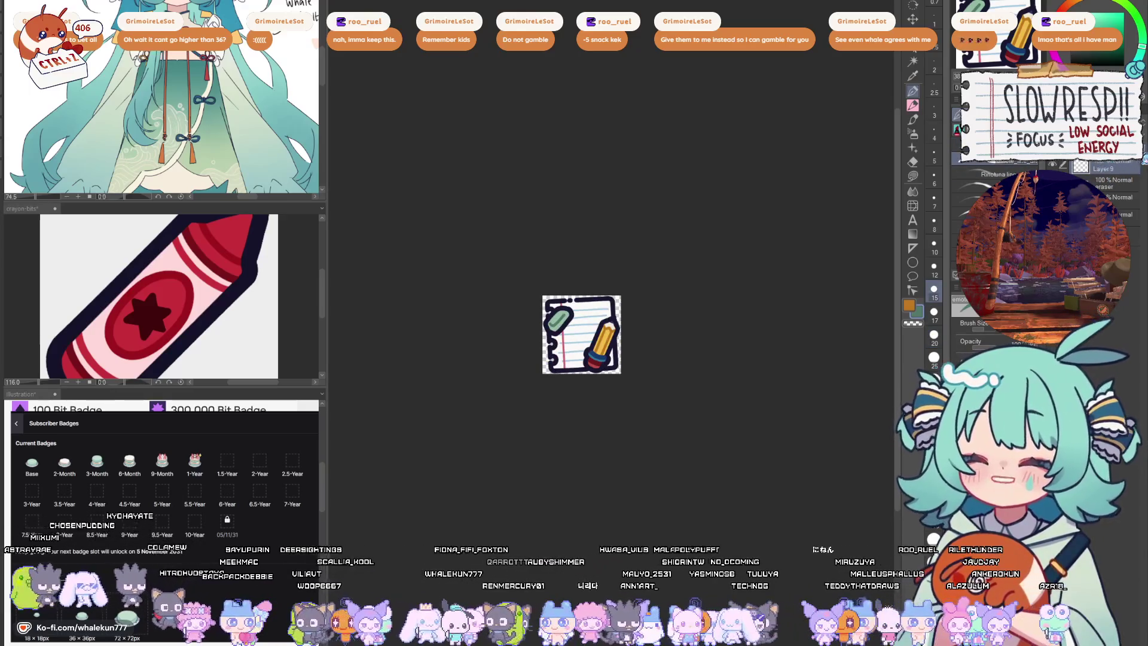
pyautogui.scroll(-1, 1101, 168)
pyautogui.scroll(1, 1103, 167)
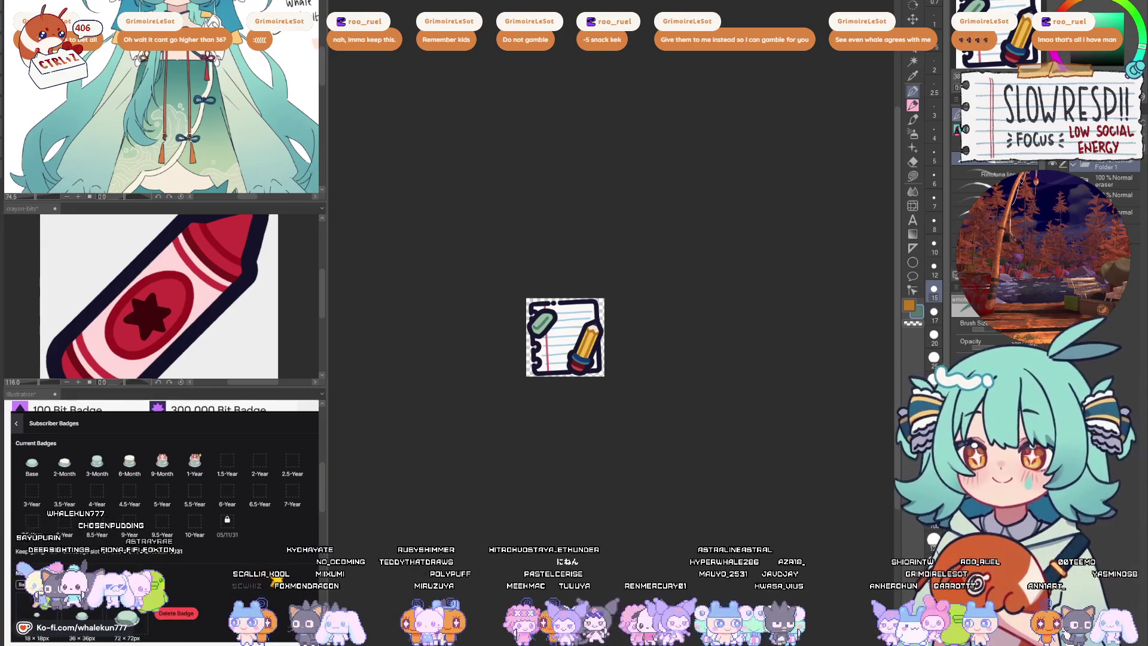
pyautogui.scroll(-5, 706, 345)
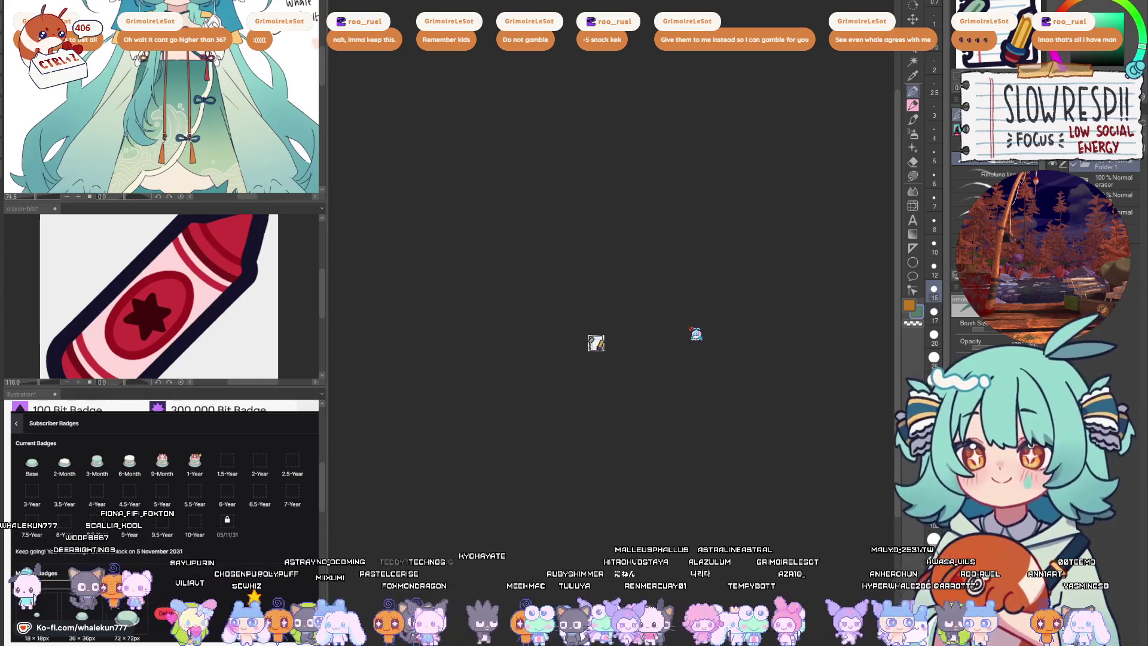
pyautogui.hotkey('ctrl', 'shift', 'n')
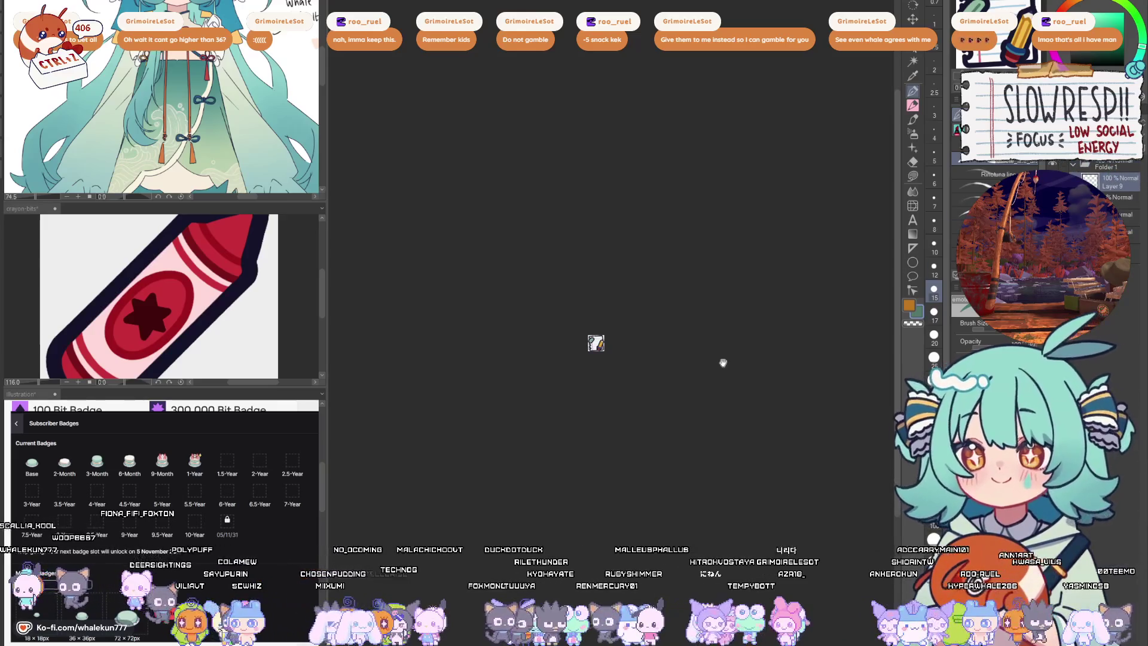
pyautogui.scroll(5, 654, 341)
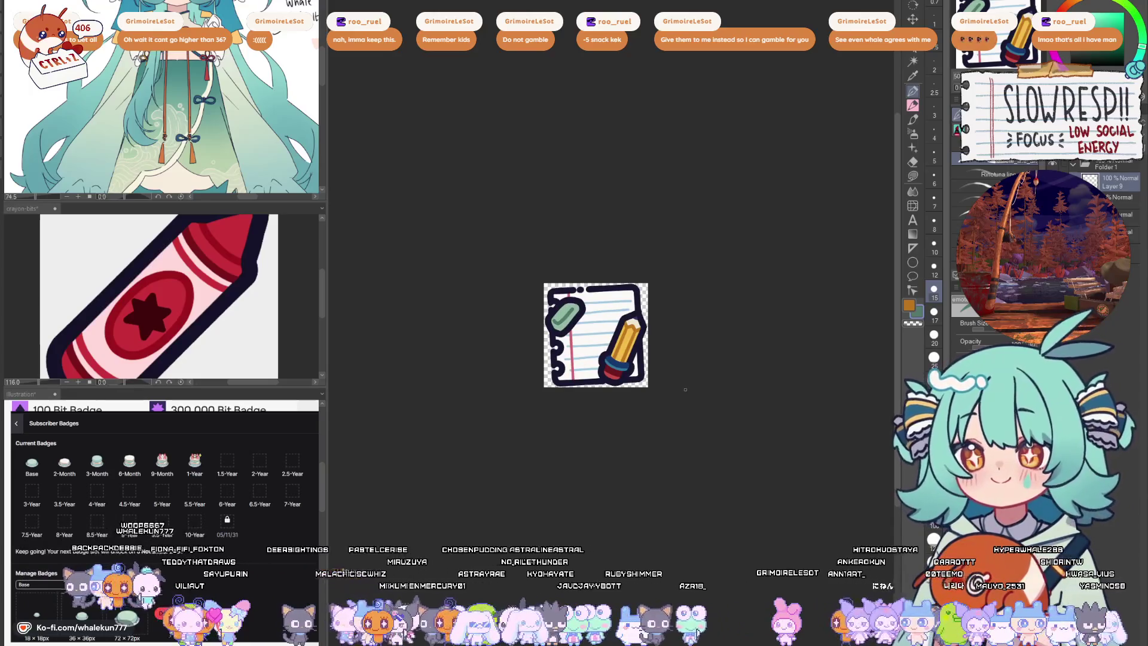
pyautogui.scroll(2, 660, 370)
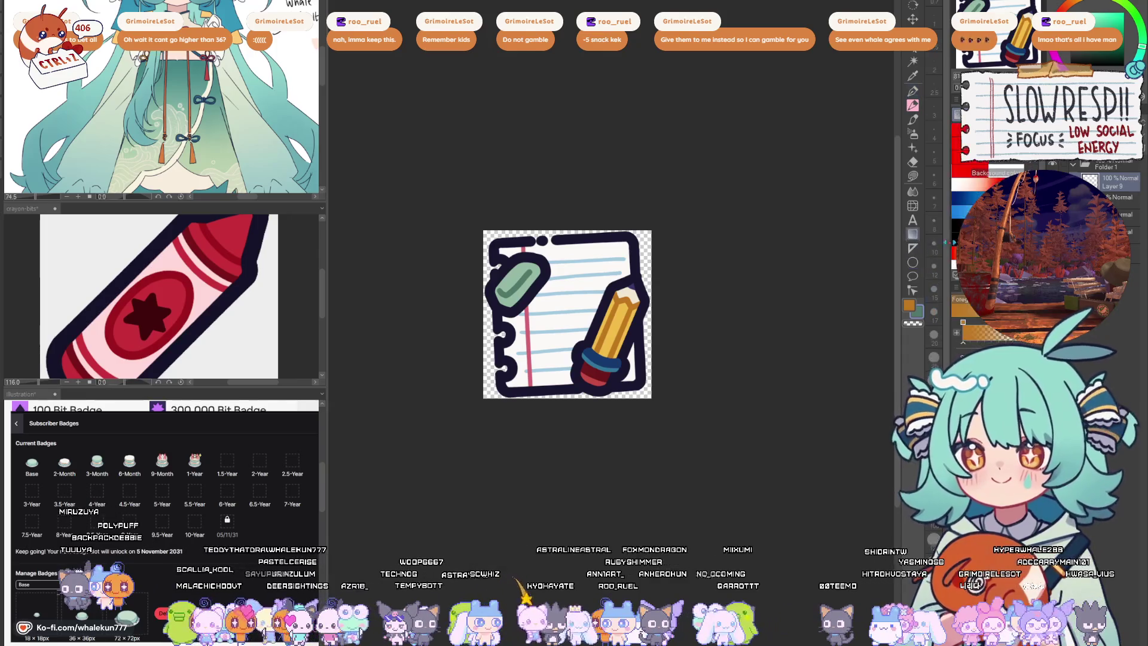
# - Set a vertical symmetry ruler and draw two mirrored vertical strokes for the pen body
pyautogui.click(912, 248)
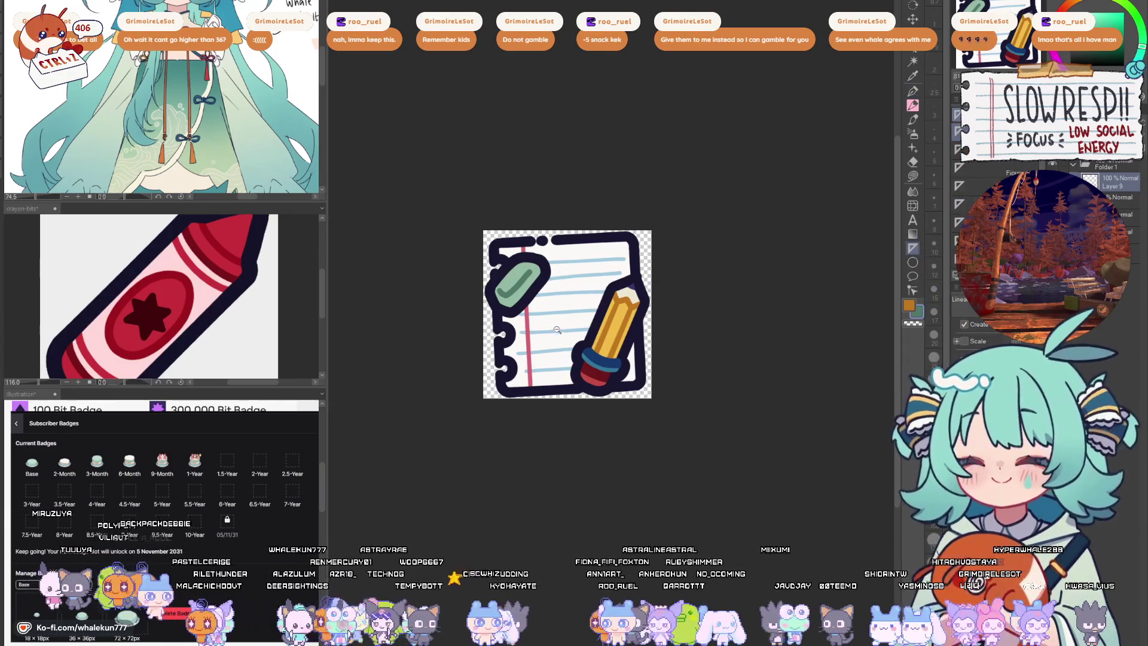
pyautogui.scroll(2, 556, 329)
pyautogui.click(960, 131)
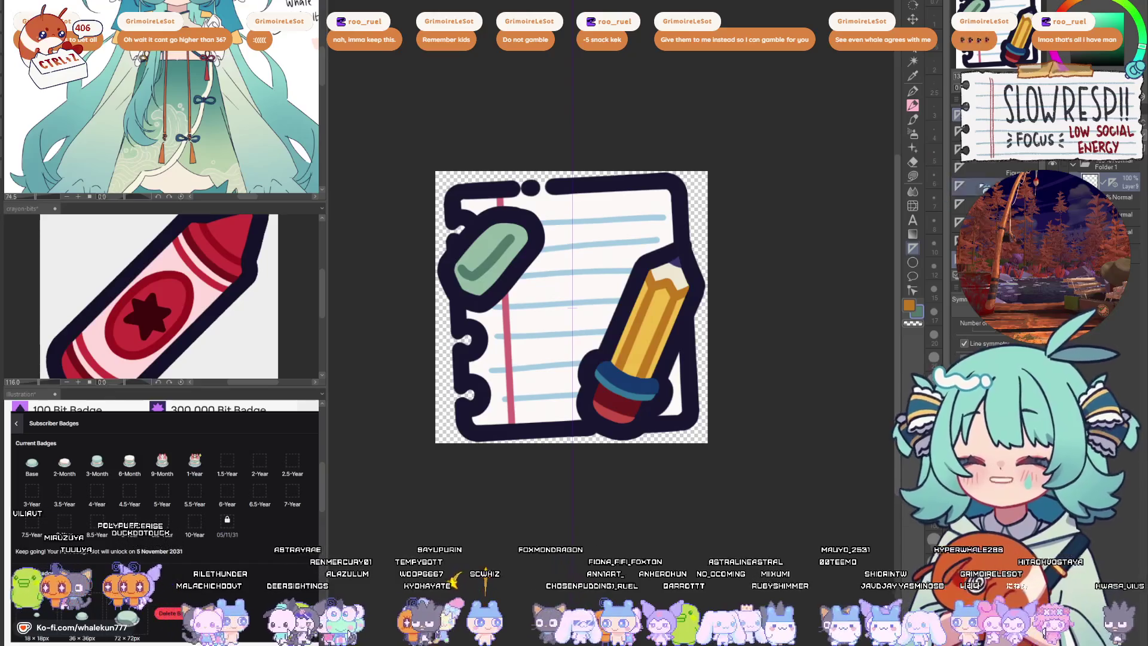
pyautogui.click(960, 131)
pyautogui.moveTo(538, 405); pyautogui.dragTo(538, 405)
pyautogui.moveTo(545, 233)
pyautogui.mouseDown()
pyautogui.moveTo(542, 347)
pyautogui.moveTo(545, 230)
pyautogui.mouseUp()
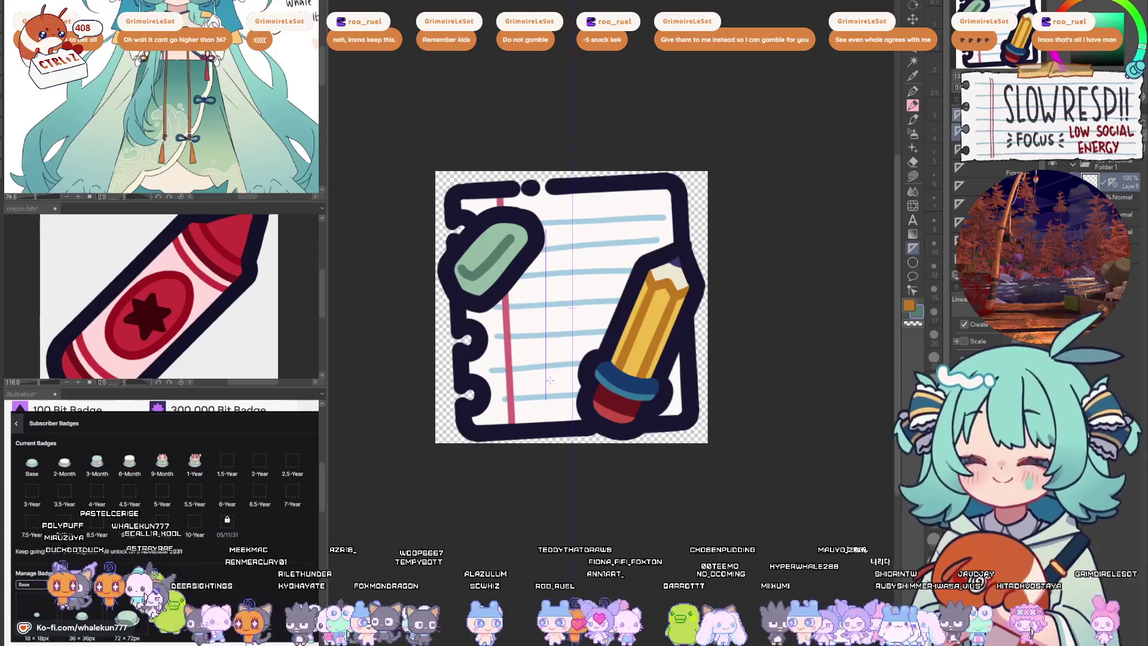
pyautogui.press('p')
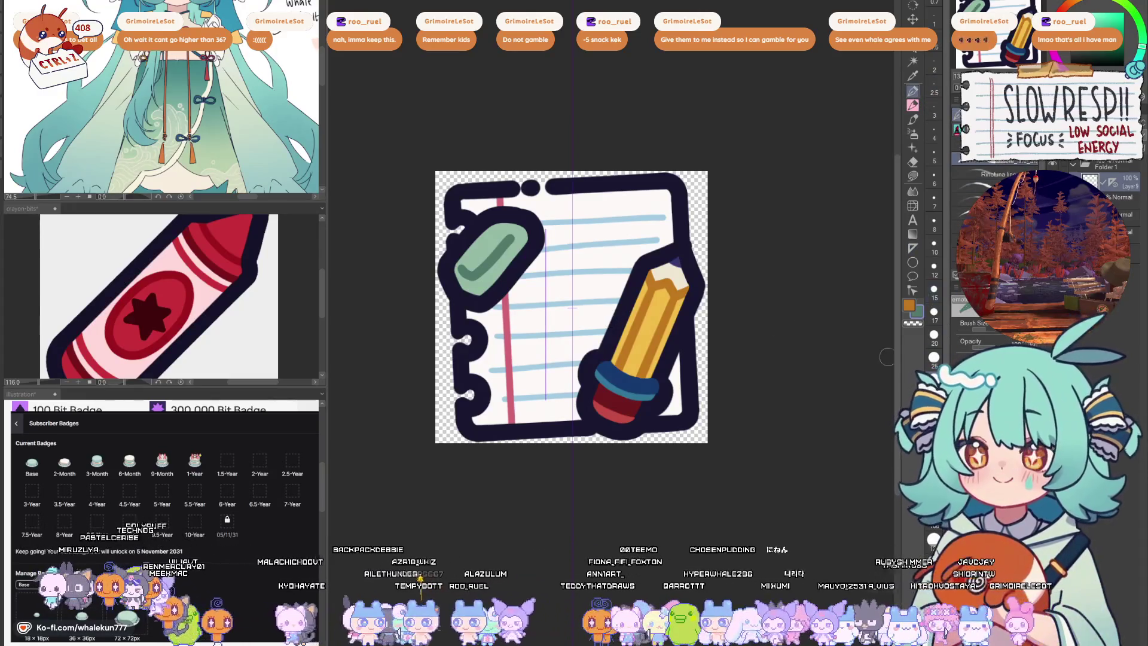
pyautogui.moveTo(546, 227)
pyautogui.mouseDown()
pyautogui.moveTo(547, 407)
pyautogui.moveTo(547, 224)
pyautogui.mouseUp()
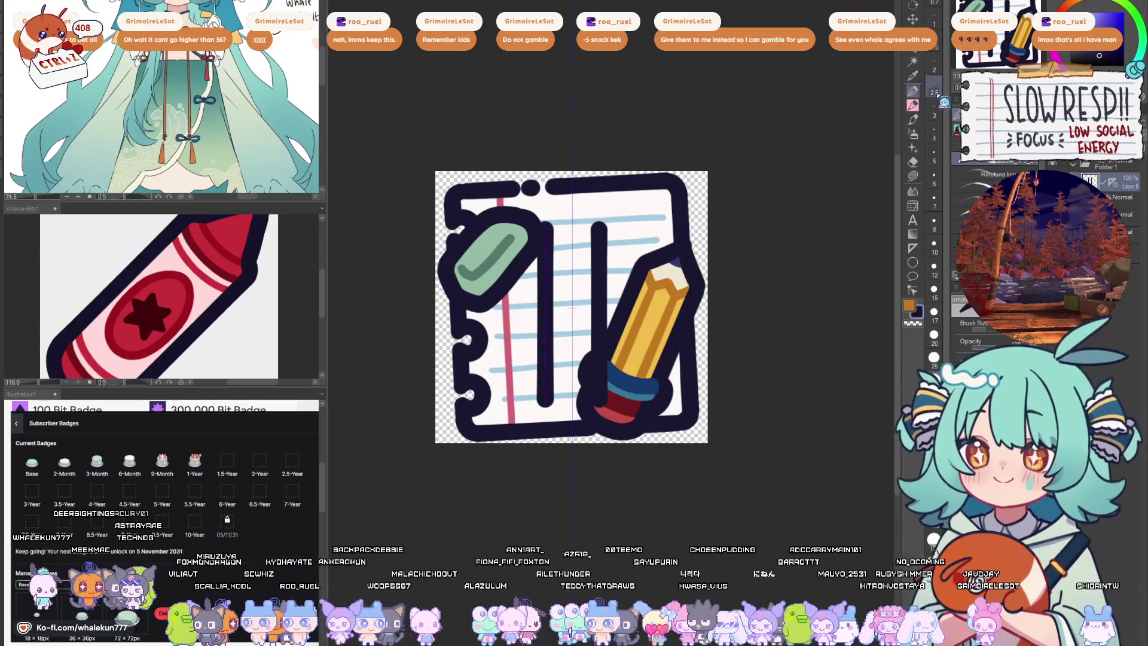
# - Hide the pencil and eraser artwork and join the two line bottoms into a U
pyautogui.press('o')
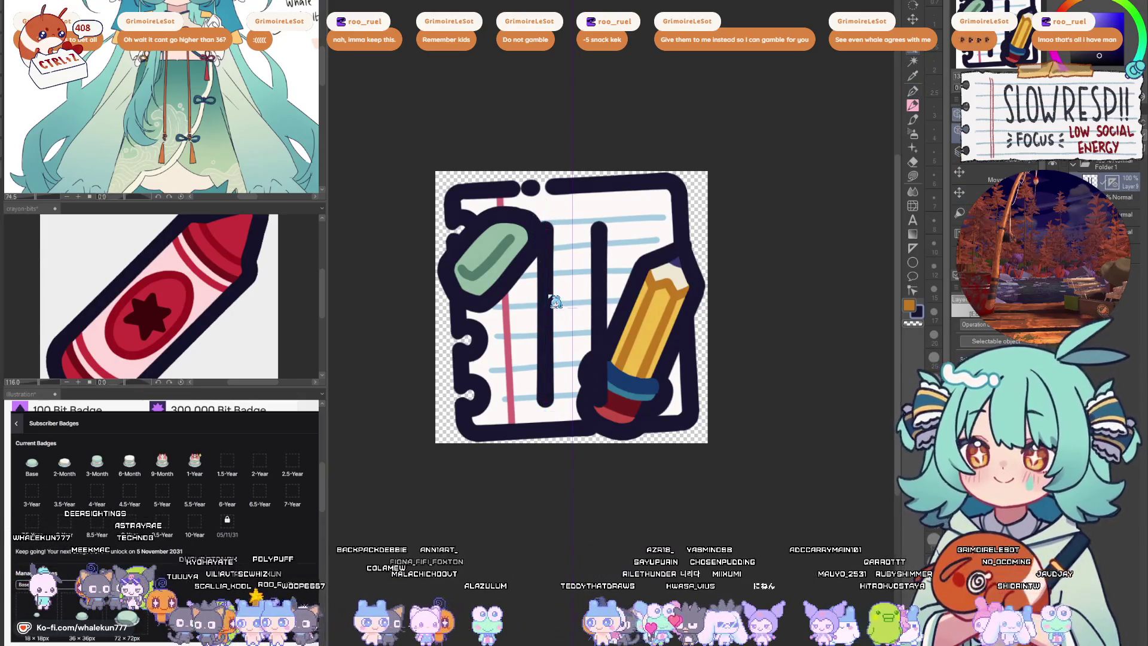
pyautogui.click(913, 92)
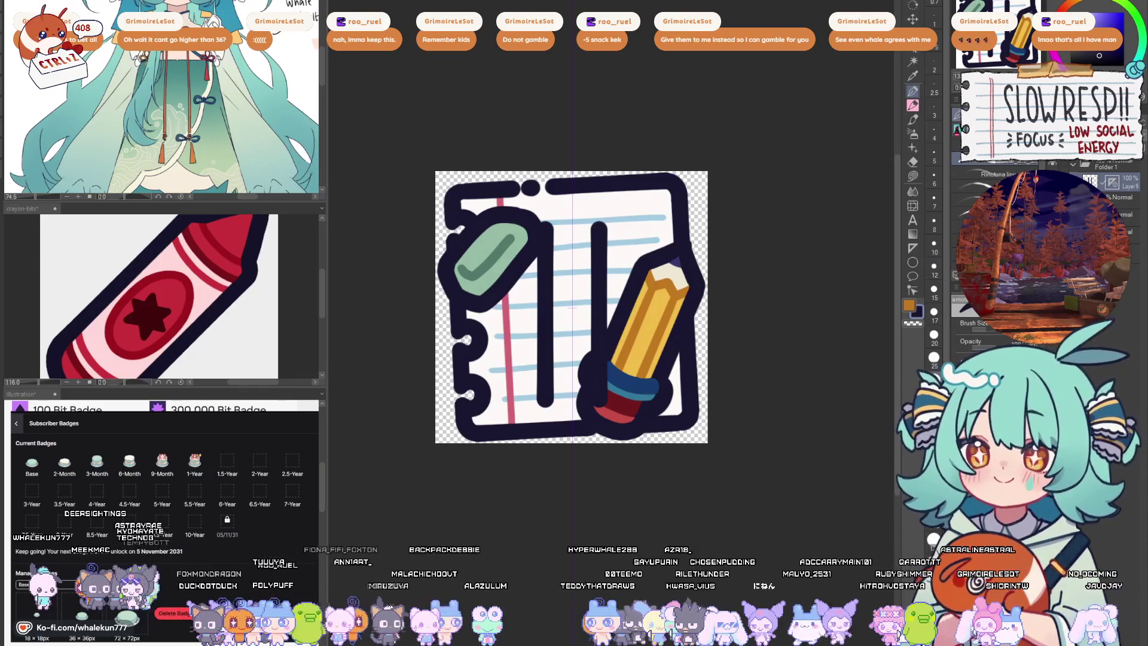
pyautogui.hotkey('ctrl', 'z')
pyautogui.moveTo(545, 398)
pyautogui.mouseDown()
pyautogui.moveTo(573, 421)
pyautogui.moveTo(599, 398)
pyautogui.mouseUp()
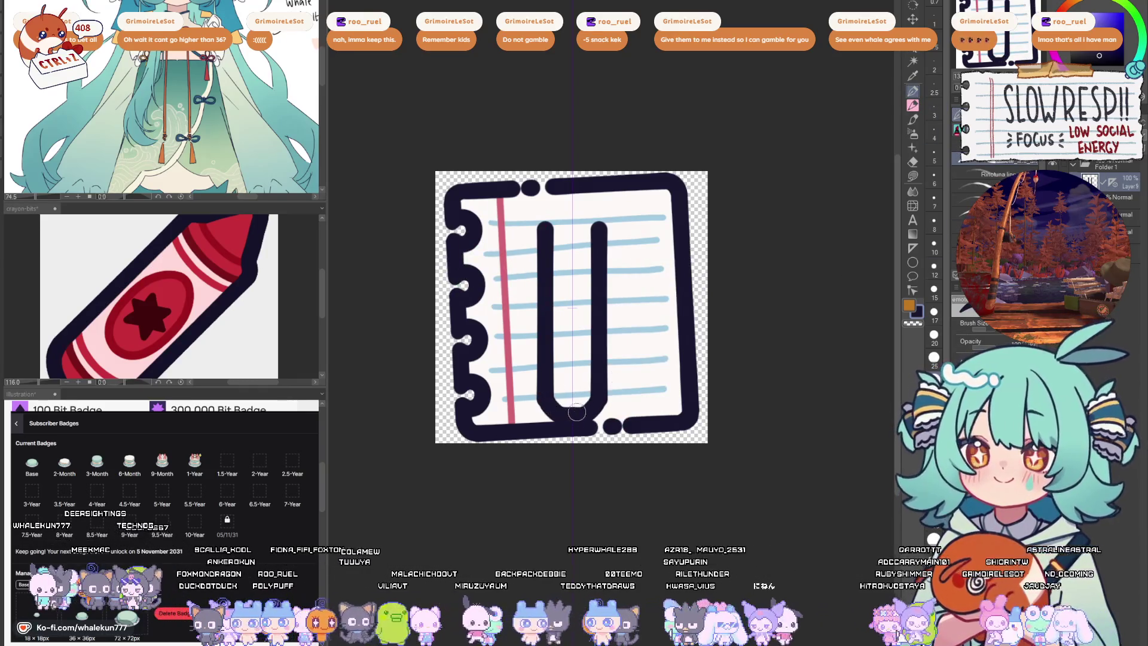
pyautogui.scroll(3, 574, 383)
pyautogui.hotkey('ctrl', 'z')
pyautogui.moveTo(518, 376)
pyautogui.mouseDown()
pyautogui.moveTo(551, 418)
pyautogui.moveTo(628, 382)
pyautogui.mouseUp()
pyautogui.hotkey('ctrl', 'z')
pyautogui.moveTo(529, 379)
pyautogui.mouseDown()
pyautogui.moveTo(526, 401)
pyautogui.moveTo(584, 411)
pyautogui.moveTo(592, 397)
pyautogui.mouseUp()
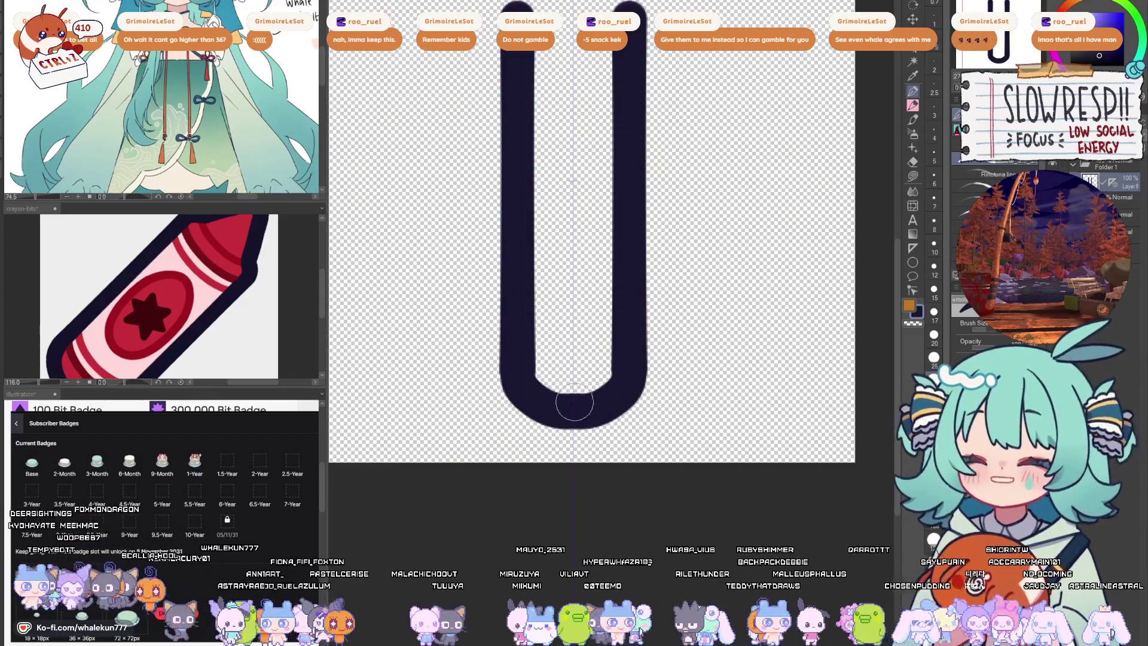
# - Close the U's bottom with a curve and draw the side clip curling into the marker body
pyautogui.hotkey('ctrl', 'z')
pyautogui.moveTo(525, 395); pyautogui.dragTo(625, 392)
pyautogui.hotkey('ctrl', '-')
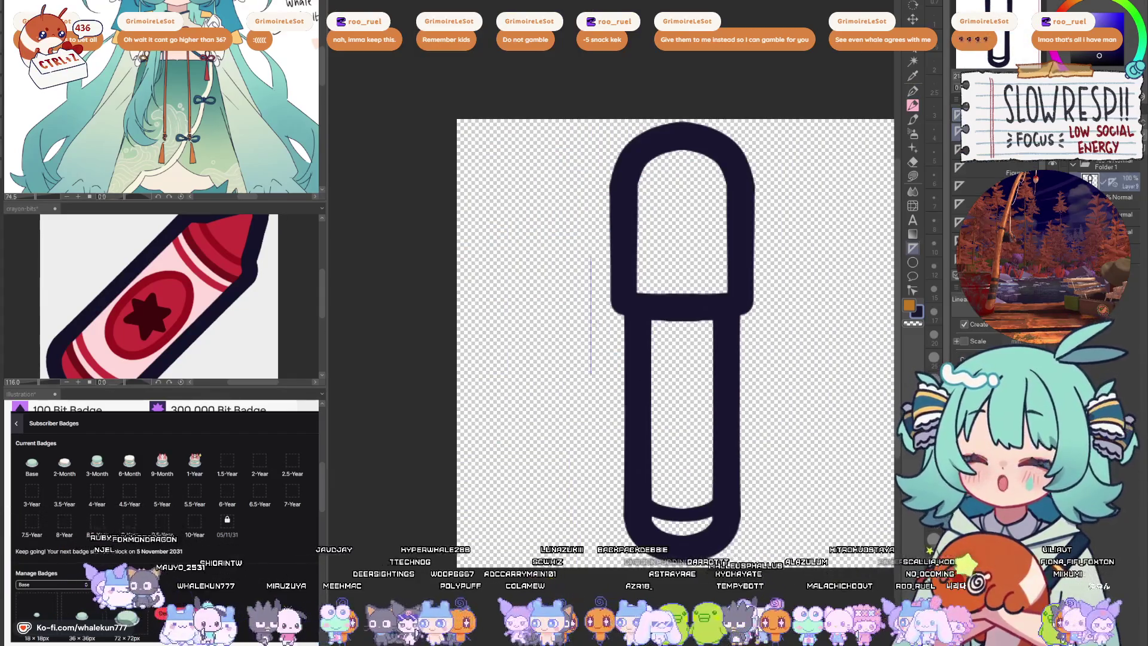
pyautogui.moveTo(591, 252); pyautogui.dragTo(590, 385)
pyautogui.moveTo(590, 269)
pyautogui.mouseDown()
pyautogui.moveTo(616, 230)
pyautogui.moveTo(607, 281)
pyautogui.mouseUp()
pyautogui.moveTo(591, 375)
pyautogui.mouseDown()
pyautogui.moveTo(613, 377)
pyautogui.moveTo(595, 392)
pyautogui.moveTo(622, 377)
pyautogui.mouseUp()
pyautogui.hotkey('ctrl', 'z')
pyautogui.hotkey('ctrl', 'z')
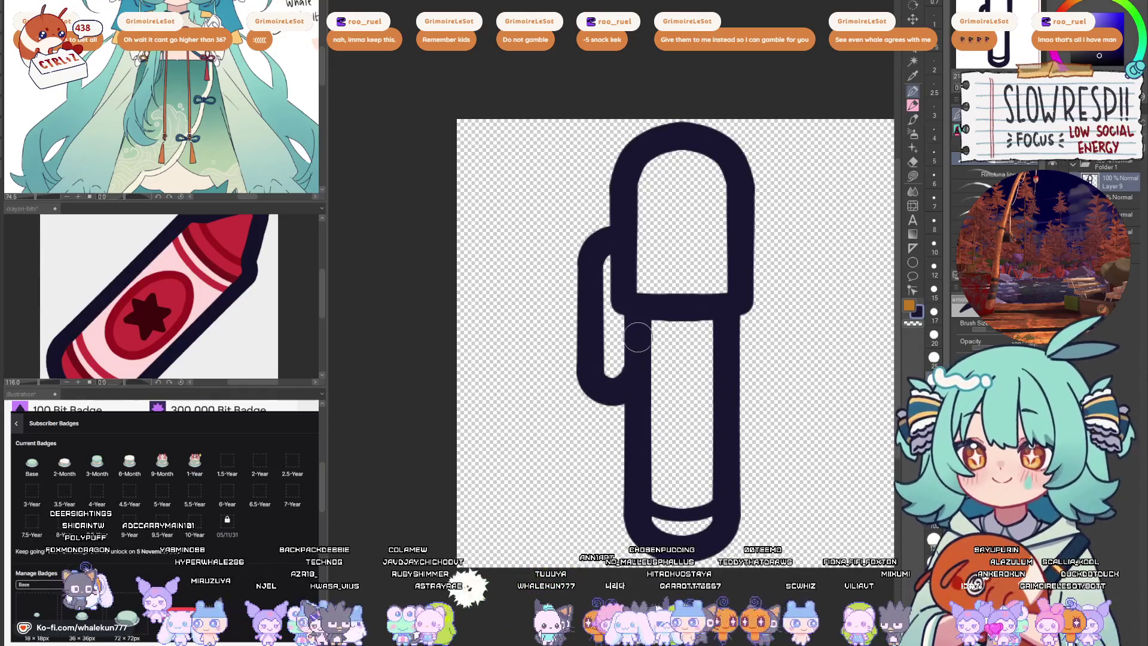
pyautogui.hotkey('ctrl', 'z')
pyautogui.moveTo(589, 359)
pyautogui.mouseDown()
pyautogui.moveTo(593, 395)
pyautogui.moveTo(625, 402)
pyautogui.mouseUp()
pyautogui.hotkey('ctrl', 'z')
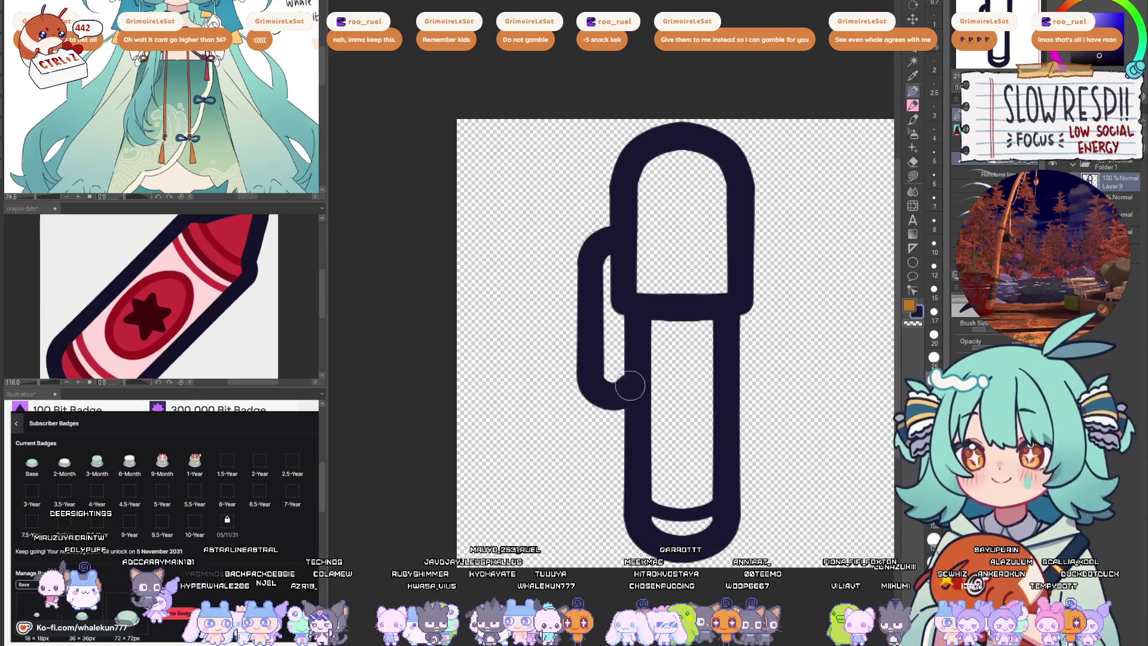
pyautogui.hotkey('ctrl', 'z')
pyautogui.moveTo(590, 362)
pyautogui.mouseDown()
pyautogui.moveTo(583, 382)
pyautogui.moveTo(625, 406)
pyautogui.mouseUp()
pyautogui.moveTo(760, 288); pyautogui.dragTo(640, 239)
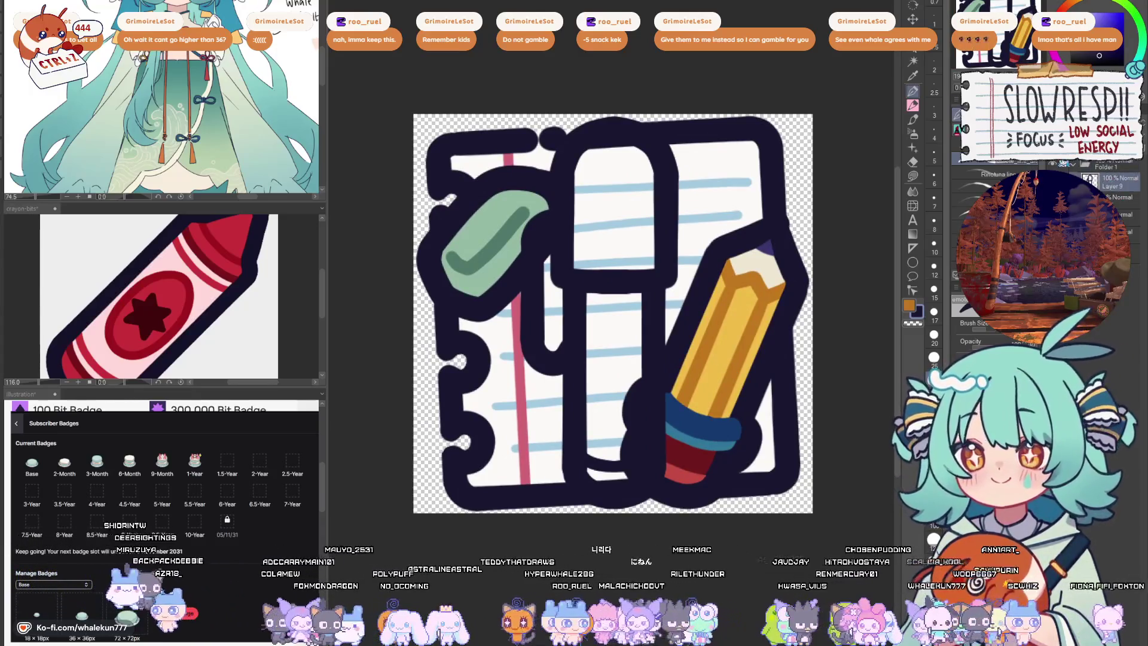
# - Free-transform the marker outline to tilt it diagonally across the notepad
pyautogui.press('k')
pyautogui.hotkey('ctrl', '-')
pyautogui.scroll(-1, 707, 281)
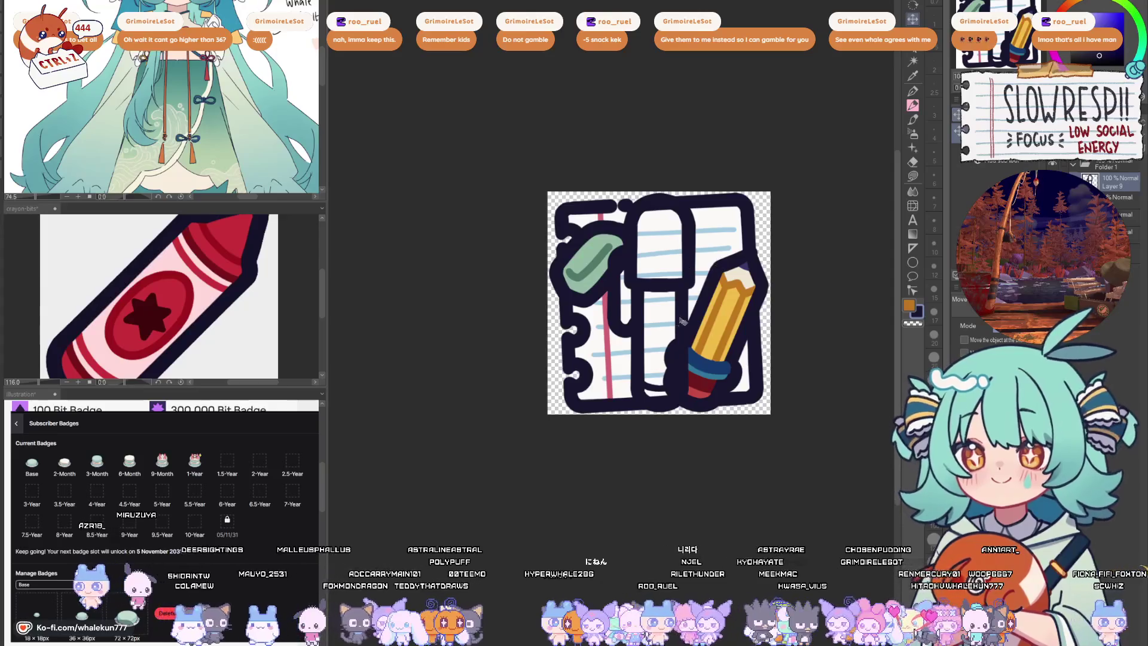
pyautogui.hotkey('ctrl', 't')
pyautogui.moveTo(682, 321)
pyautogui.mouseDown()
pyautogui.moveTo(700, 314)
pyautogui.moveTo(677, 337)
pyautogui.moveTo(699, 341)
pyautogui.mouseUp()
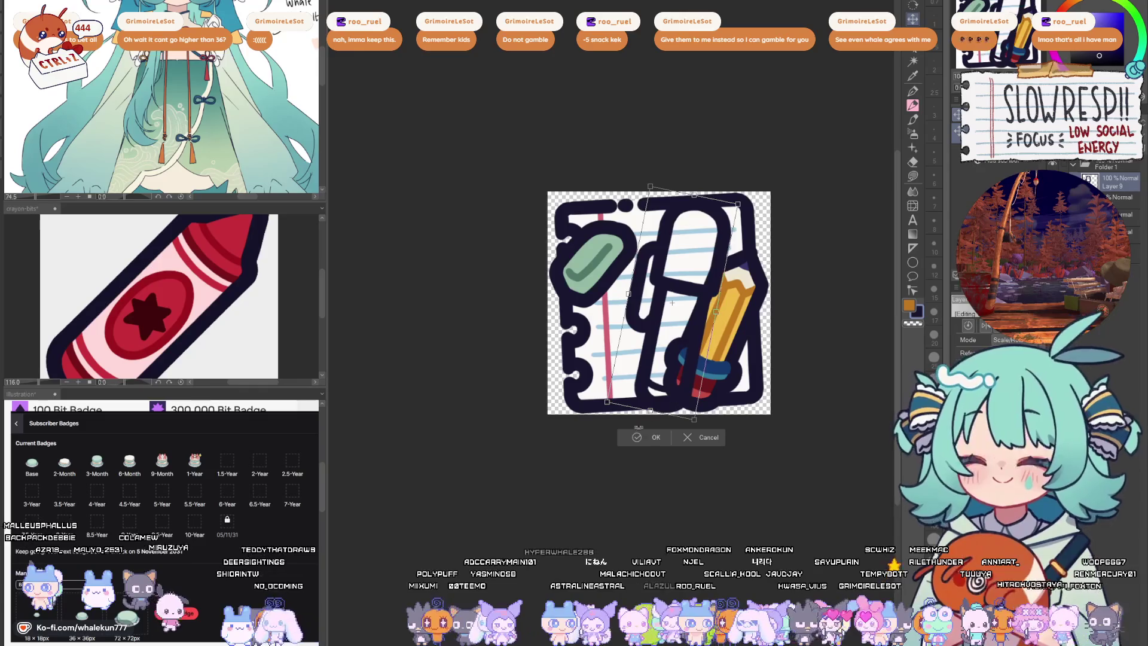
pyautogui.click(652, 435)
# - On the layer beneath the outline, lasso the marker shape and fill it blue
pyautogui.click(1118, 202)
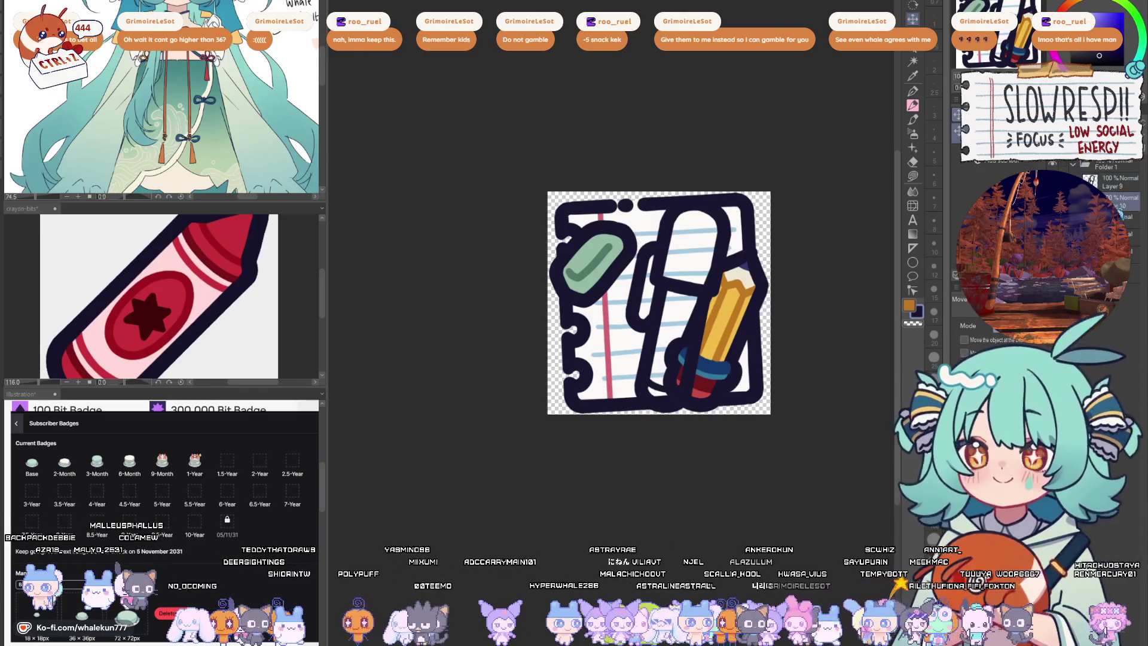
pyautogui.click(912, 175)
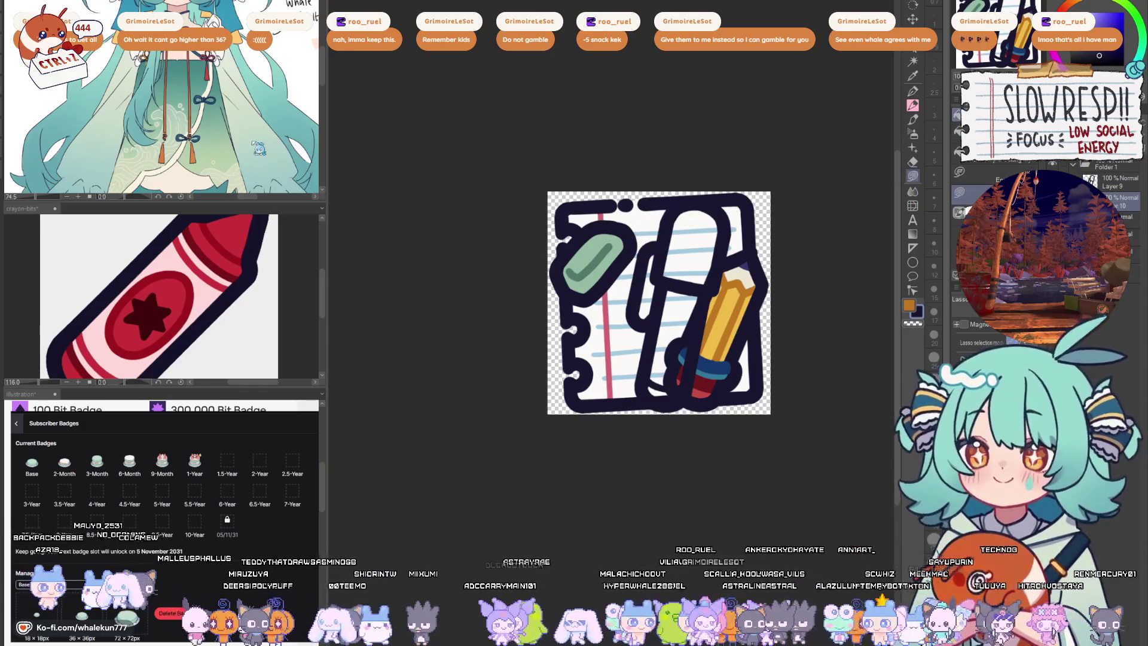
pyautogui.moveTo(694, 207)
pyautogui.mouseDown()
pyautogui.moveTo(660, 247)
pyautogui.moveTo(640, 311)
pyautogui.mouseUp()
pyautogui.moveTo(692, 369)
pyautogui.mouseDown()
pyautogui.moveTo(722, 275)
pyautogui.moveTo(717, 200)
pyautogui.mouseUp()
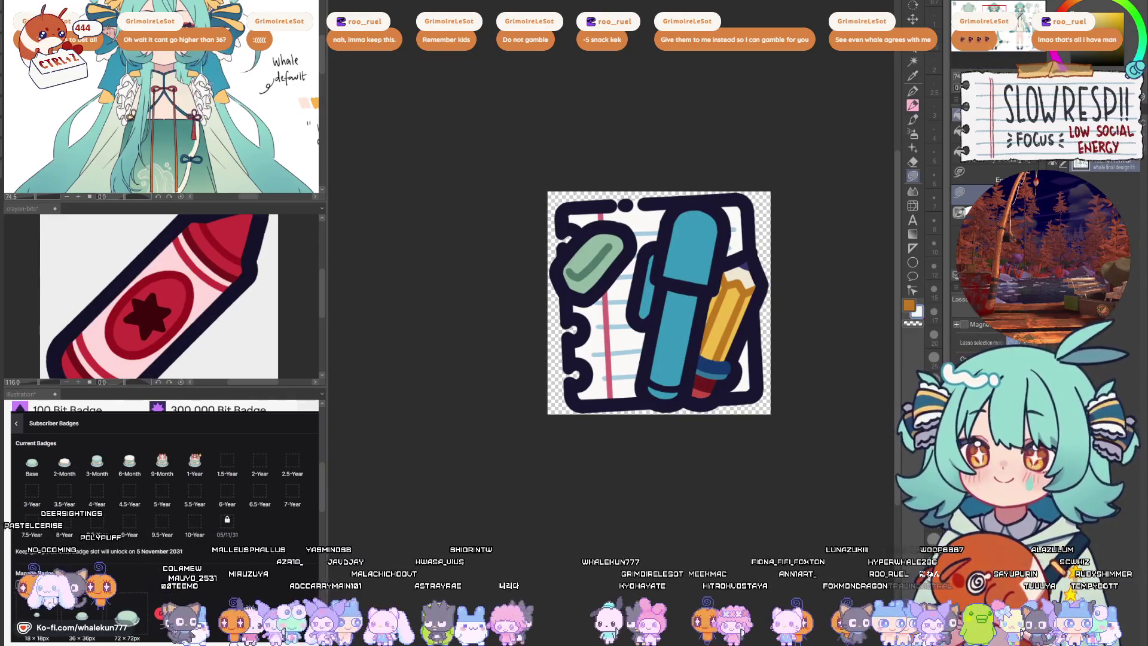
# - Fill the marker's lower body white, then paint the body pale blue with the pen
pyautogui.moveTo(693, 369); pyautogui.dragTo(706, 283)
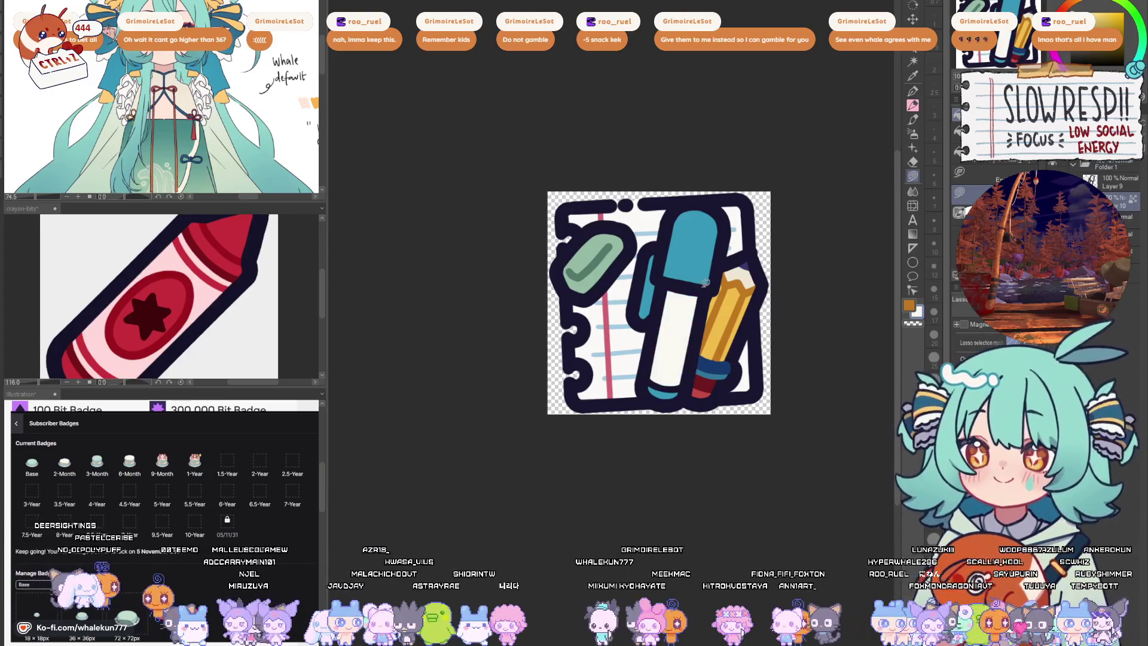
pyautogui.press('p')
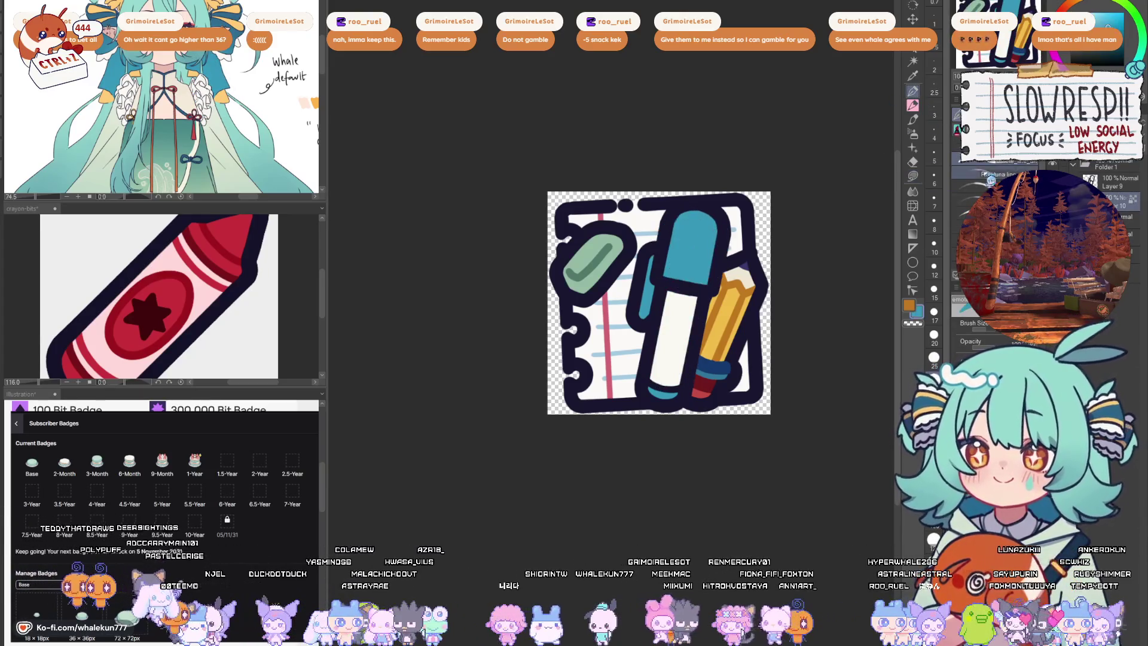
pyautogui.moveTo(694, 296); pyautogui.dragTo(676, 353)
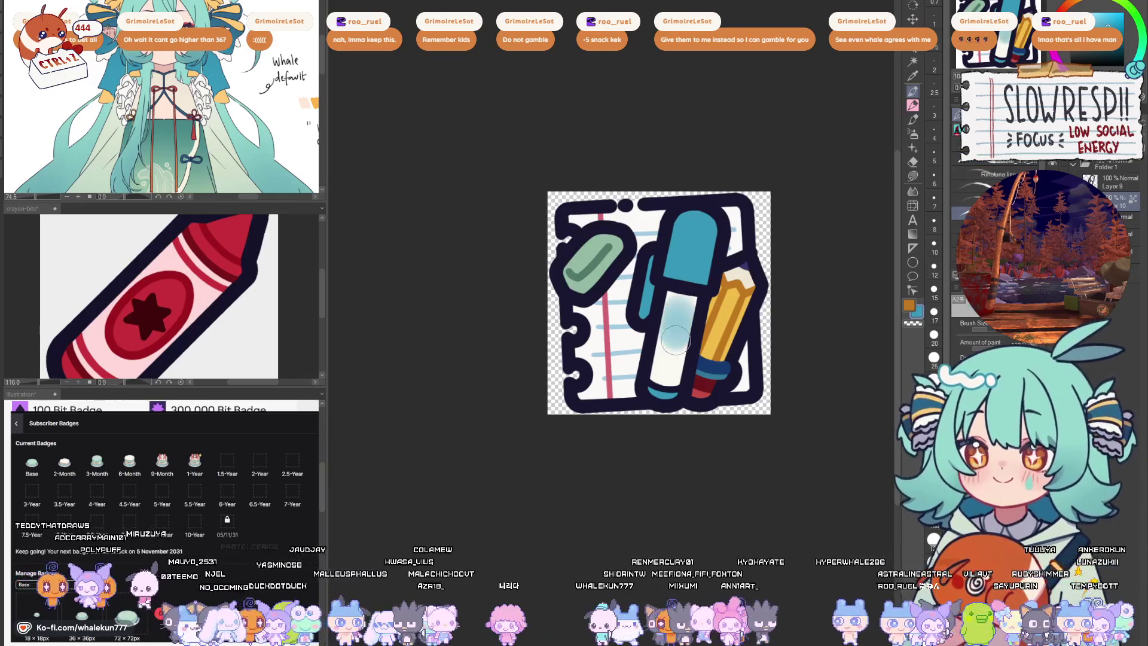
pyautogui.keyDown('alt'); pyautogui.click(680, 307); pyautogui.keyUp('alt')
pyautogui.moveTo(687, 296); pyautogui.dragTo(675, 350)
pyautogui.press('p')
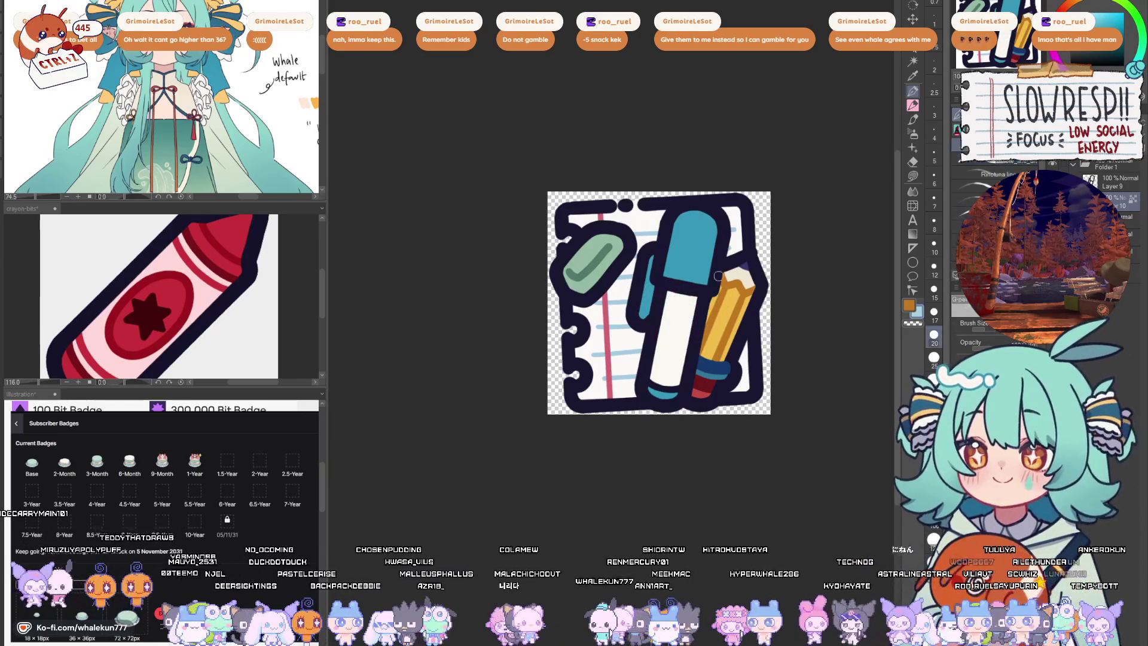
pyautogui.moveTo(682, 292); pyautogui.dragTo(669, 366)
pyautogui.hotkey('ctrl', 'z')
pyautogui.scroll(-4, 777, 315)
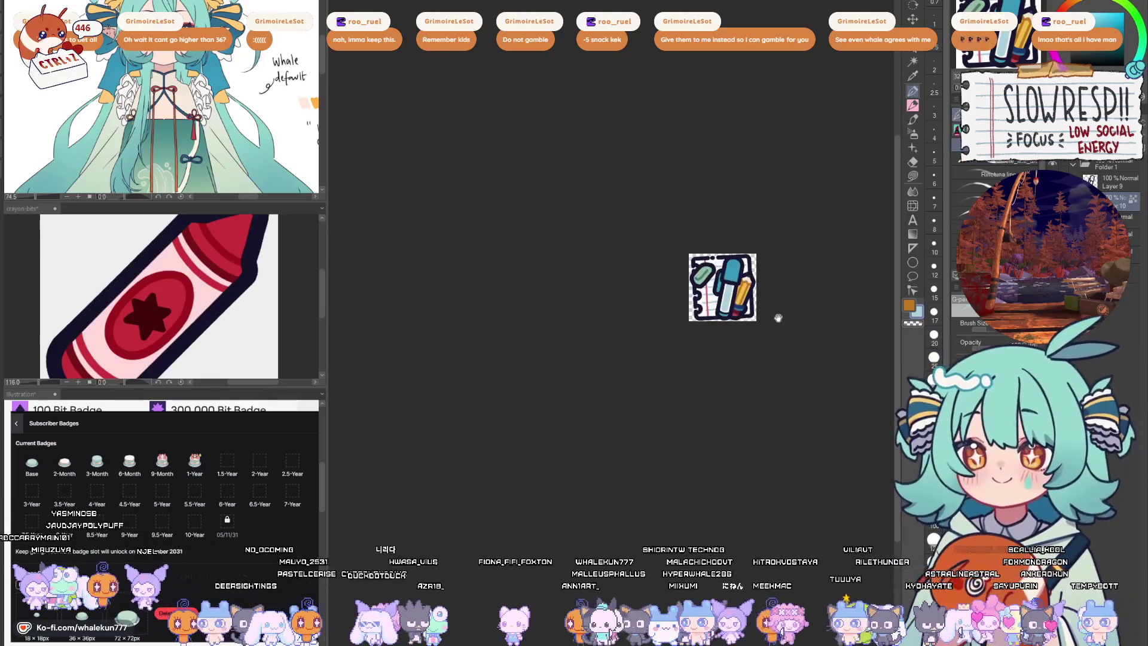
# - Paint a darker teal shading band along the lower edge of the marker cap
pyautogui.scroll(5, 778, 315)
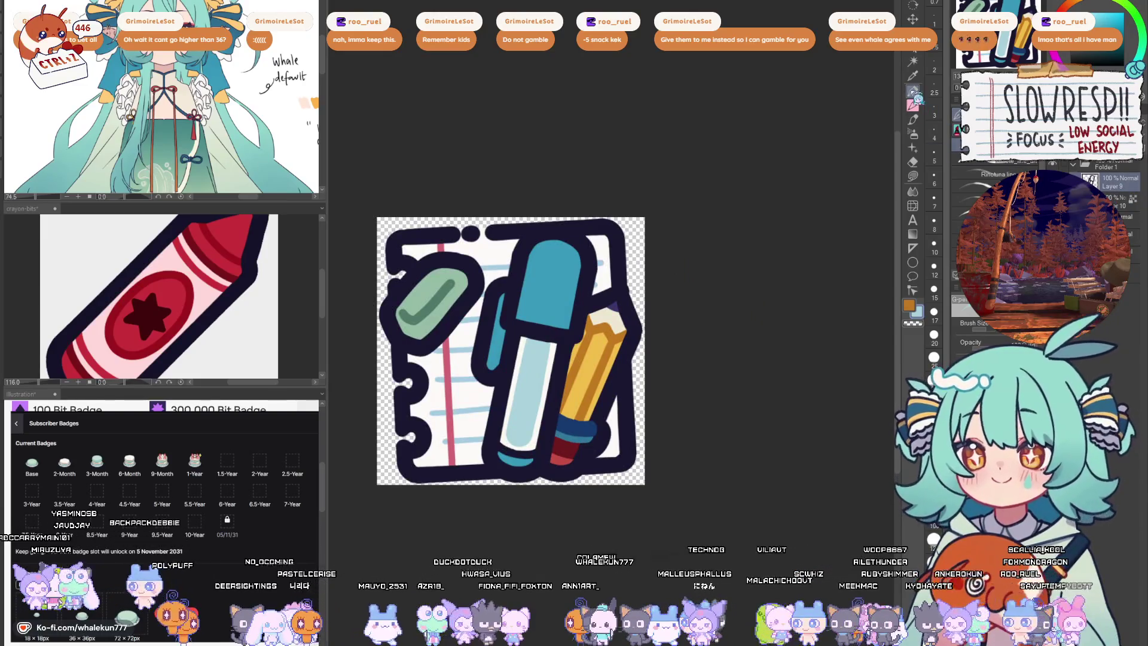
pyautogui.moveTo(637, 321); pyautogui.dragTo(745, 321)
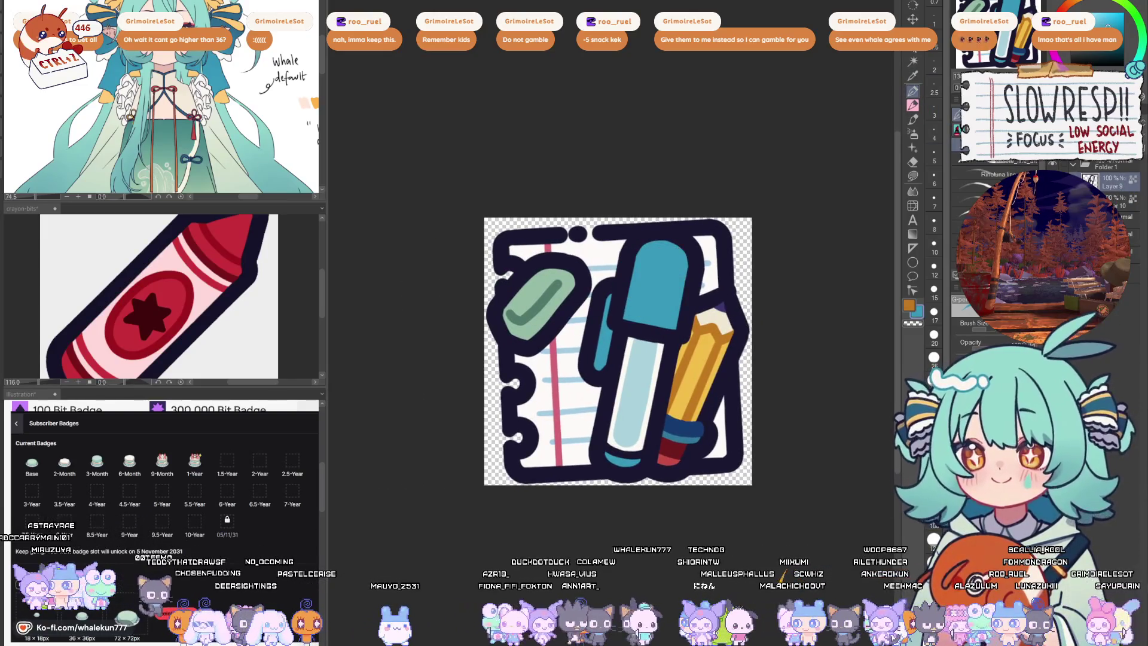
pyautogui.moveTo(625, 326)
pyautogui.mouseDown()
pyautogui.moveTo(658, 335)
pyautogui.moveTo(649, 357)
pyautogui.mouseUp()
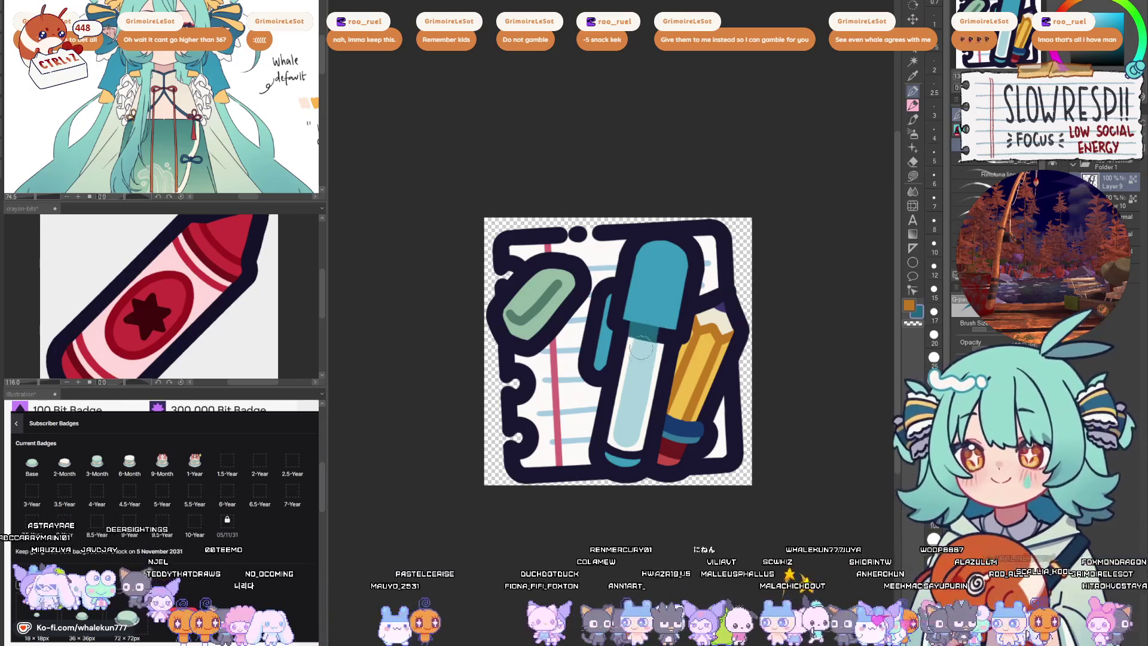
pyautogui.moveTo(648, 332); pyautogui.dragTo(655, 296)
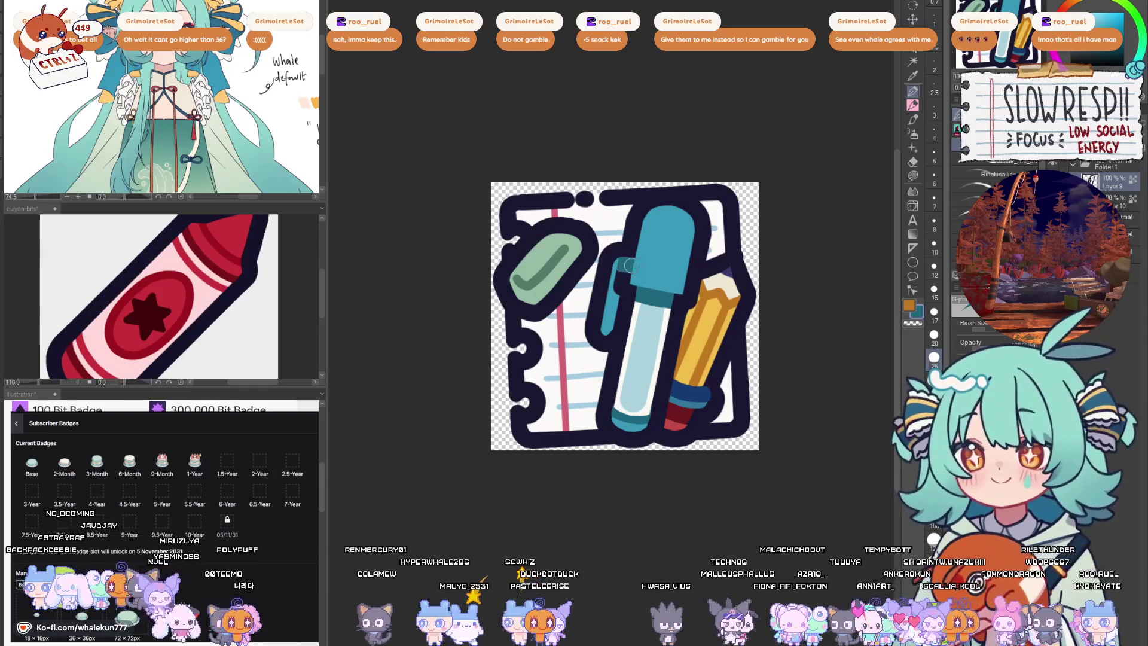
pyautogui.scroll(-5, 700, 240)
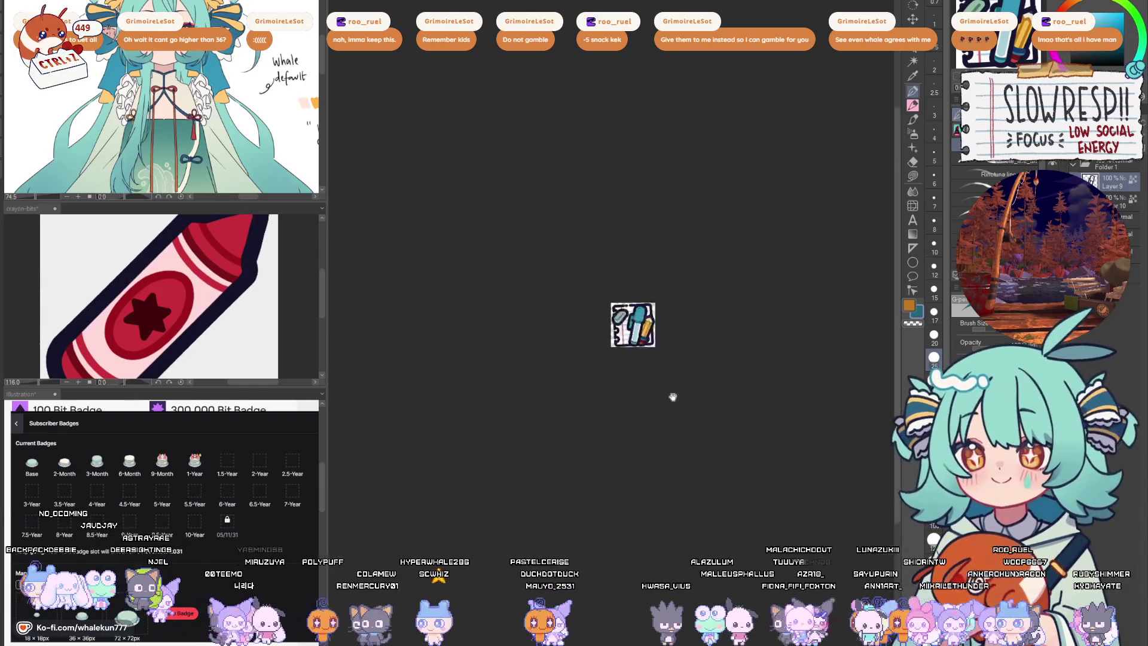
pyautogui.press('k')
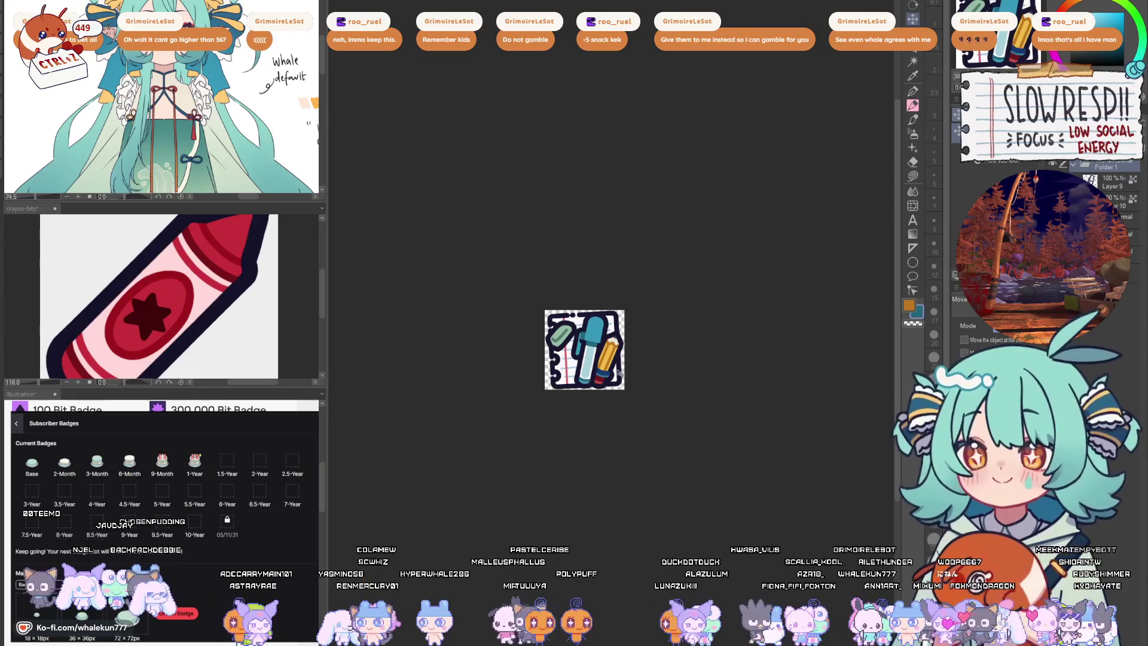
pyautogui.click(1075, 169)
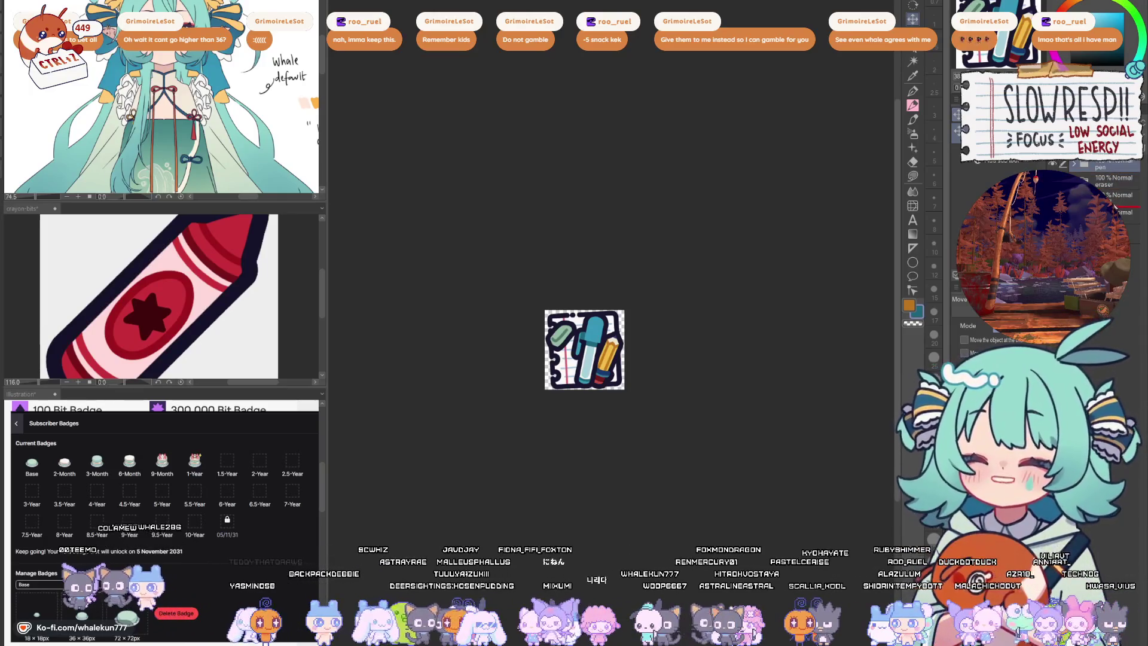
pyautogui.scroll(-1, 1112, 185)
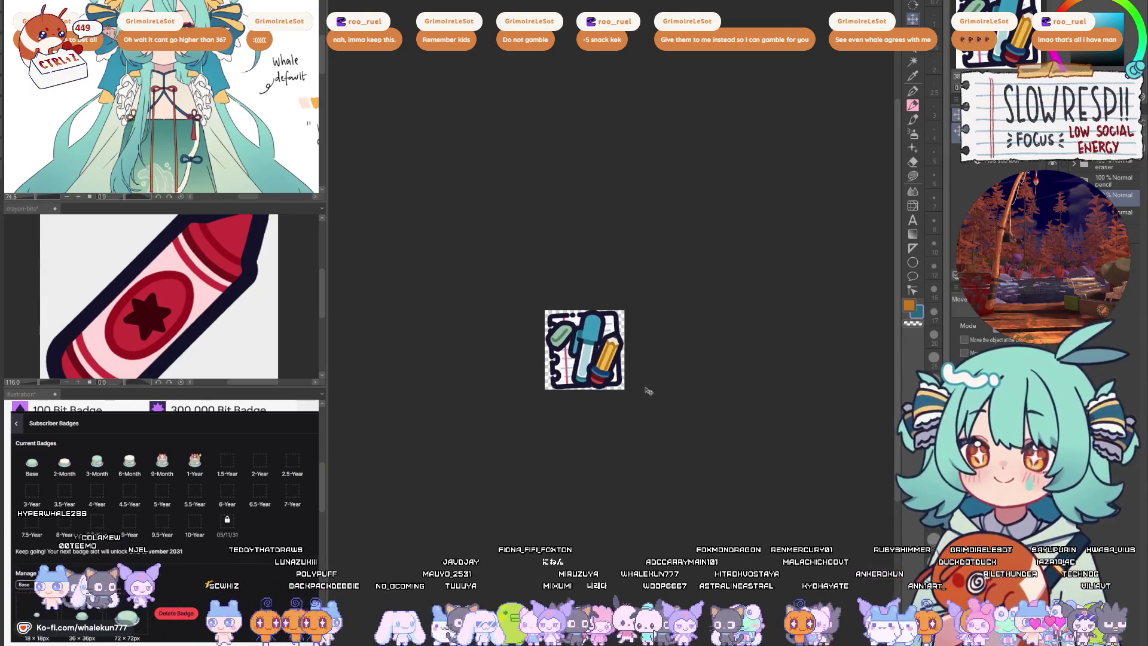
pyautogui.scroll(-5, 662, 396)
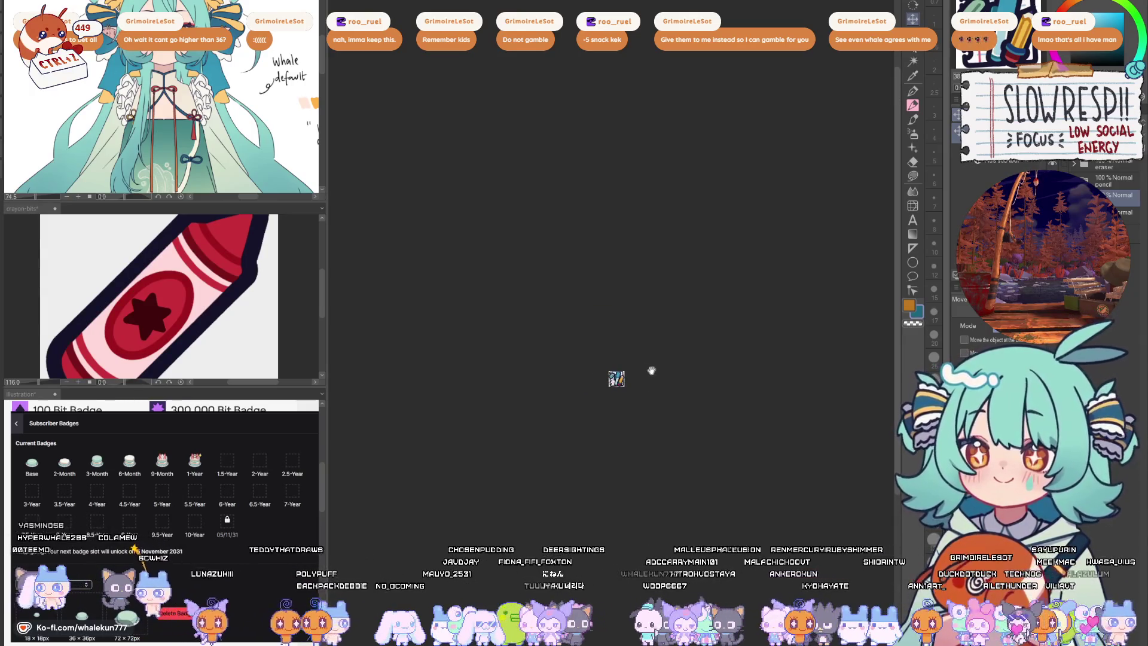
pyautogui.scroll(3, 639, 375)
pyautogui.scroll(2, 642, 401)
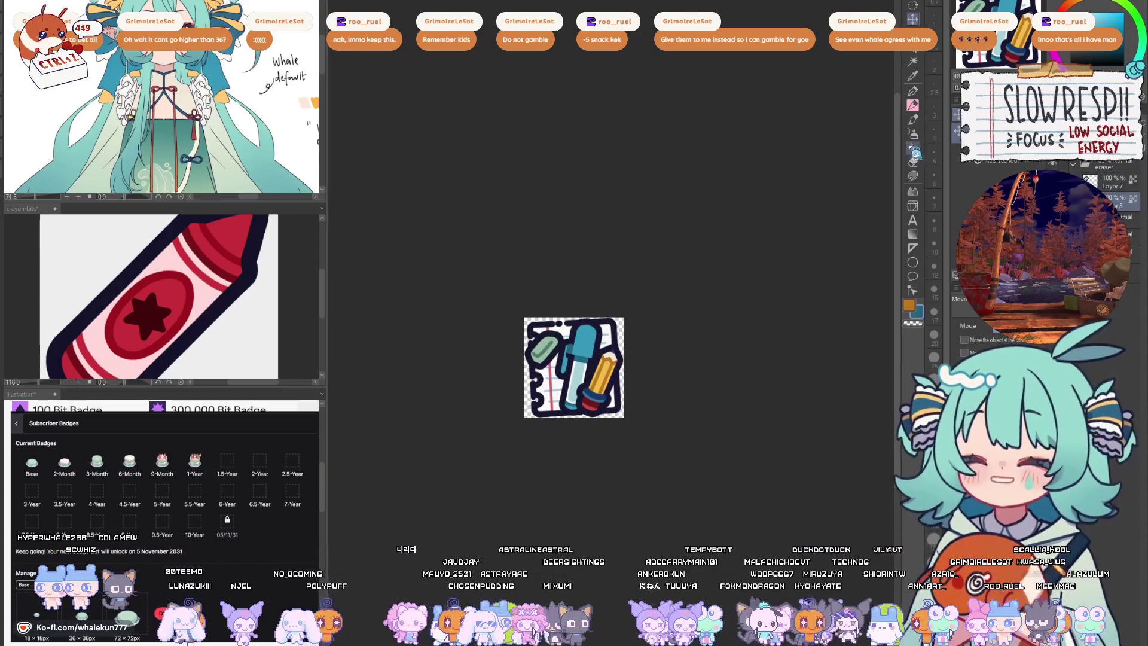
pyautogui.press('m')
pyautogui.click(493, 214)
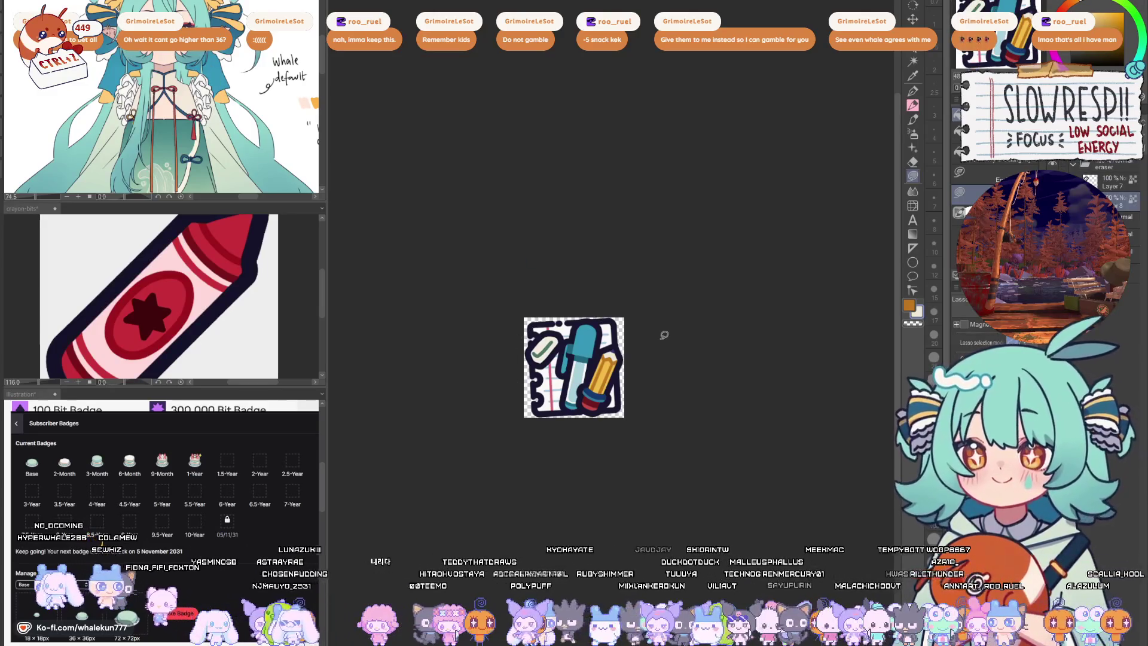
pyautogui.press('p')
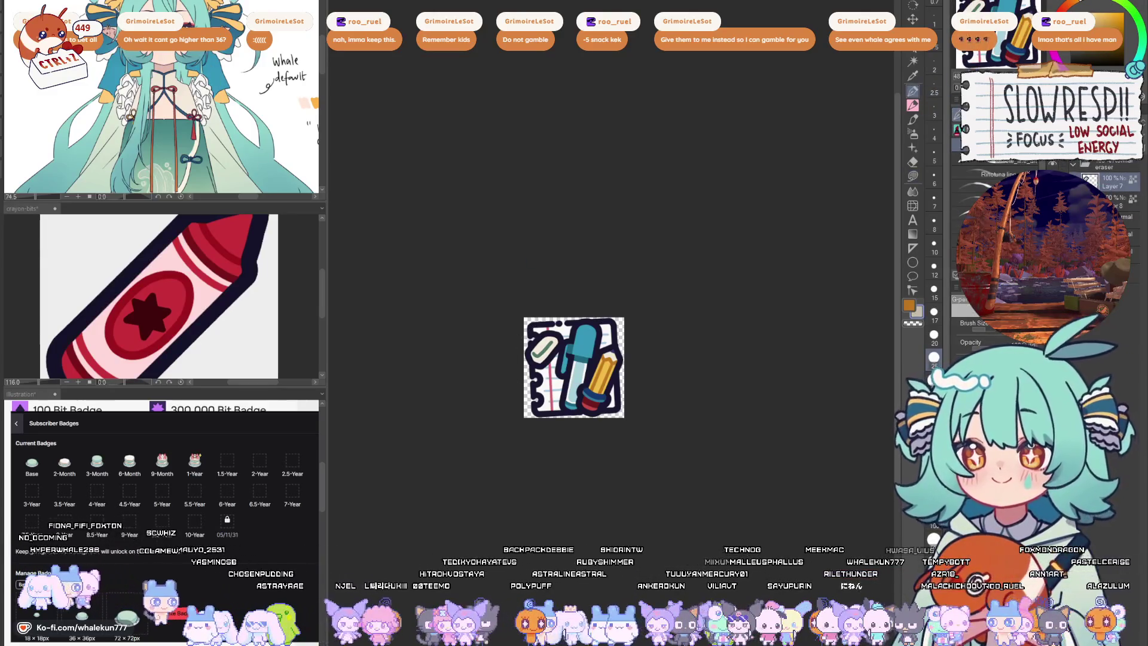
pyautogui.scroll(2, 546, 318)
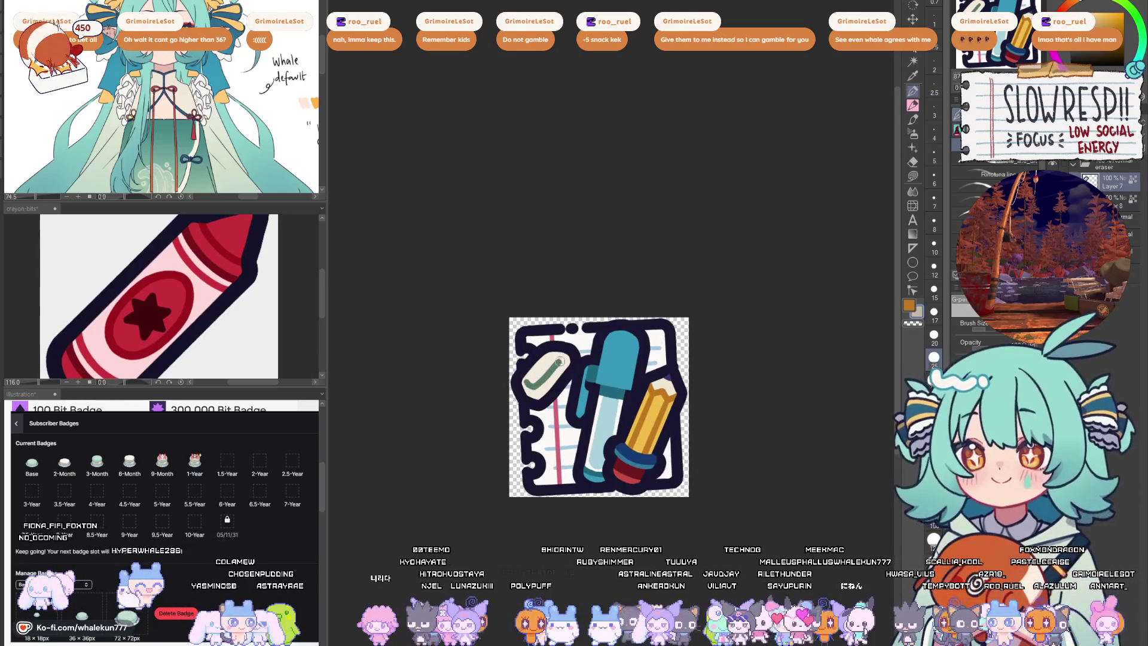
pyautogui.scroll(-4, 628, 330)
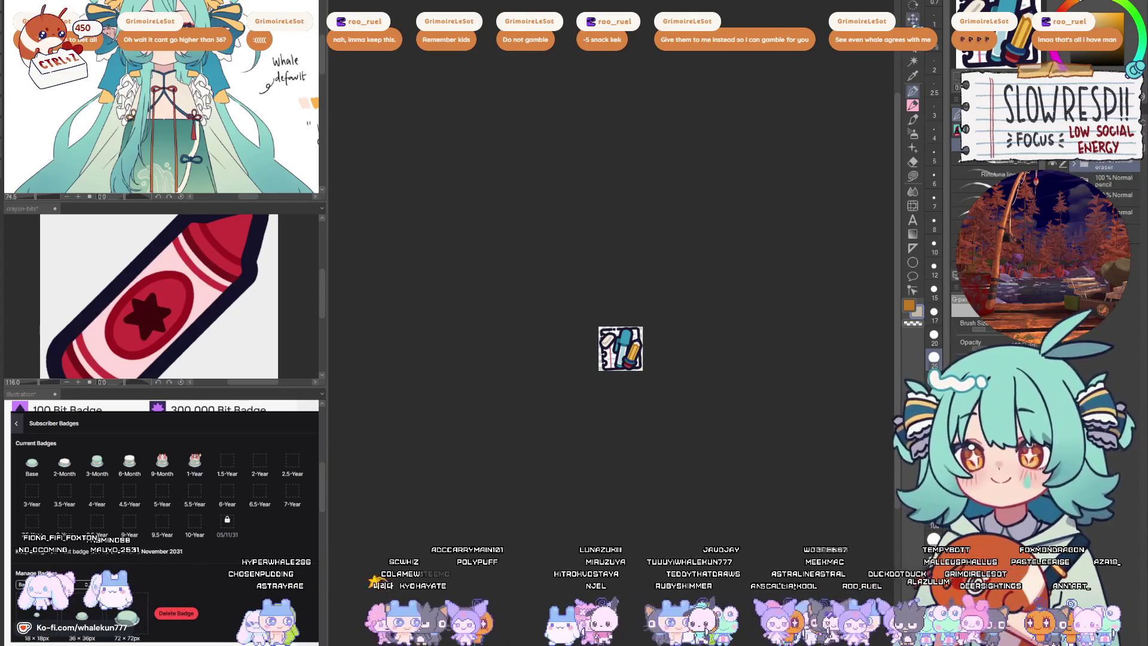
pyautogui.scroll(1, 631, 356)
pyautogui.scroll(2, 641, 361)
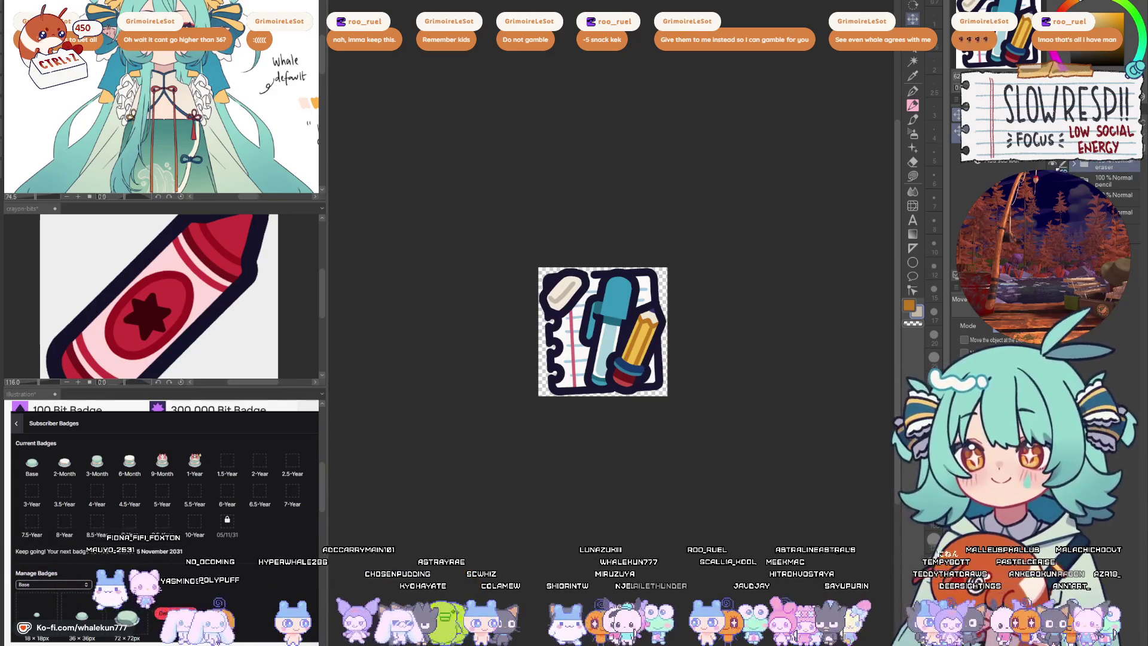
# - Hide the pencil layer, toggle the blue pen layer off and on, and zoom out to view the icon small
pyautogui.click(1054, 180)
pyautogui.click(1054, 194)
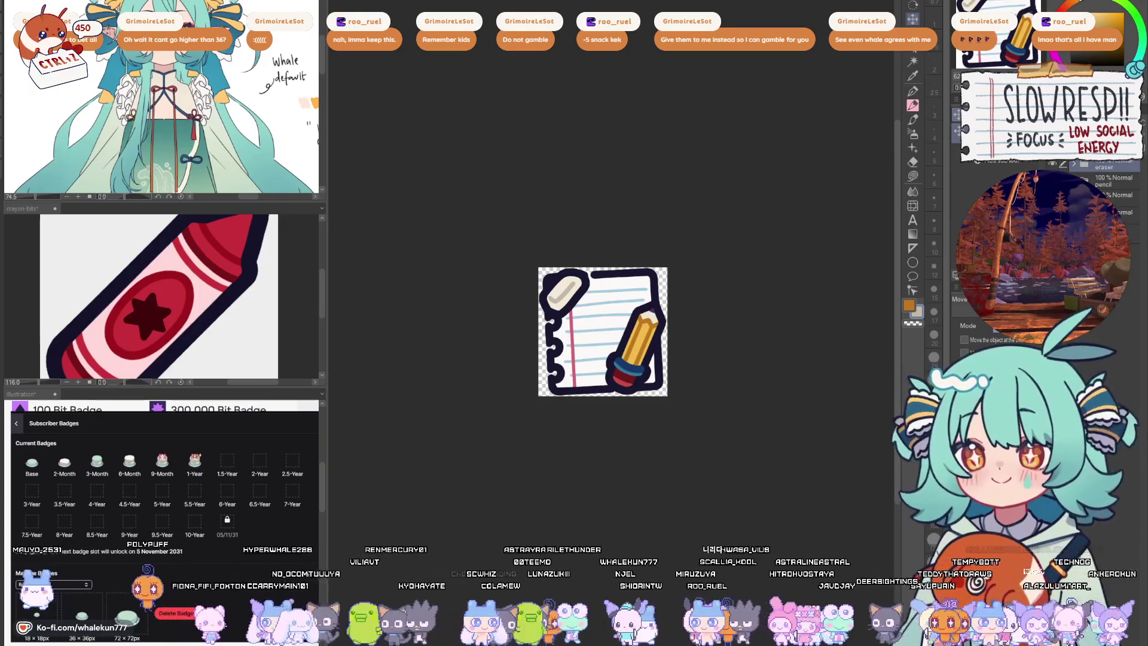
pyautogui.click(1055, 167)
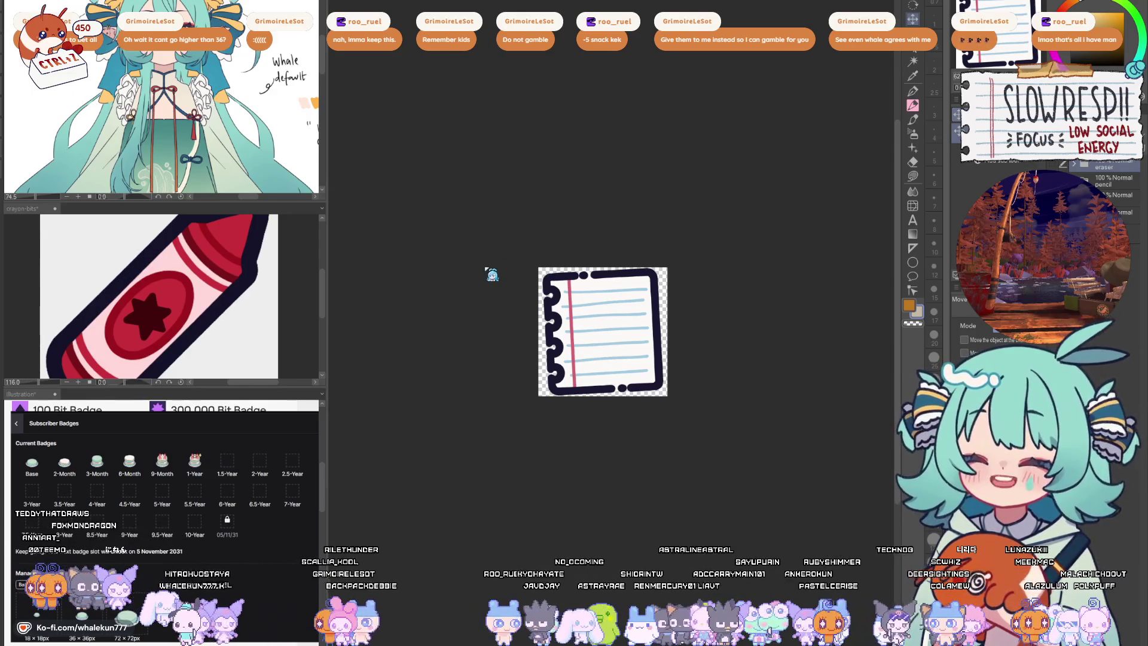
pyautogui.hotkey('ctrl', 'alt', '0')
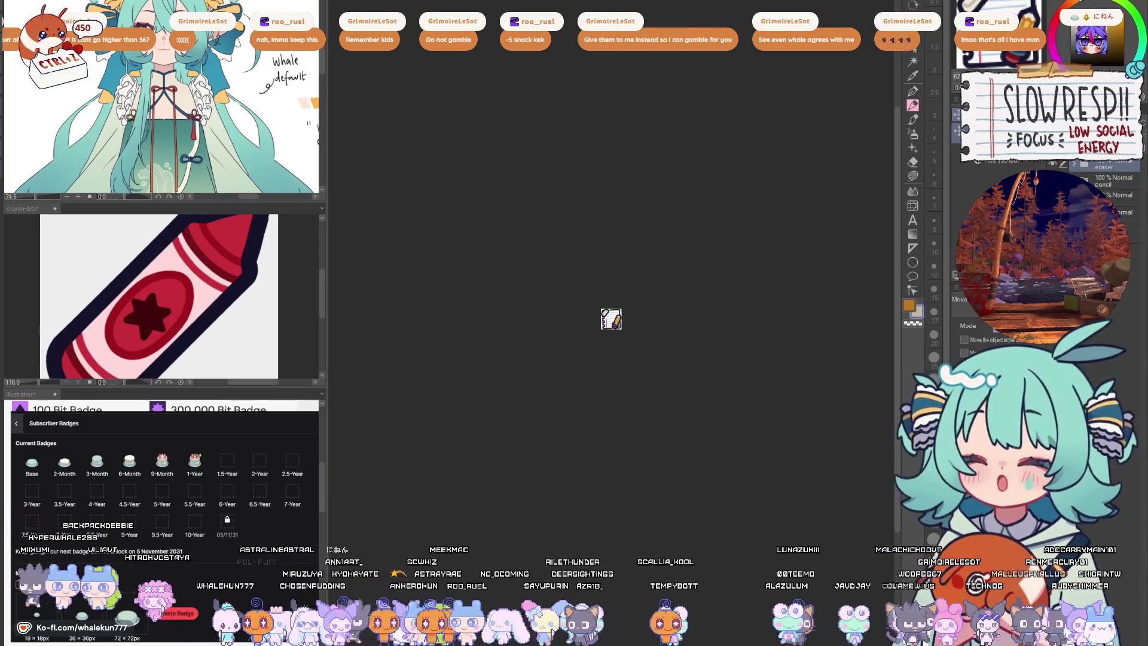
# - Select the marker layer and nudge the marker slightly right on the notebook page
pyautogui.press('h')
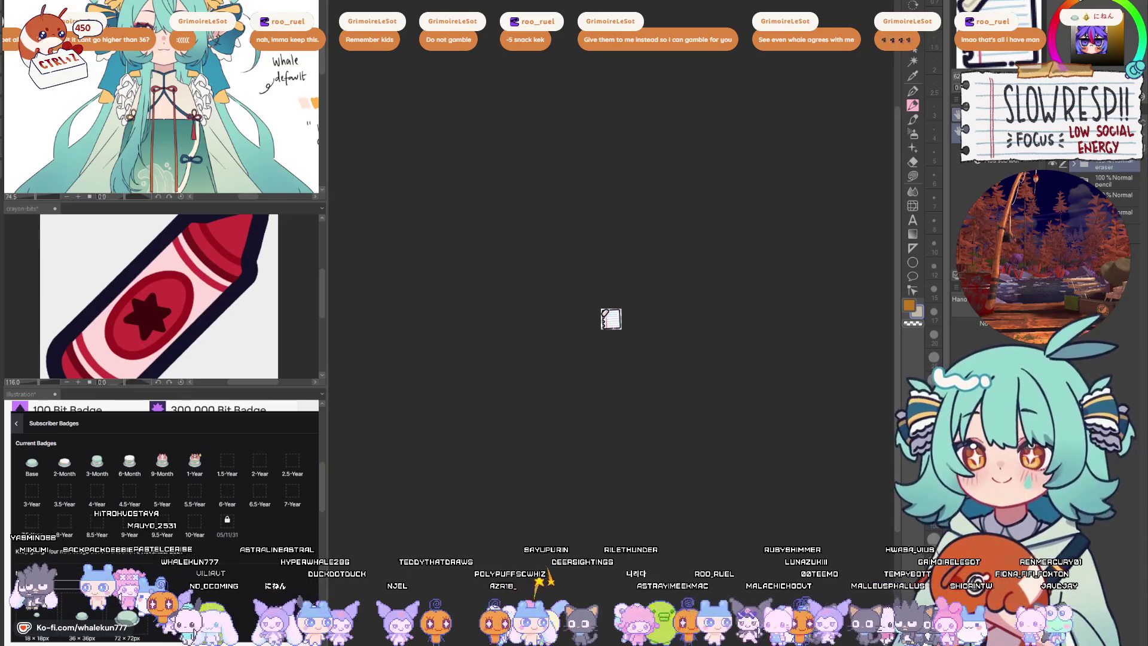
pyautogui.hotkey('alt', '[')
pyautogui.hotkey('alt', '[')
pyautogui.hotkey('alt', ']')
pyautogui.hotkey('alt', ']')
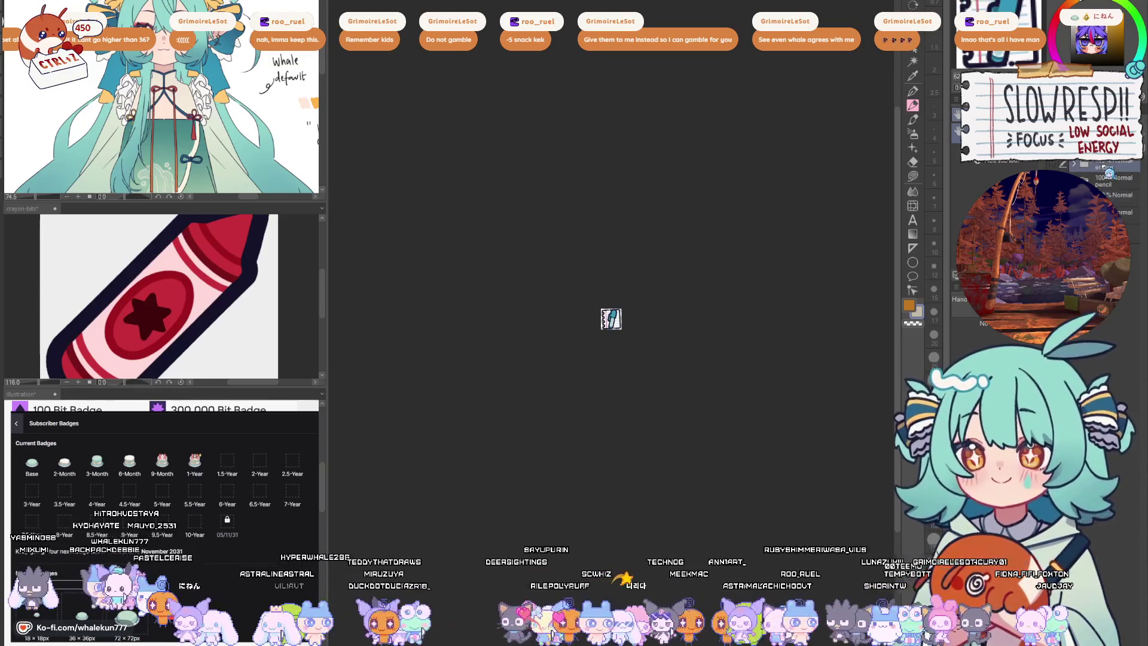
pyautogui.hotkey('alt', '[')
pyautogui.hotkey('alt', '[')
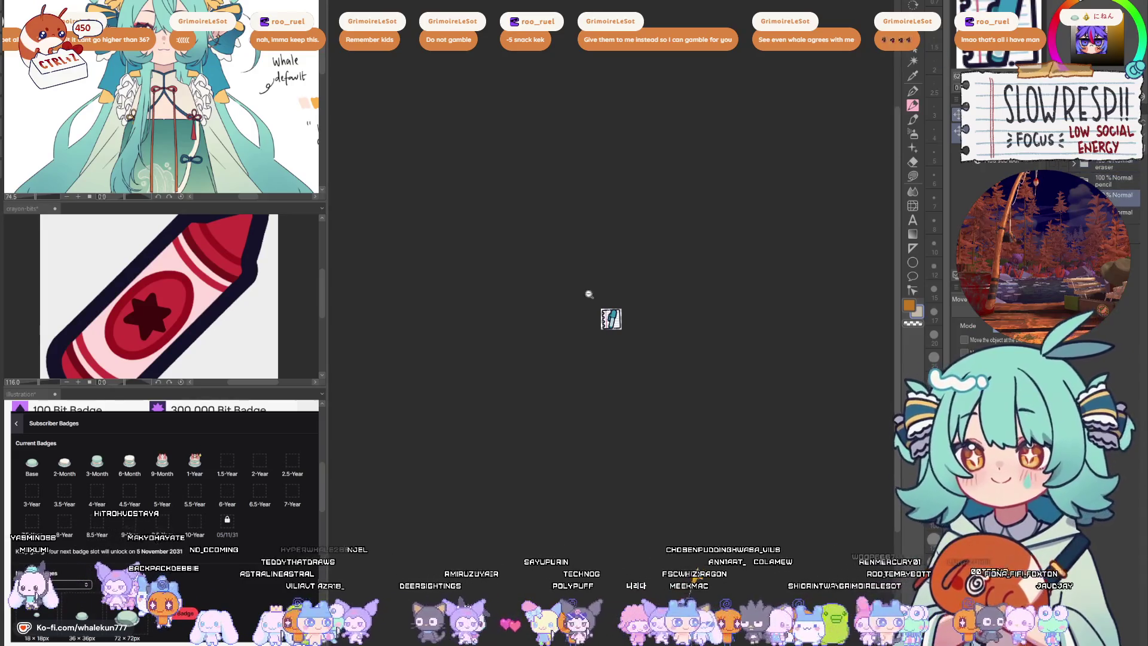
pyautogui.moveTo(634, 340); pyautogui.dragTo(651, 341)
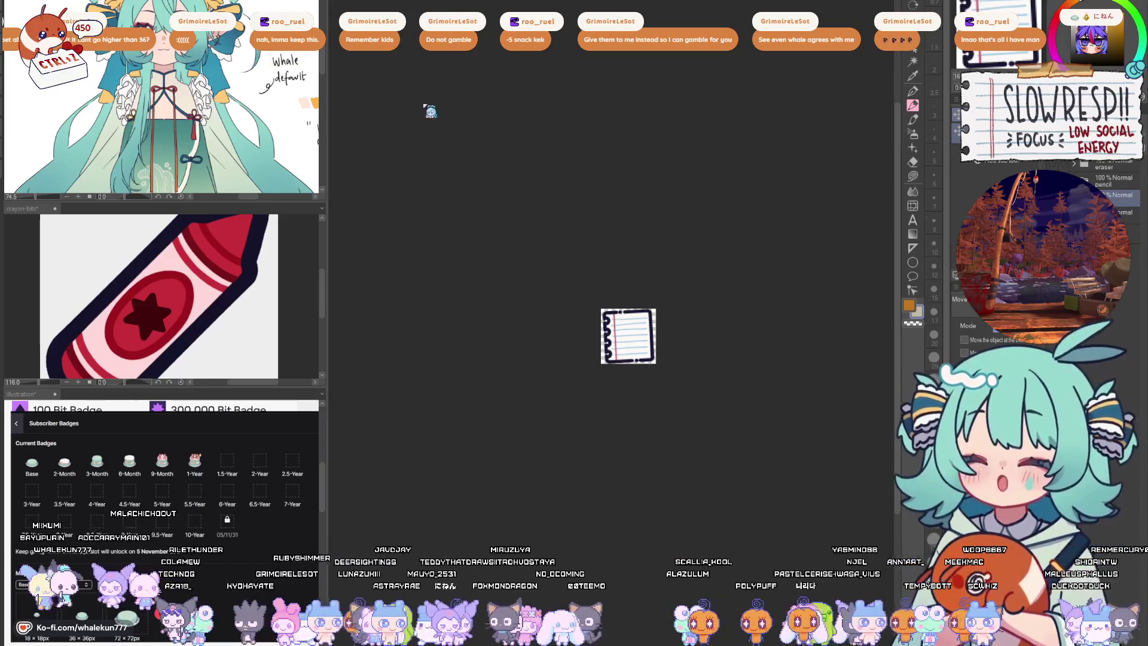
# - Switch between fit-to-window and actual-size zoom to check the bare notebook icon at both sizes
pyautogui.hotkey('ctrl', '0')
pyautogui.hotkey('ctrl', 'alt', '0')
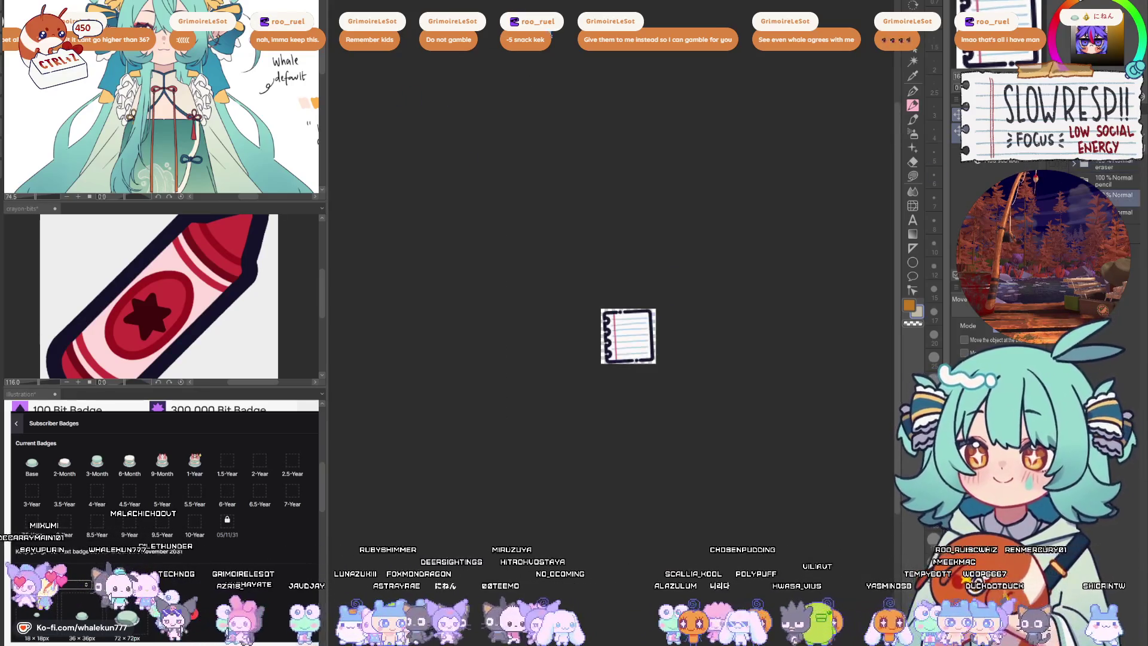
pyautogui.hotkey('ctrl', '0')
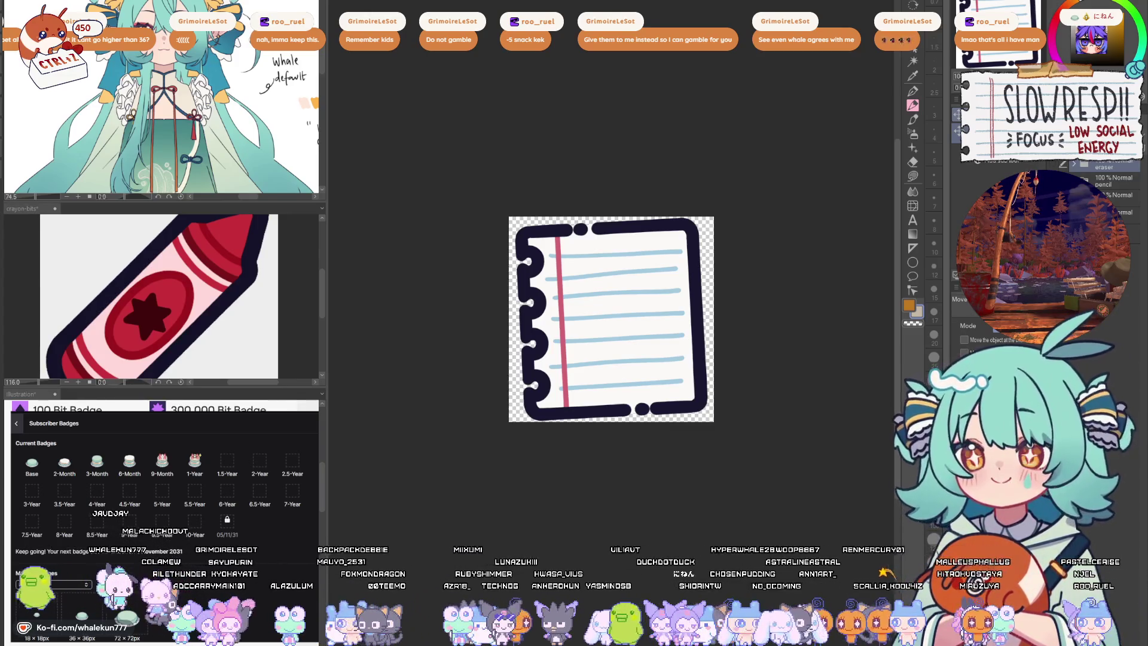
# - Show the teal pen layer, duplicate it and rotate the pens to a more upright tilt
pyautogui.click(1112, 195)
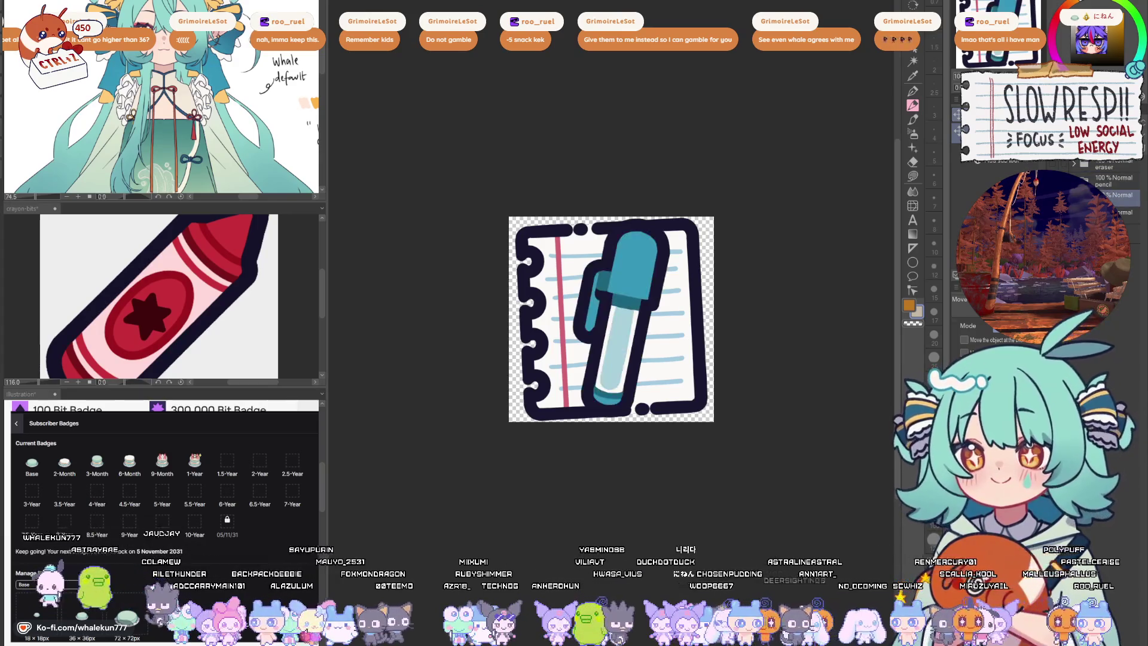
pyautogui.press('Right')
pyautogui.press('Right')
pyautogui.press('Right')
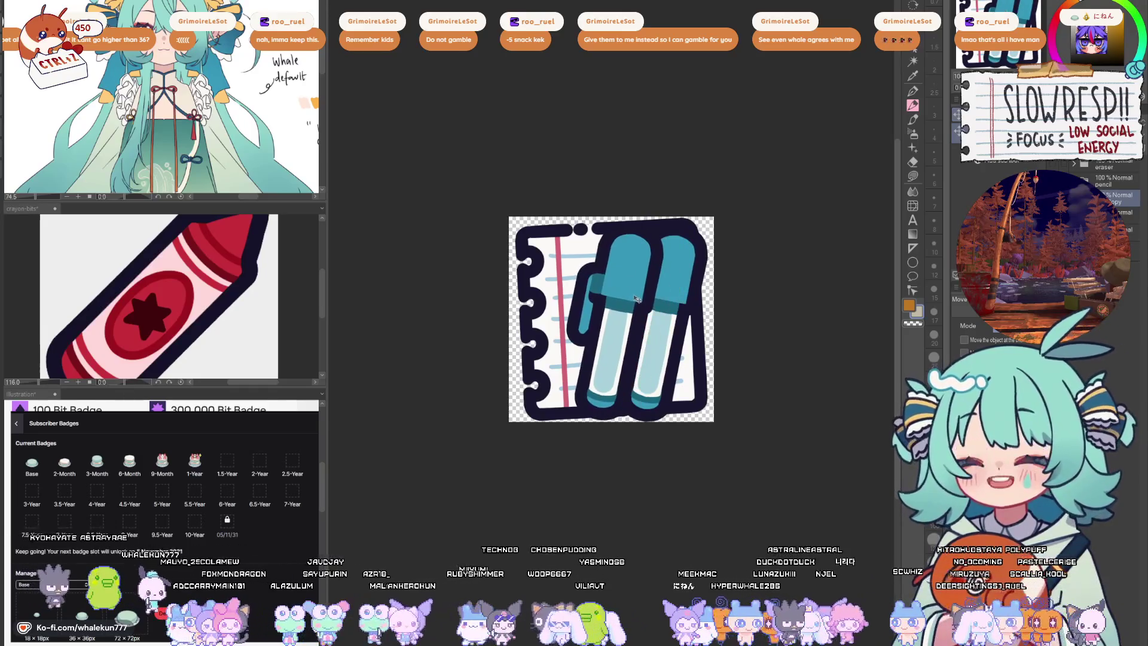
pyautogui.hotkey('ctrl', 't')
pyautogui.moveTo(647, 299)
pyautogui.mouseDown()
pyautogui.moveTo(625, 312)
pyautogui.moveTo(726, 350)
pyautogui.moveTo(677, 335)
pyautogui.mouseUp()
pyautogui.press('Return')
# - Undo the extra rotation and drag the second pen beside the first, comparing one- and two-pen versions
pyautogui.hotkey('ctrl', 't')
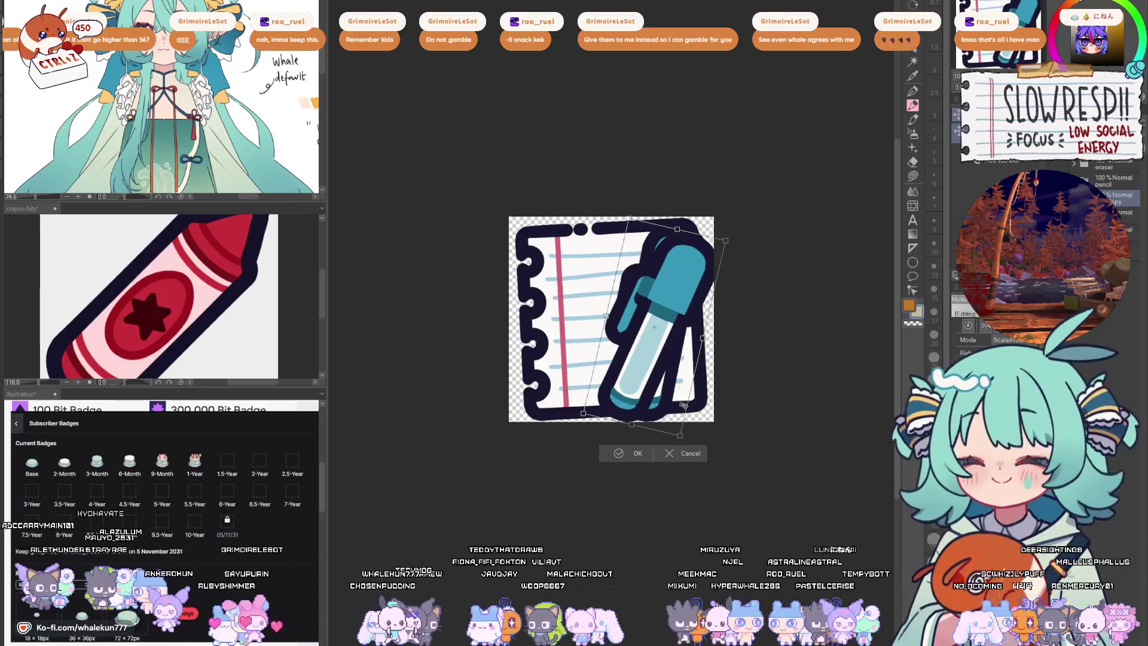
pyautogui.press('Return')
pyautogui.press('Delete')
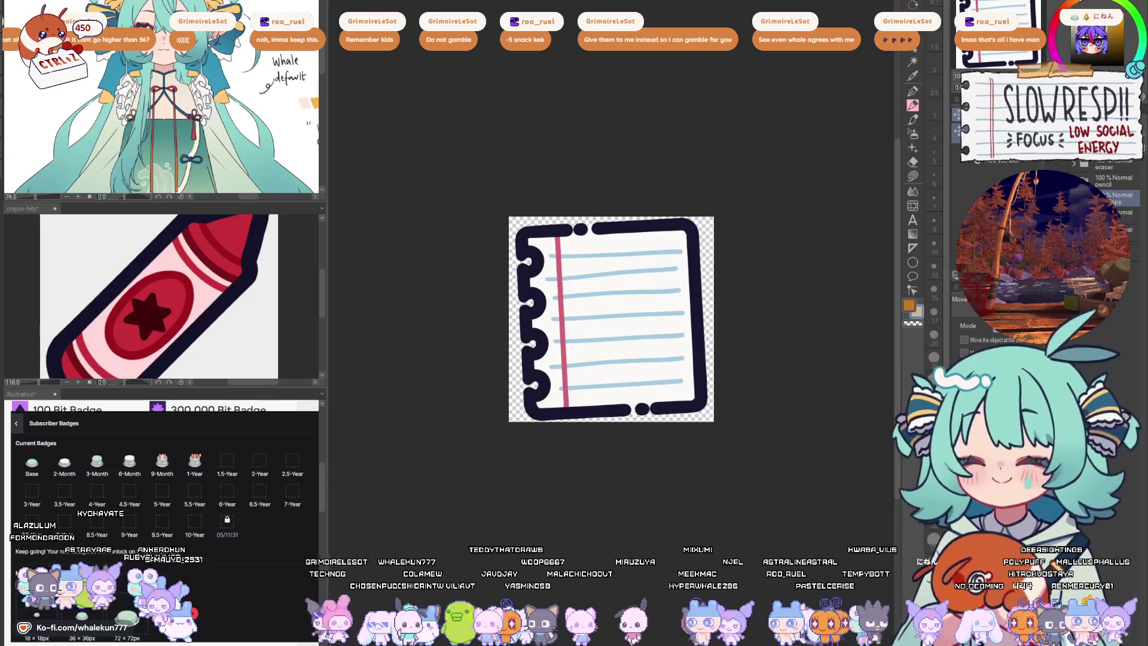
pyautogui.hotkey('ctrl', 'z')
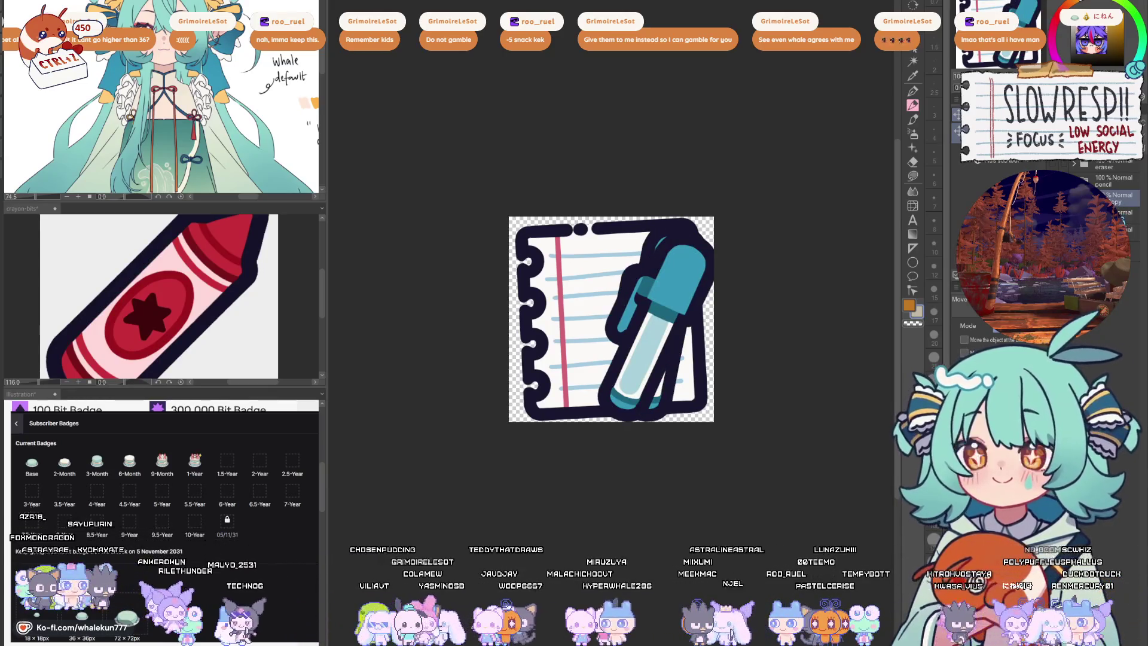
pyautogui.hotkey('ctrl', 'z')
pyautogui.moveTo(679, 313); pyautogui.dragTo(596, 309)
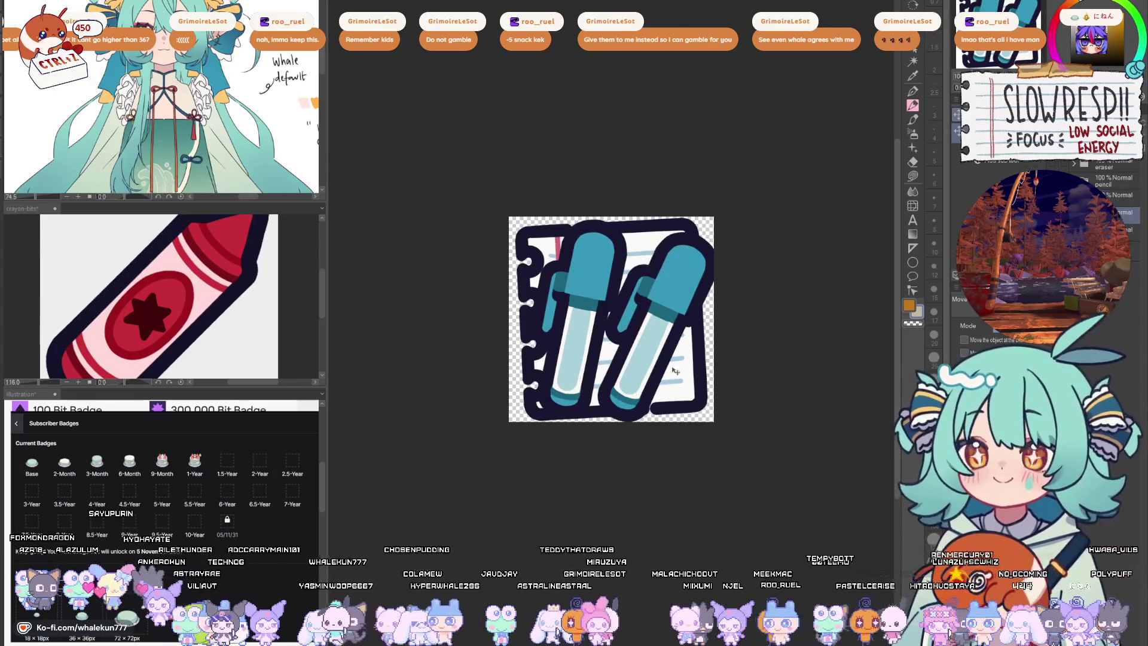
pyautogui.hotkey('ctrl', 'z')
pyautogui.hotkey('ctrl', 'y')
# - Move and rotate the second pen over the notebook and delete the stray duplicate pieces
pyautogui.hotkey('ctrl', 'z')
pyautogui.moveTo(680, 321); pyautogui.dragTo(686, 318)
pyautogui.hotkey('ctrl', 'z')
pyautogui.hotkey('ctrl', 'y')
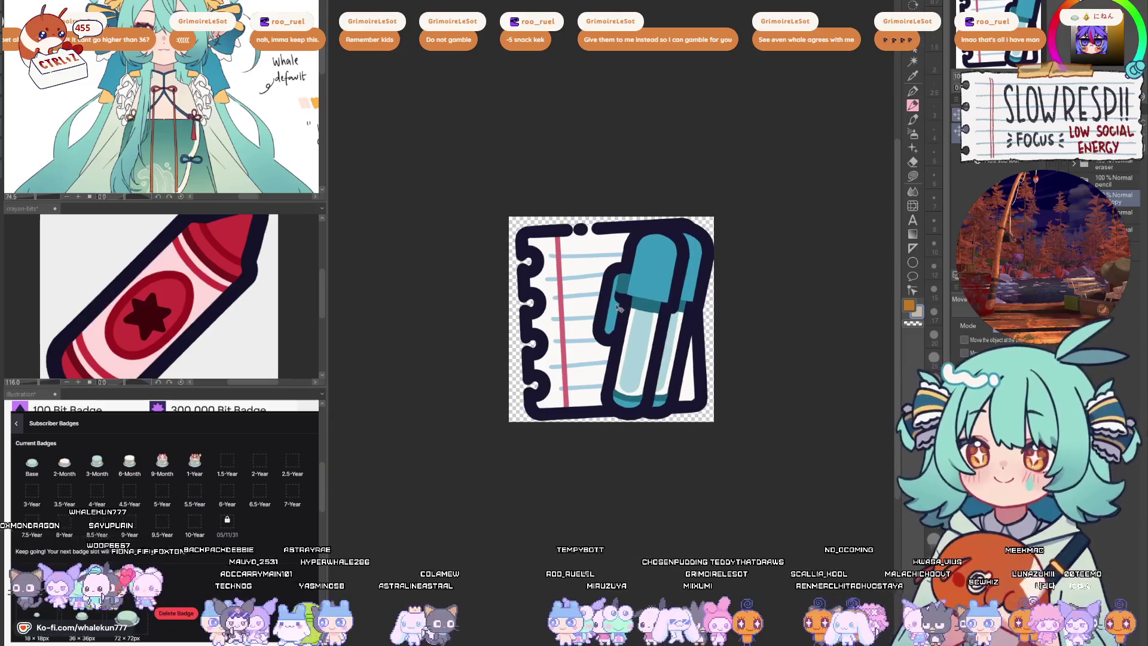
pyautogui.hotkey('ctrl', 't')
pyautogui.moveTo(726, 236)
pyautogui.mouseDown()
pyautogui.moveTo(624, 292)
pyautogui.moveTo(602, 318)
pyautogui.mouseUp()
pyautogui.press('Return')
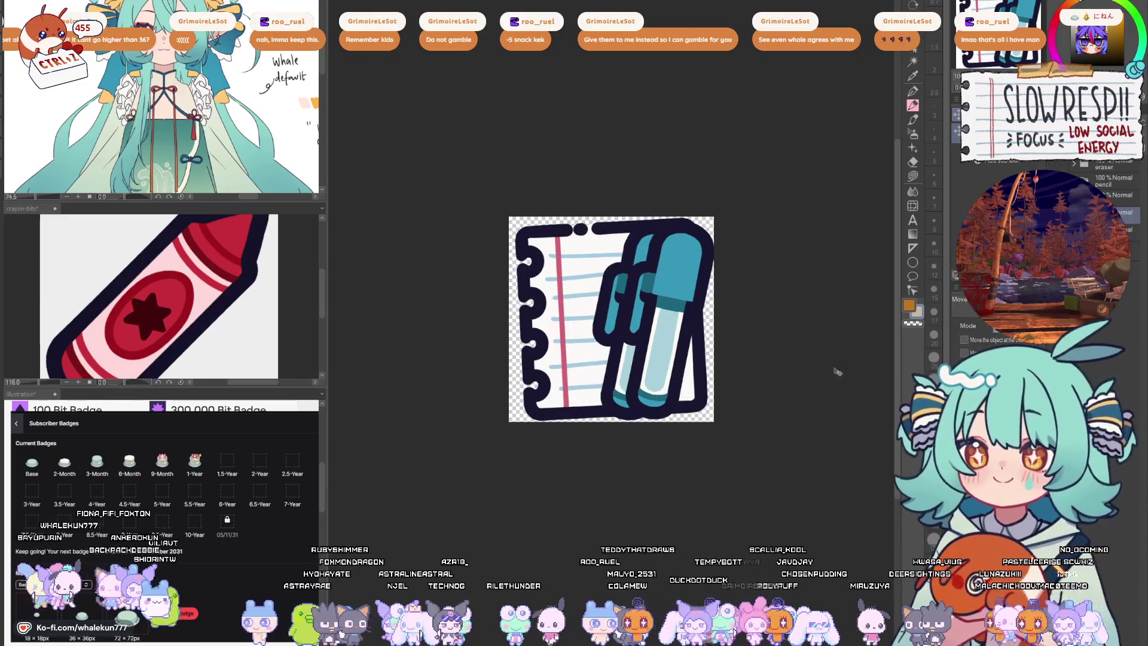
pyautogui.press('Delete')
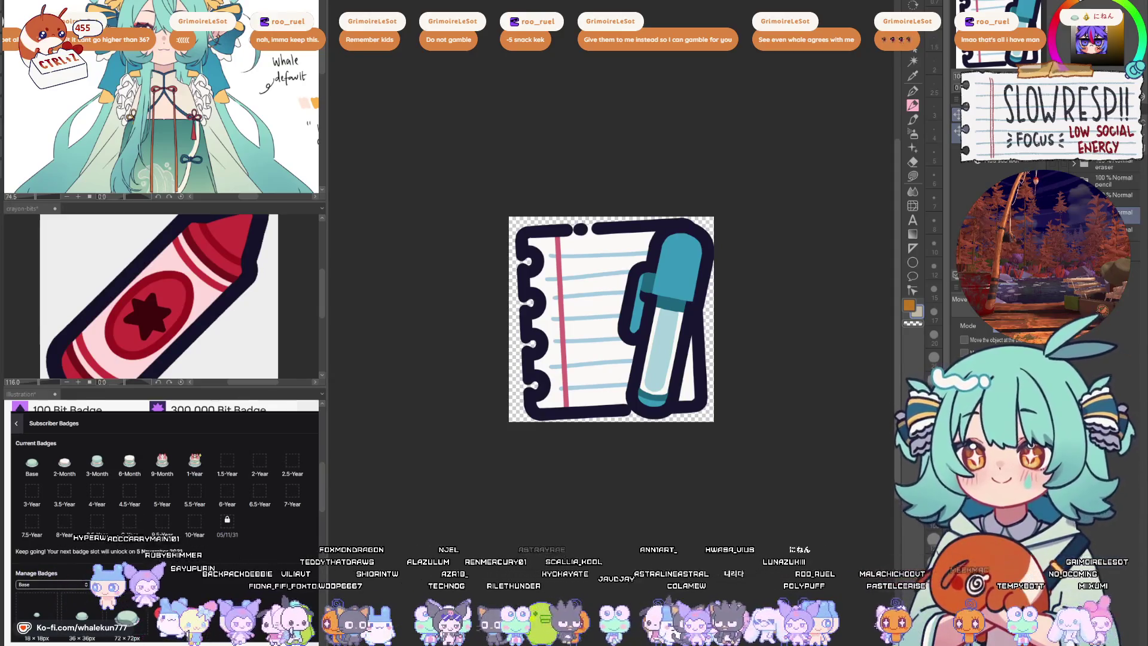
# - Choose the Symmetrical ruler sub-tool and set a vertical symmetry axis down the canvas
pyautogui.click(912, 192)
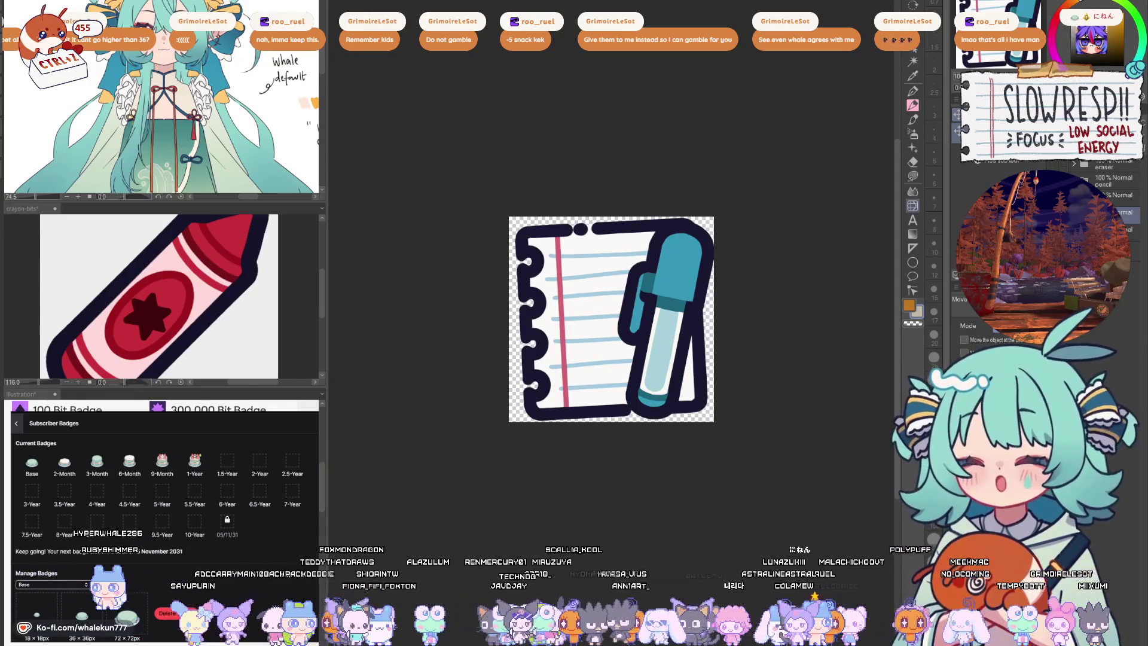
pyautogui.click(921, 251)
pyautogui.scroll(3, 572, 318)
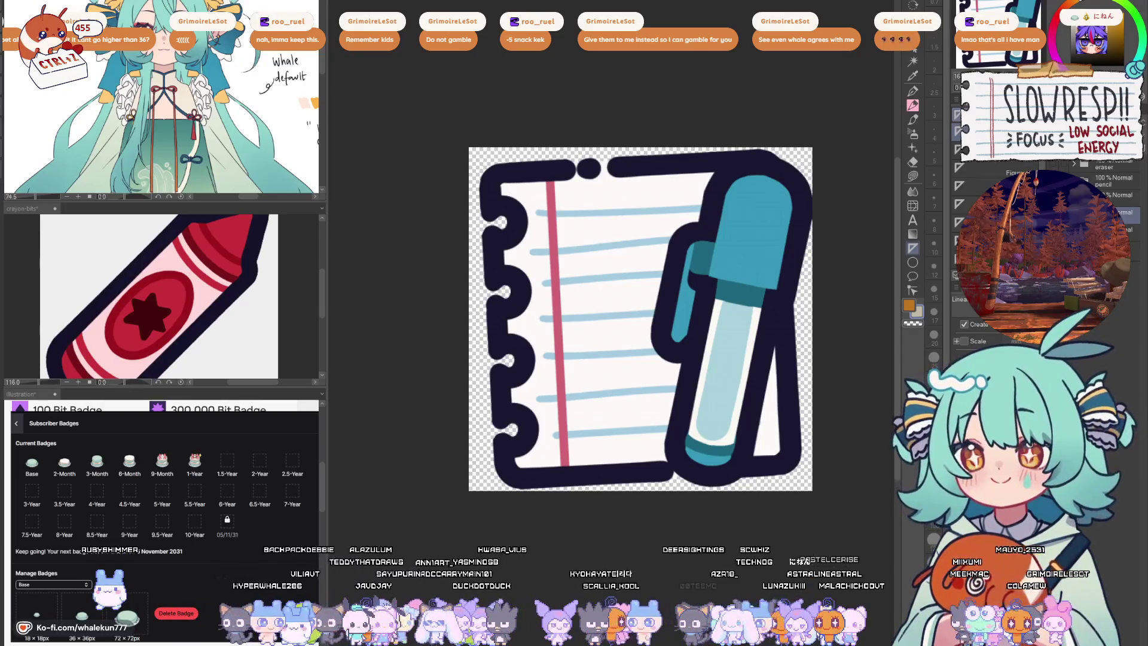
pyautogui.click(914, 263)
pyautogui.moveTo(601, 302); pyautogui.dragTo(601, 305)
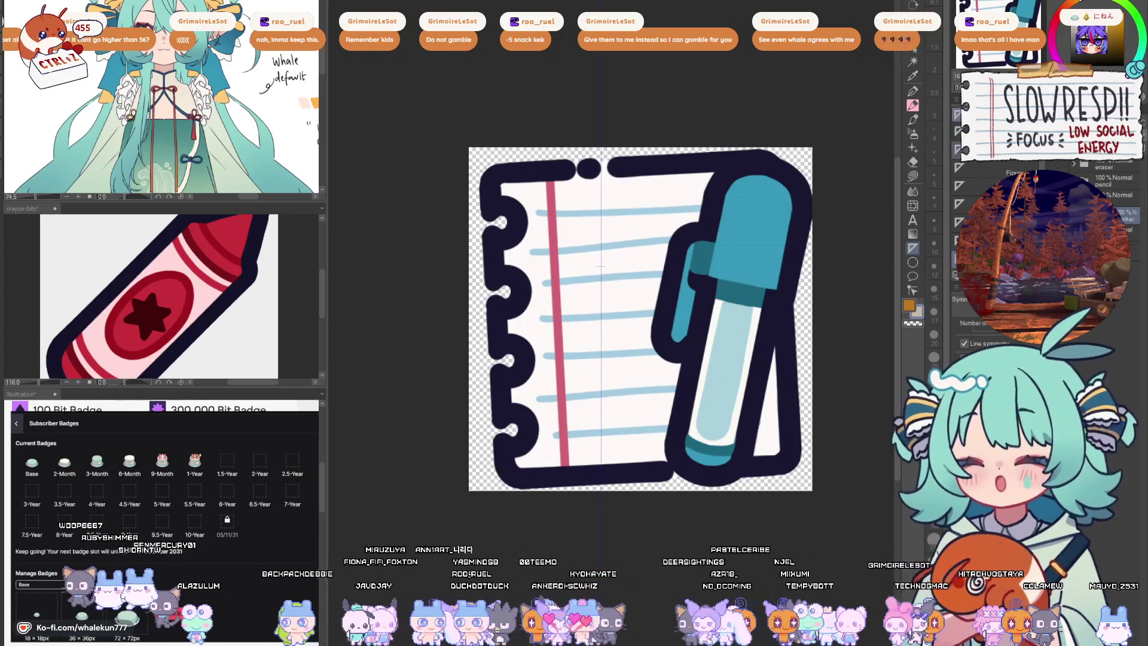
# - Draw two mirrored vertical navy bars along the symmetry axis and hide the notebook layer
pyautogui.moveTo(571, 202); pyautogui.dragTo(571, 463)
pyautogui.click(912, 91)
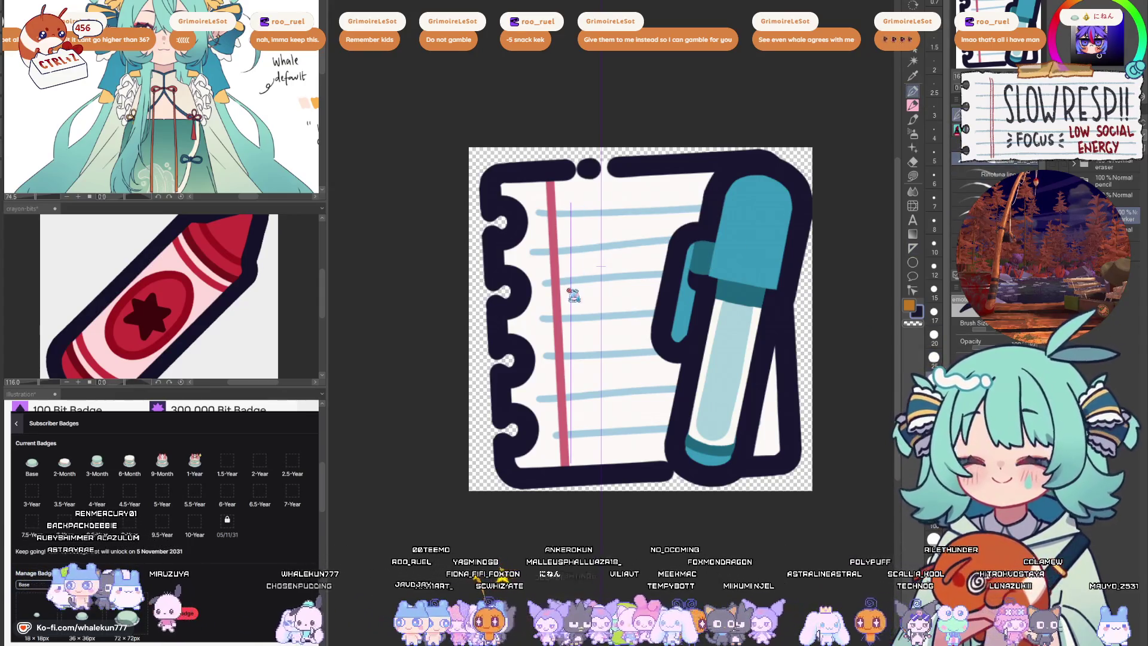
pyautogui.moveTo(571, 202); pyautogui.dragTo(571, 465)
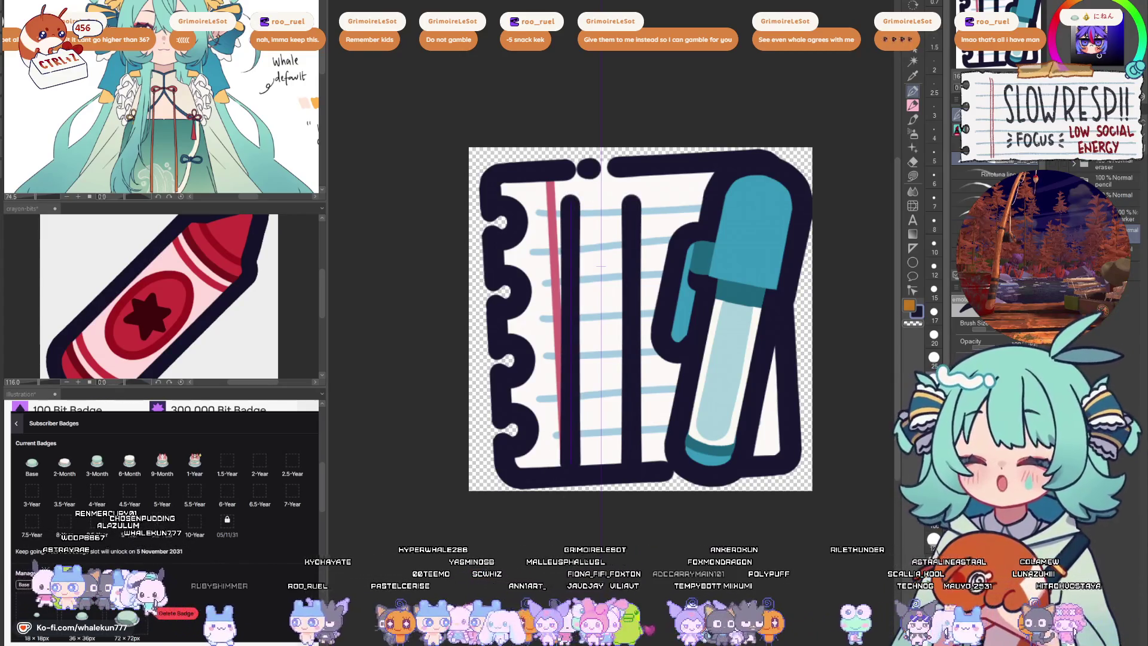
pyautogui.click(1132, 228)
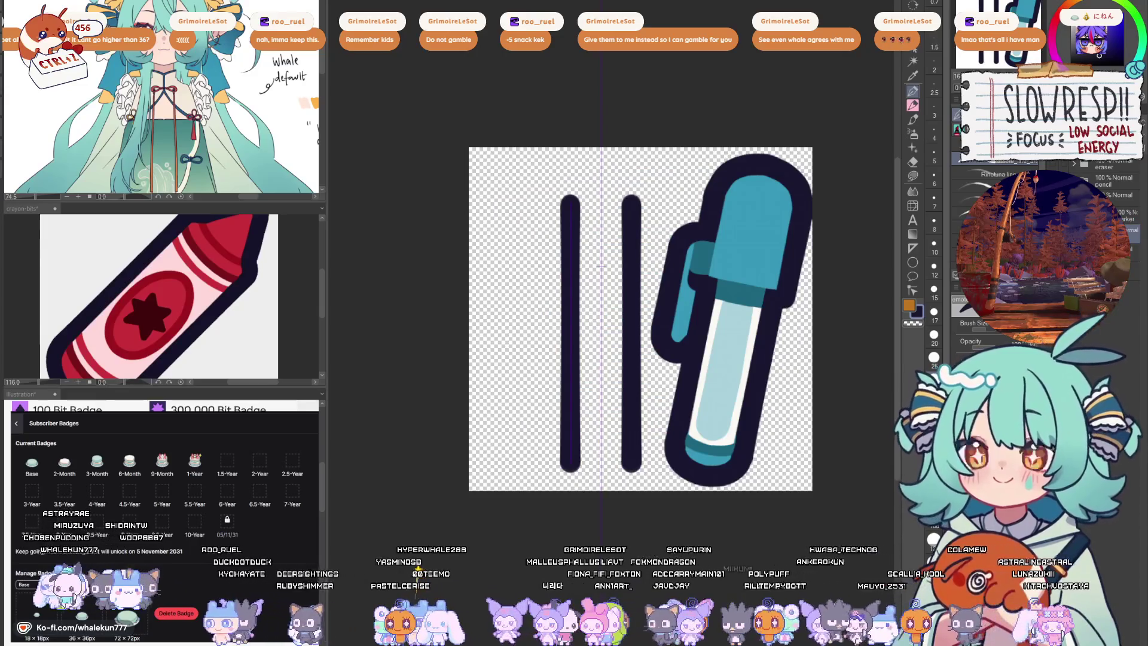
# - Select the left bar, then try a thinner crossbar between the bars and undo it
pyautogui.press('o')
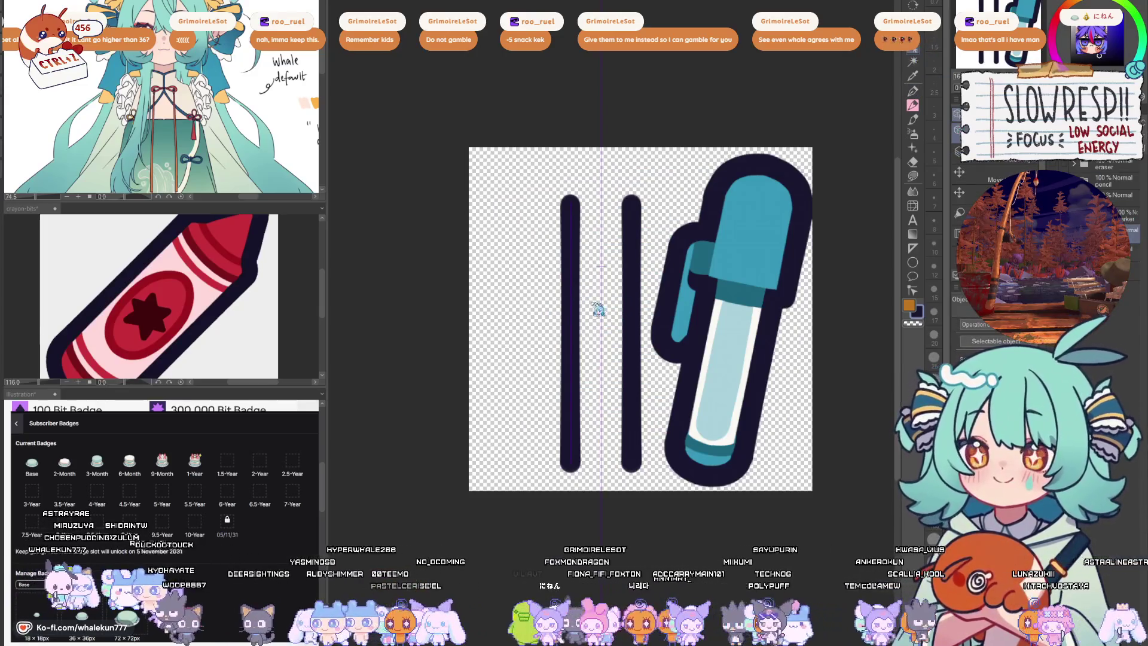
pyautogui.click(573, 299)
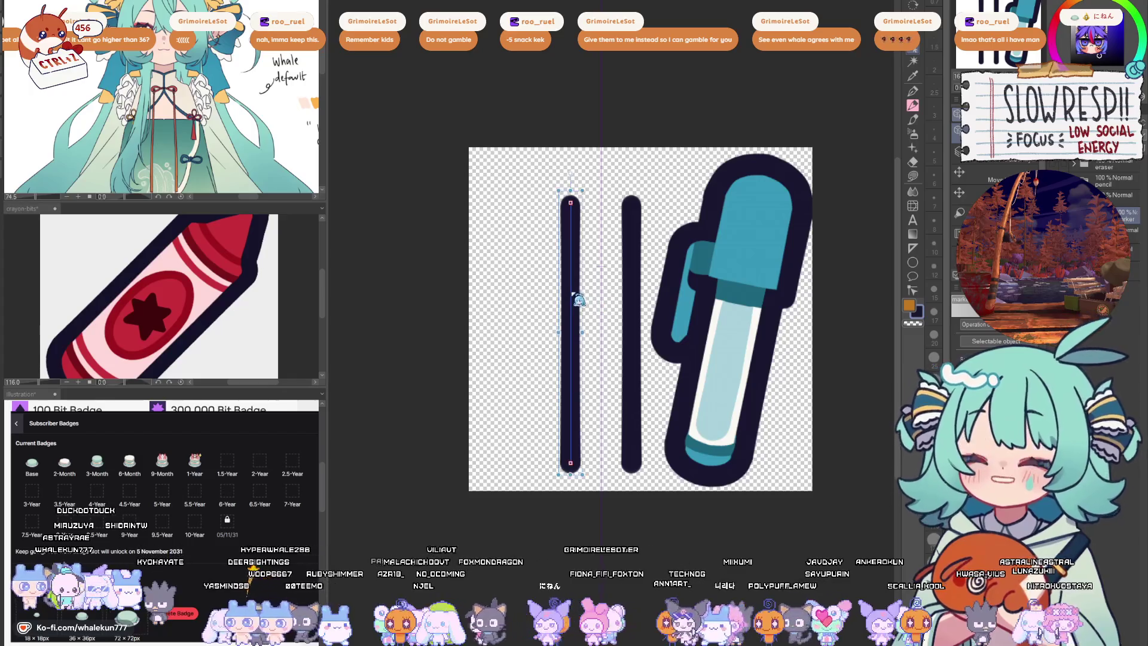
pyautogui.press('p')
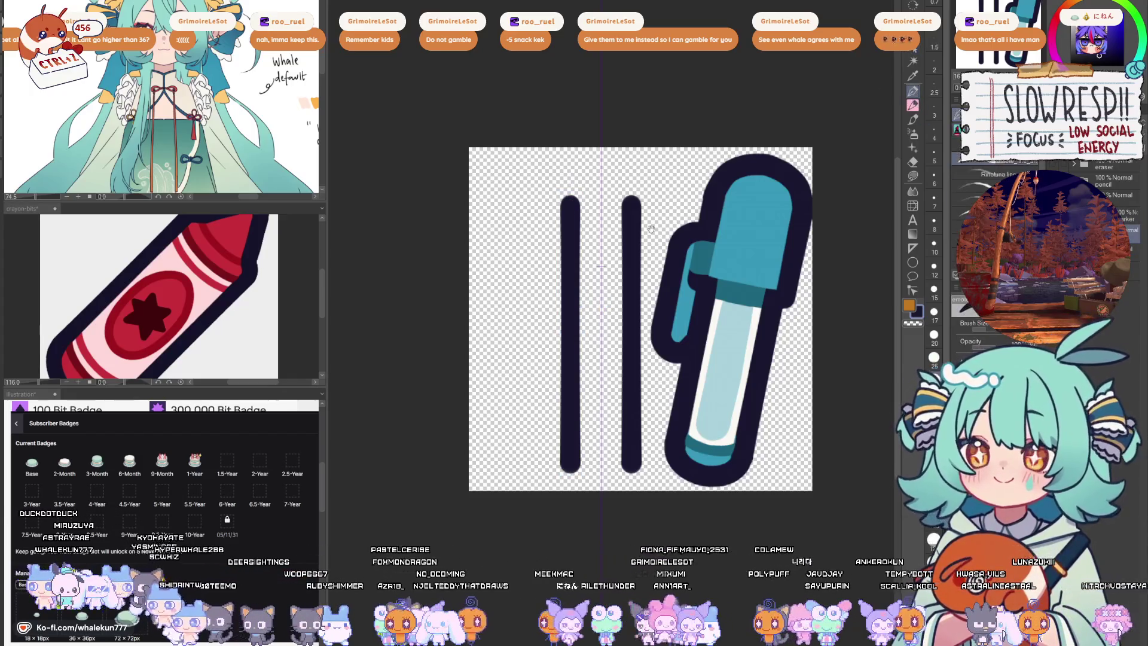
pyautogui.moveTo(584, 441); pyautogui.dragTo(602, 366)
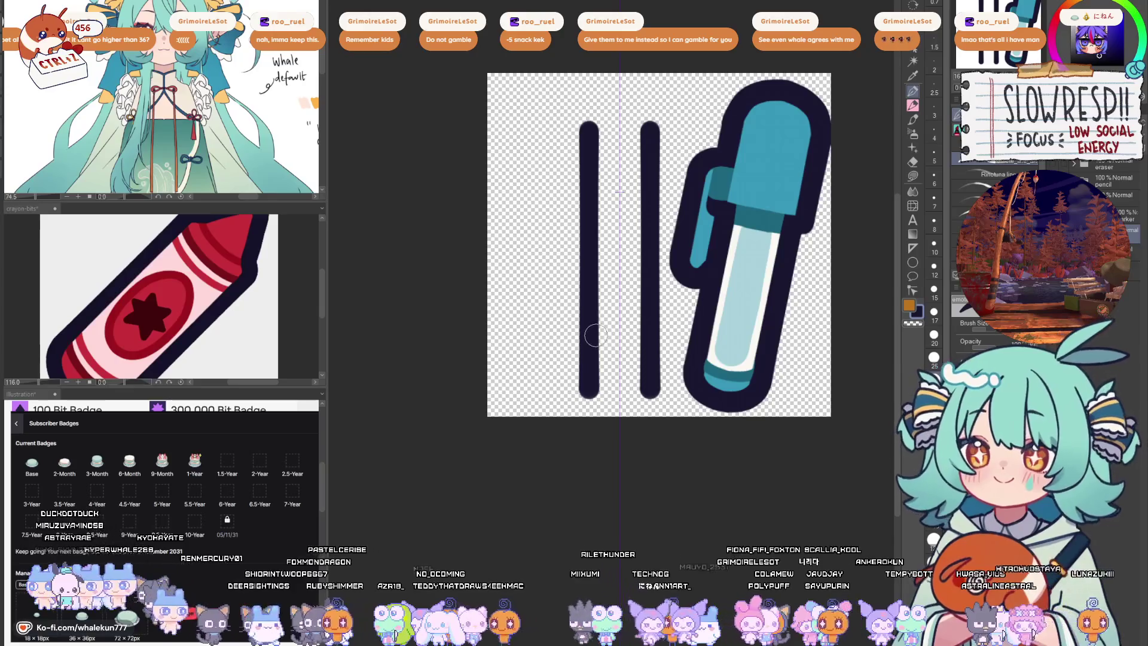
pyautogui.press('[')
pyautogui.moveTo(591, 321); pyautogui.dragTo(643, 326)
pyautogui.hotkey('ctrl', 'z')
# - At brush size 25, draw a rounded U-shaped bottom joining the bars, comparing with undo/redo
pyautogui.hotkey('ctrl', 'z')
pyautogui.press(']')
pyautogui.press(']')
pyautogui.moveTo(583, 389); pyautogui.dragTo(627, 406)
pyautogui.hotkey('ctrl', 'z')
pyautogui.hotkey('ctrl', 'z')
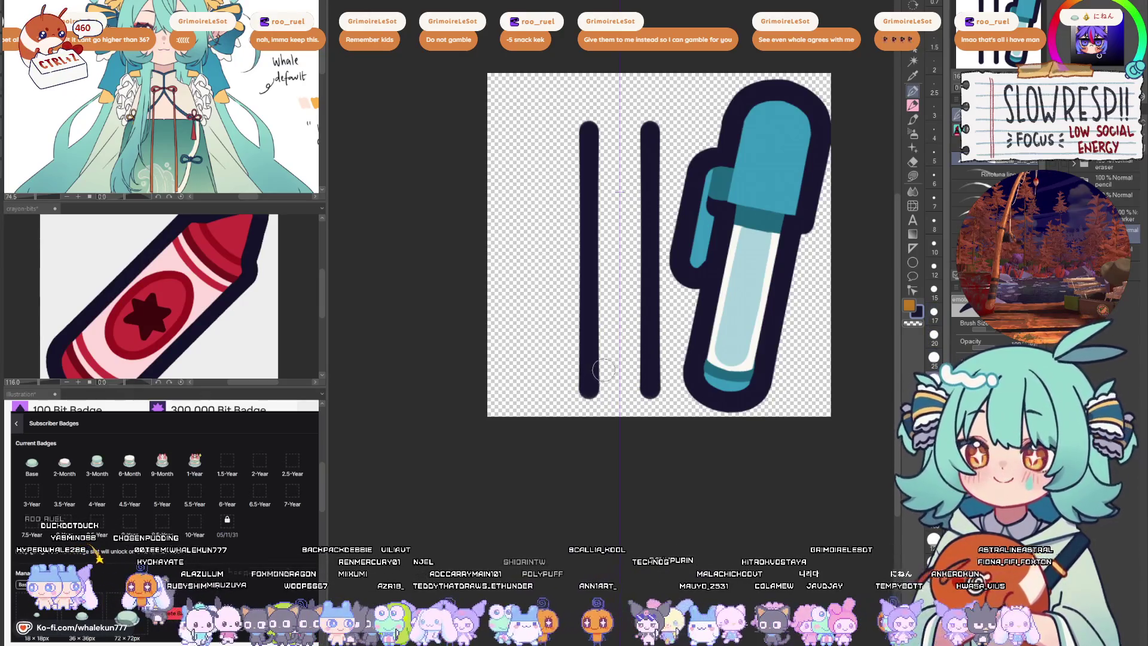
pyautogui.hotkey('ctrl', 'y')
pyautogui.hotkey('ctrl', 'y')
pyautogui.hotkey('ctrl', 'z')
pyautogui.hotkey('ctrl', 'y')
pyautogui.hotkey('ctrl', 'z')
pyautogui.hotkey('ctrl', 'y')
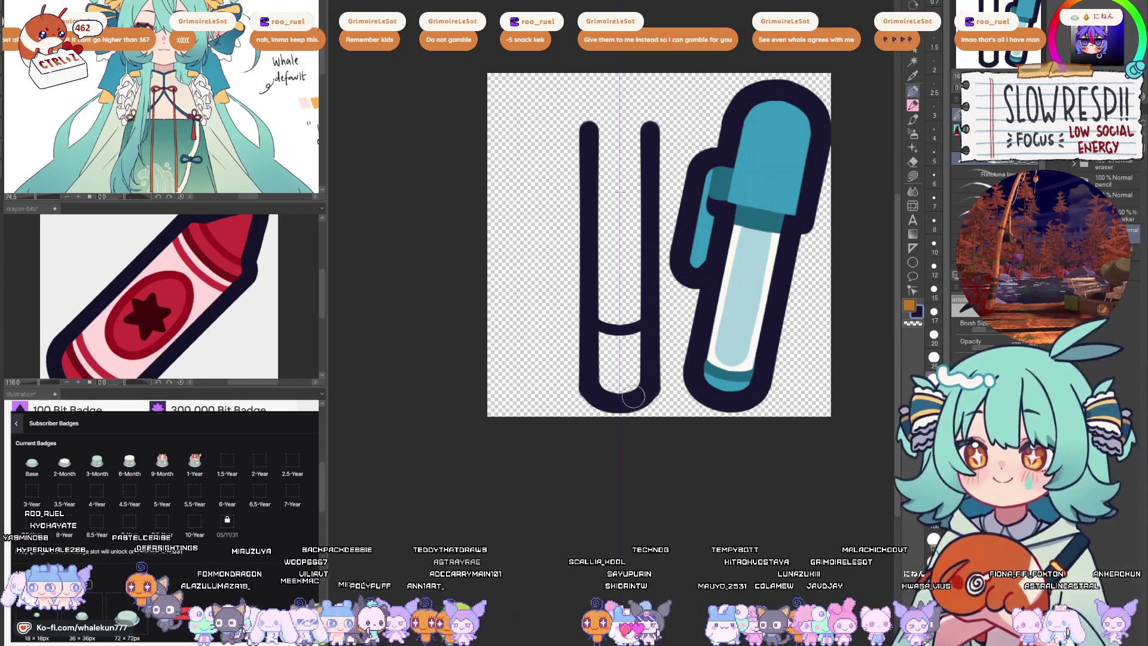
pyautogui.hotkey('ctrl', 'z')
pyautogui.hotkey('ctrl', 'y')
pyautogui.hotkey('ctrl', 'z')
pyautogui.hotkey('ctrl', 'y')
pyautogui.scroll(2, 623, 410)
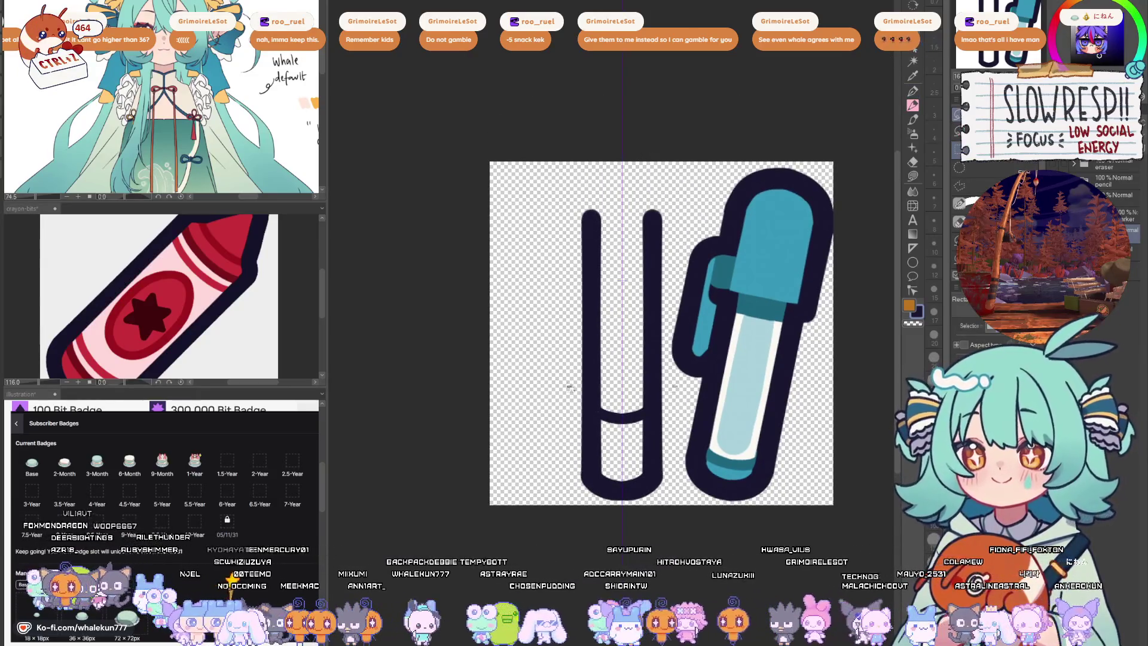
# - Try a size-17 inner stroke across the rounded bottom, then undo it
pyautogui.moveTo(558, 386); pyautogui.dragTo(686, 506)
pyautogui.hotkey('ctrl', 'd')
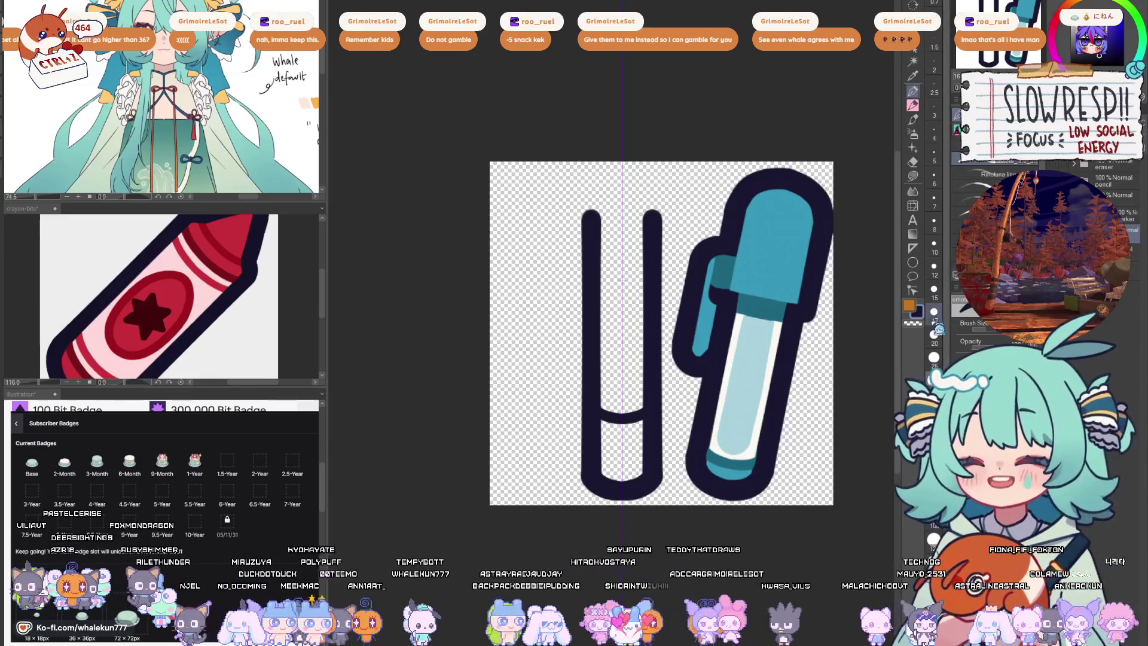
pyautogui.scroll(-3, 627, 317)
pyautogui.press(']')
pyautogui.press(']')
pyautogui.press(']')
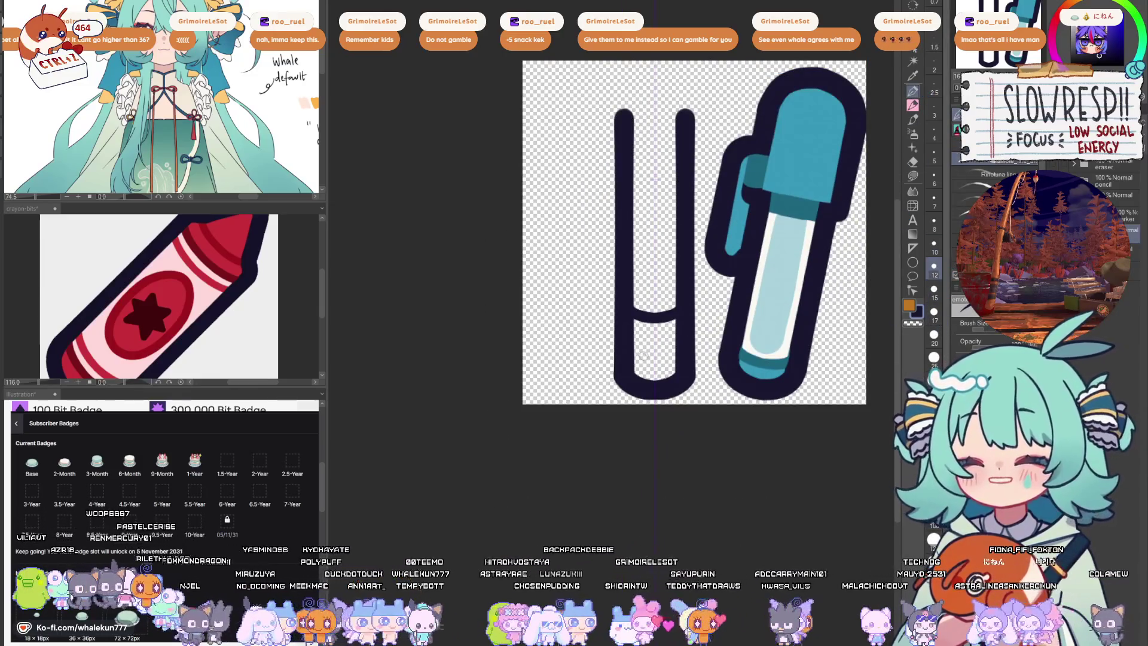
pyautogui.moveTo(628, 356)
pyautogui.mouseDown()
pyautogui.moveTo(673, 364)
pyautogui.moveTo(660, 371)
pyautogui.moveTo(680, 361)
pyautogui.mouseUp()
pyautogui.hotkey('ctrl', 'z')
pyautogui.hotkey('ctrl', 'z')
pyautogui.hotkey('ctrl', 'z')
pyautogui.hotkey('ctrl', 'z')
pyautogui.hotkey('ctrl', 'z')
pyautogui.hotkey('ctrl', 'z')
pyautogui.hotkey('ctrl', 'z')
pyautogui.hotkey('ctrl', 'z')
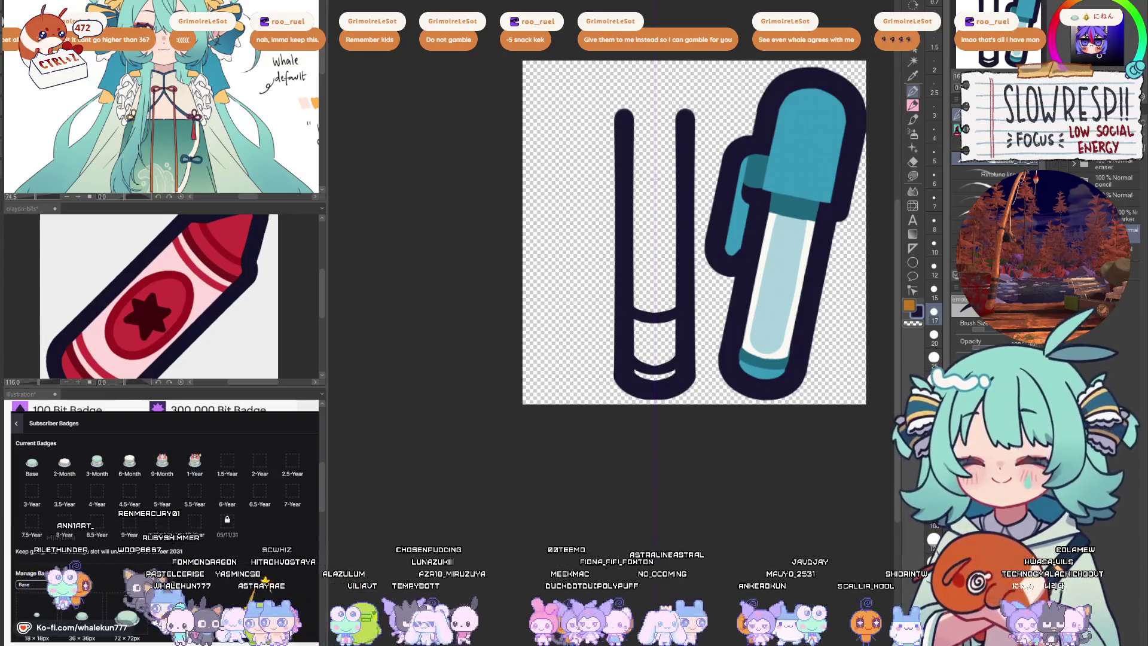
# - Hand-letter YAY! vertically between the bars with the pen at size 15
pyautogui.moveTo(628, 202); pyautogui.dragTo(568, 183)
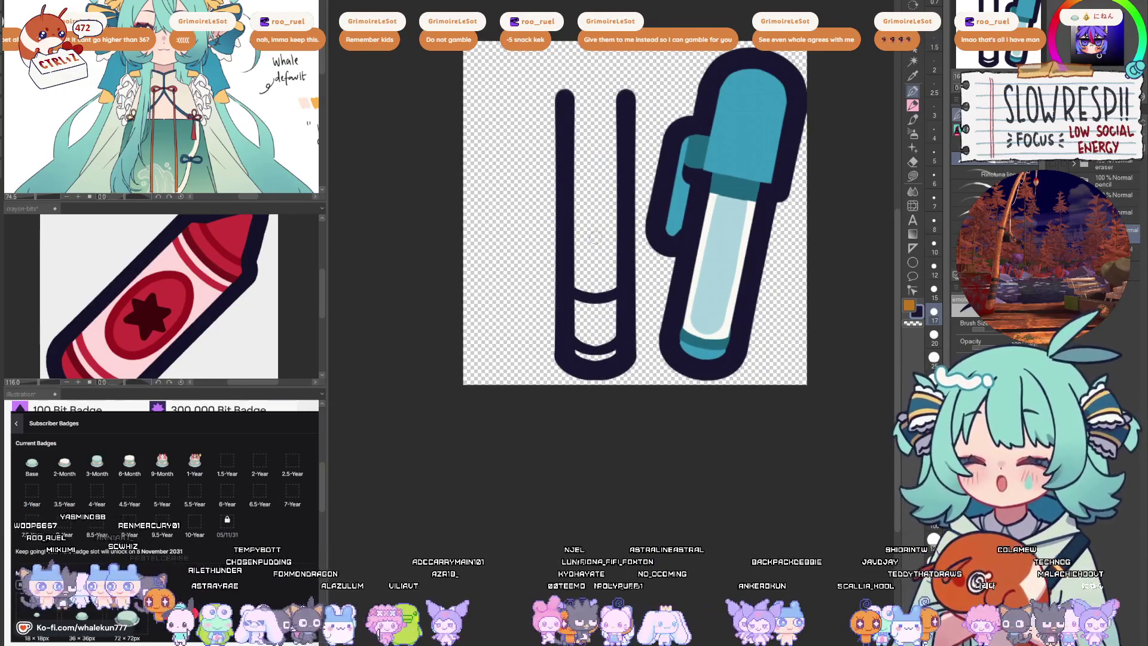
pyautogui.moveTo(589, 254); pyautogui.dragTo(594, 206)
pyautogui.hotkey('ctrl', 'z')
pyautogui.hotkey('ctrl', 'z')
pyautogui.hotkey('ctrl', 'z')
pyautogui.press('[')
pyautogui.moveTo(602, 251)
pyautogui.mouseDown()
pyautogui.moveTo(588, 239)
pyautogui.moveTo(604, 187)
pyautogui.mouseUp()
pyautogui.hotkey('ctrl', 'z')
pyautogui.hotkey('ctrl', 'z')
pyautogui.hotkey('ctrl', 'z')
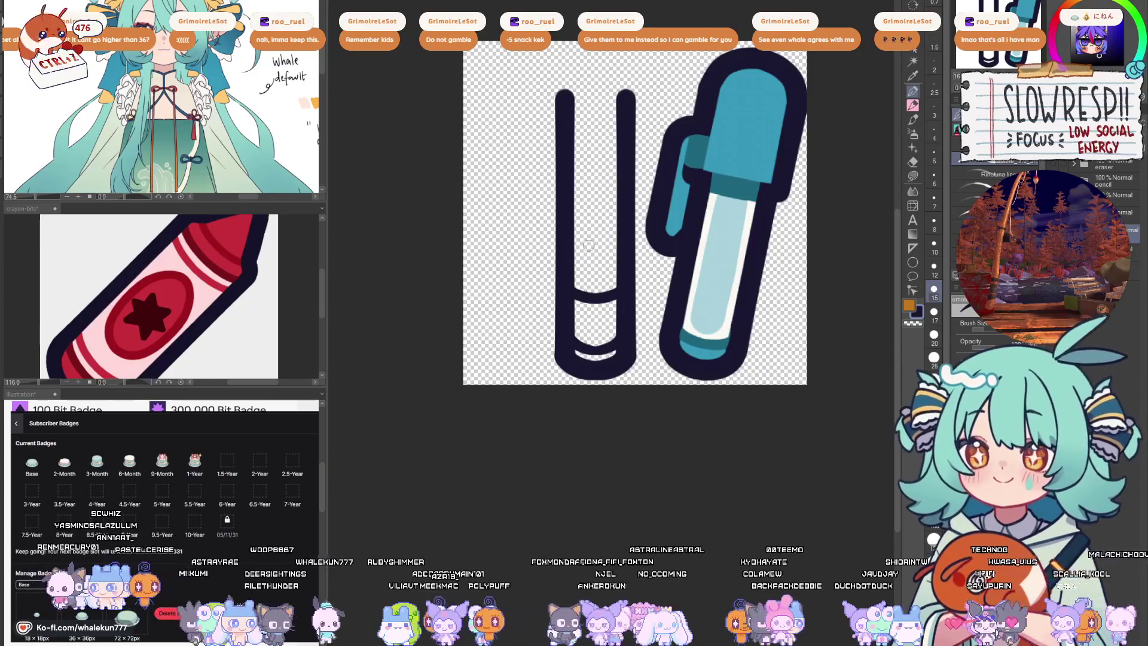
pyautogui.moveTo(590, 244); pyautogui.dragTo(598, 210)
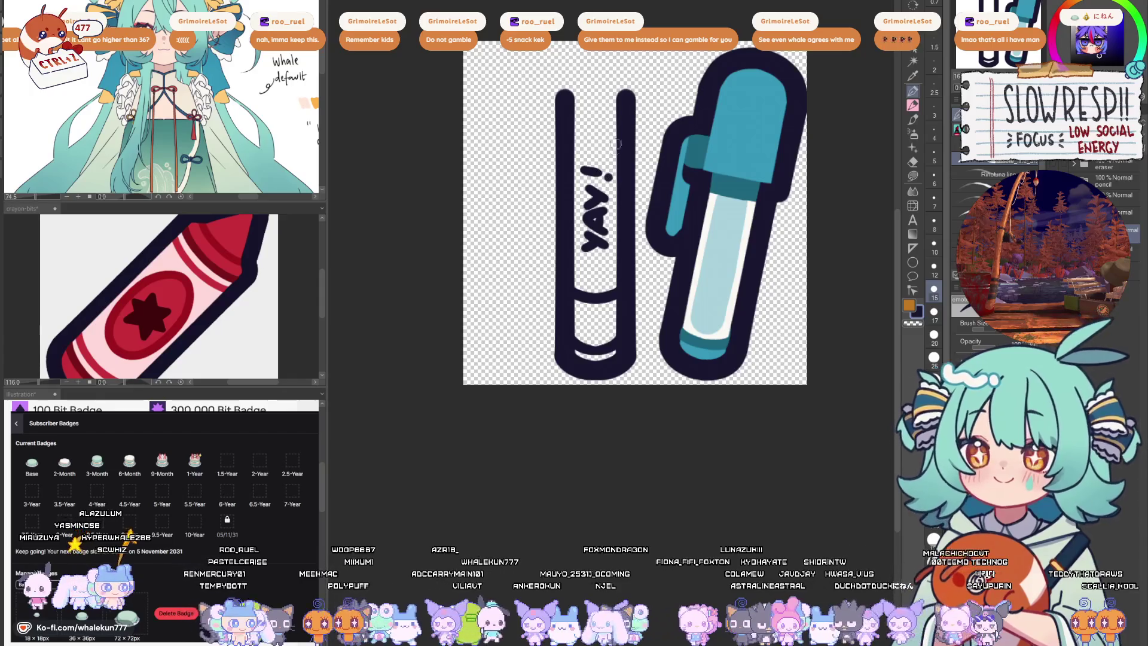
# - Copy the rounded U bottom, flip it vertically and move it to the top as a cap
pyautogui.moveTo(618, 143); pyautogui.dragTo(641, 206)
pyautogui.press('m')
pyautogui.moveTo(562, 339); pyautogui.dragTo(724, 450)
pyautogui.hotkey('ctrl', 'c')
pyautogui.hotkey('ctrl', 'v')
pyautogui.hotkey('ctrl', 't')
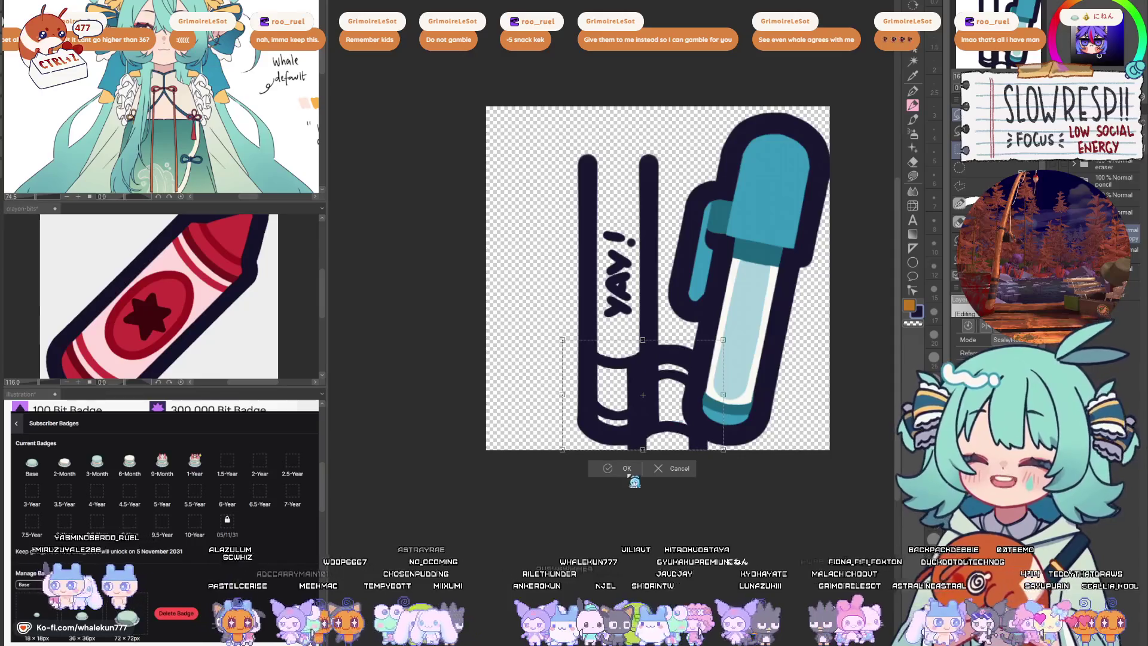
pyautogui.press('Return')
pyautogui.press('k')
pyautogui.moveTo(642, 419)
pyautogui.mouseDown()
pyautogui.moveTo(635, 221)
pyautogui.moveTo(632, 231)
pyautogui.mouseUp()
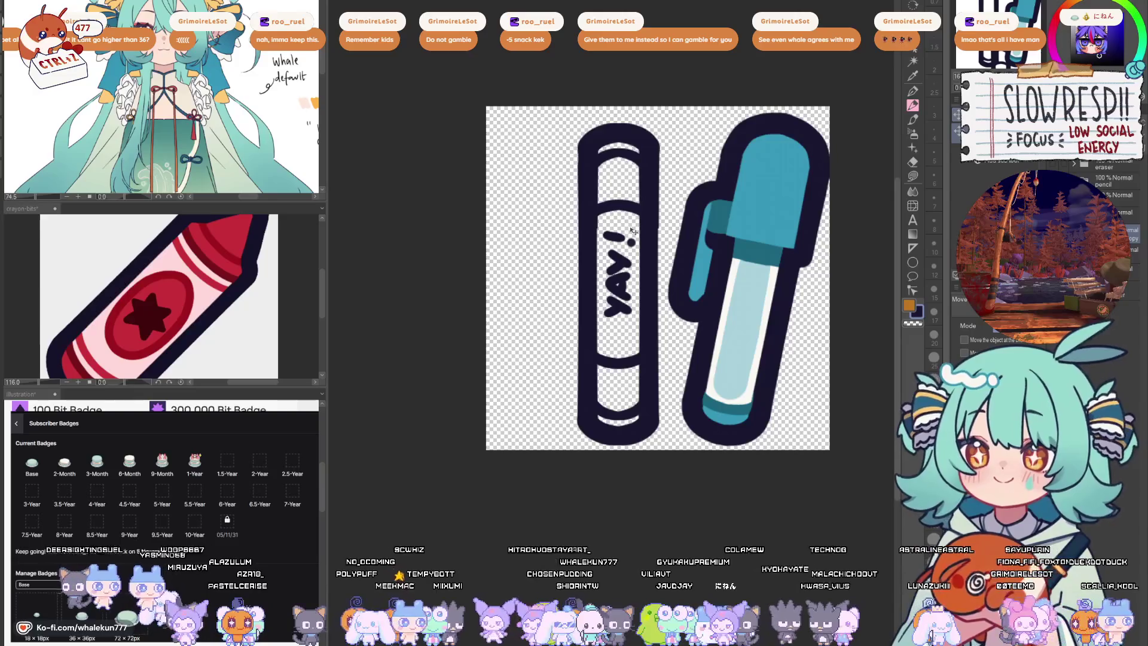
# - Align the top cap precisely with arrow-key nudges and return to the pen
pyautogui.press('Left')
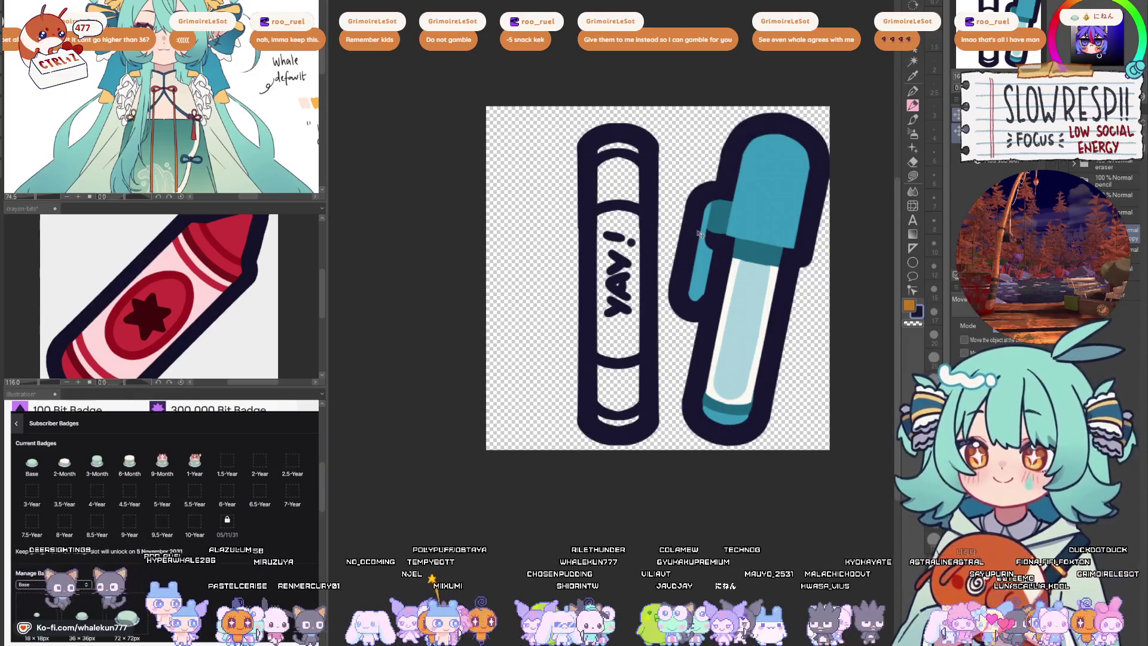
pyautogui.press('Right')
pyautogui.press('Down')
pyautogui.press('Left')
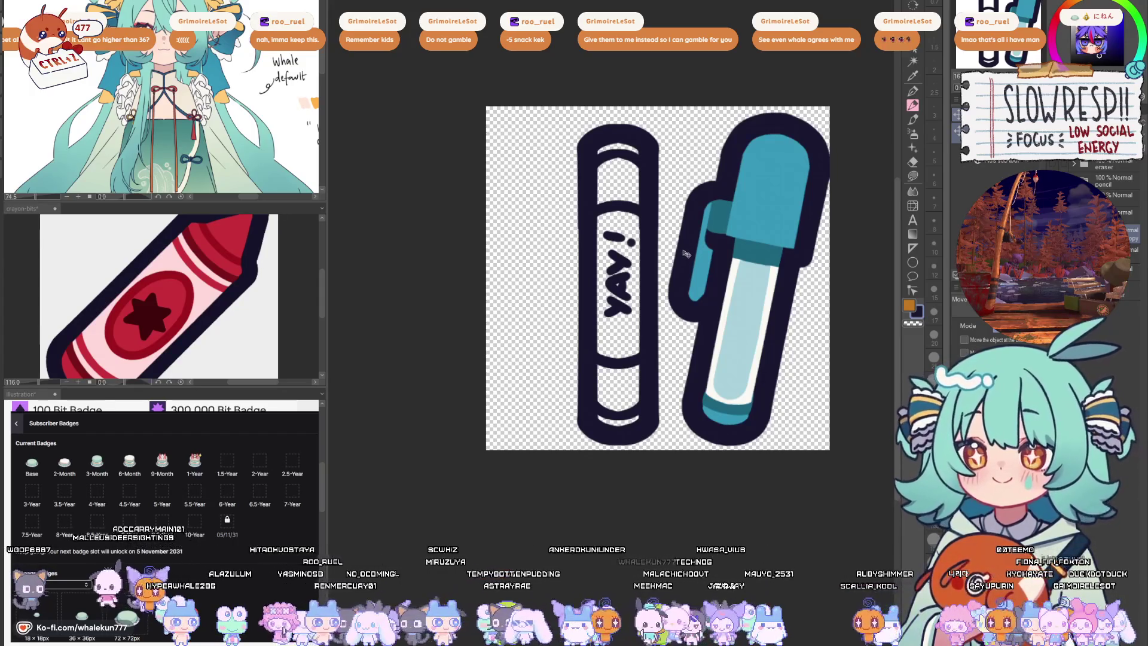
pyautogui.press('Up')
pyautogui.press('Up')
pyautogui.press('Up')
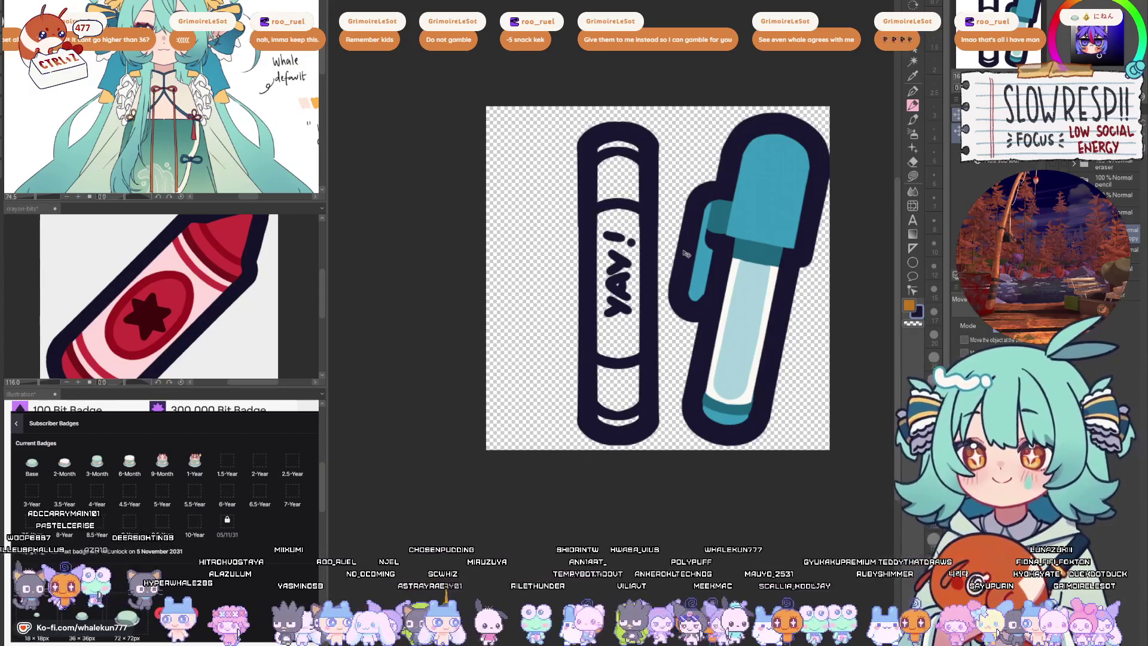
pyautogui.press('Right')
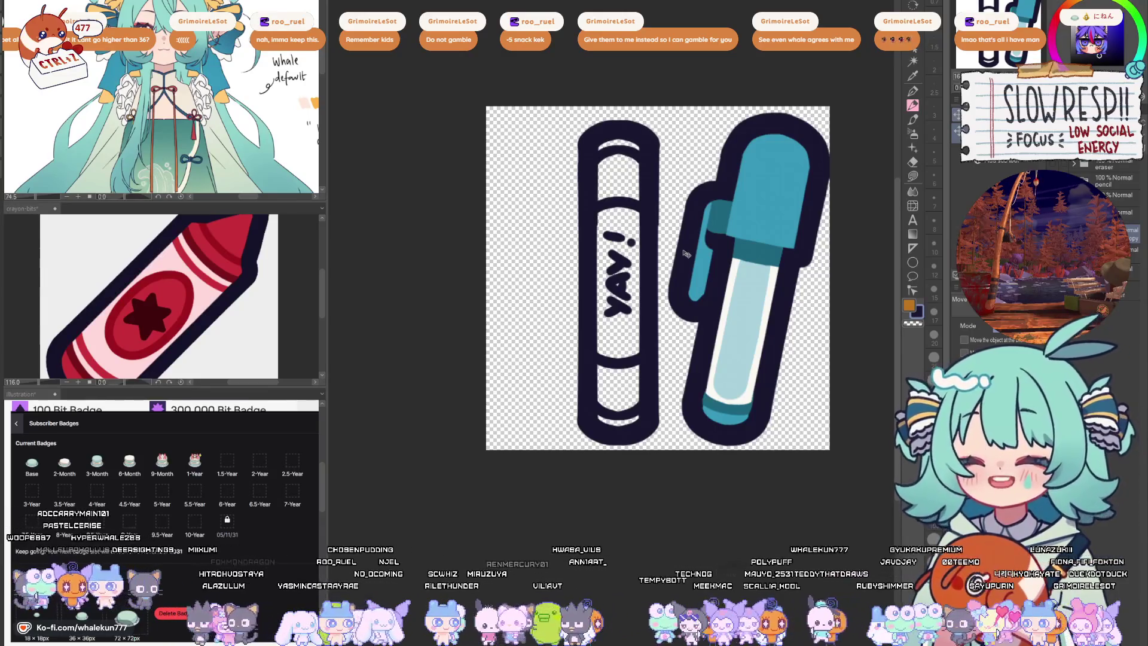
pyautogui.press('Left')
pyautogui.press('Up')
pyautogui.press('p')
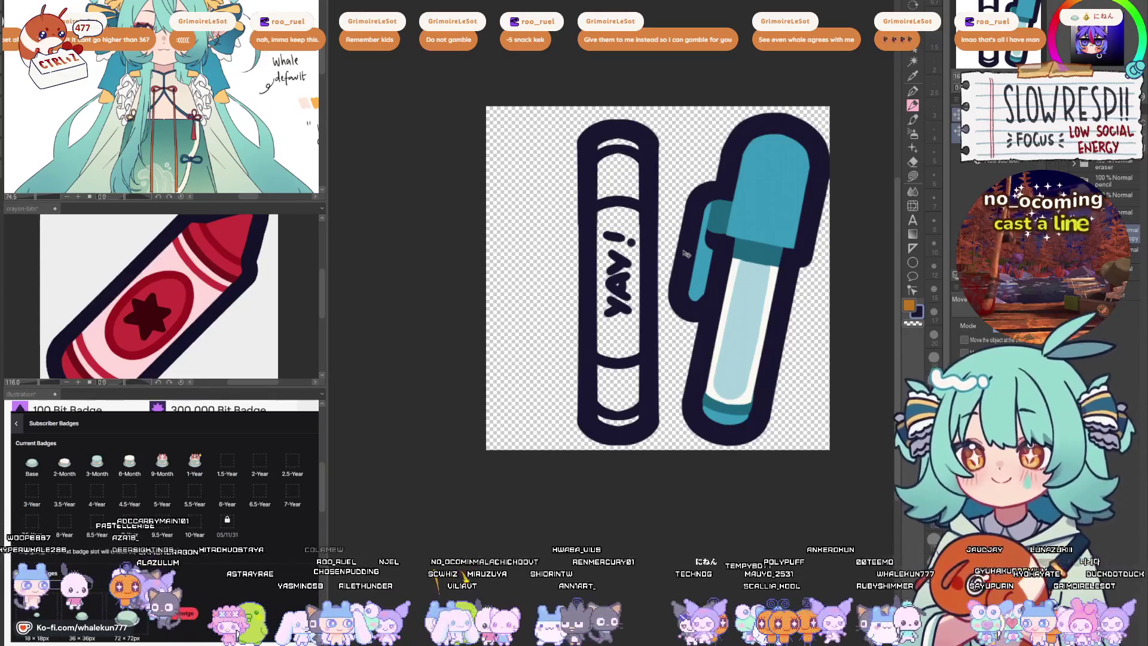
pyautogui.scroll(3, 586, 181)
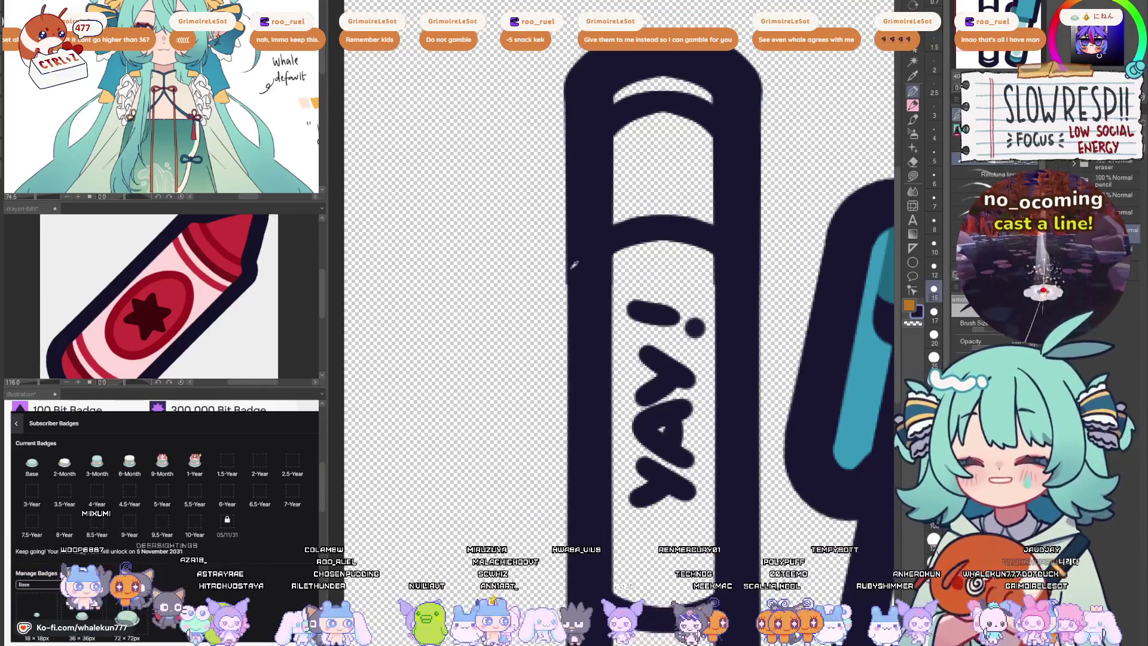
# - Try tracing a stroke along the capsule's left edge twice, undoing both
pyautogui.moveTo(550, 87); pyautogui.dragTo(541, 314)
pyautogui.hotkey('ctrl', 'z')
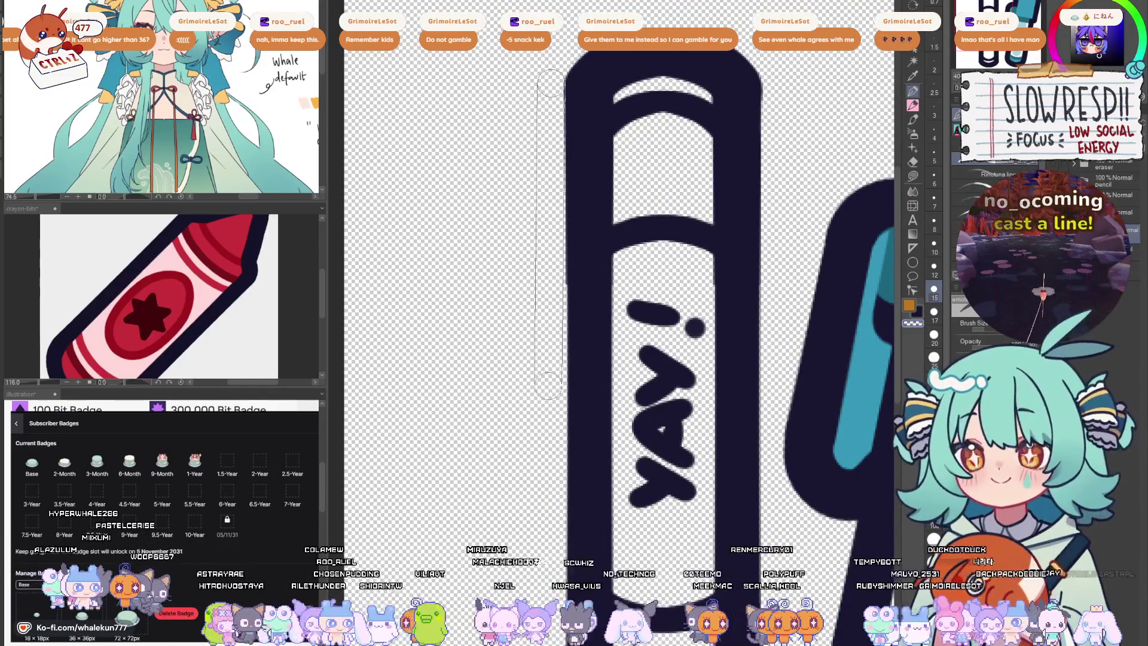
pyautogui.moveTo(541, 120); pyautogui.dragTo(553, 395)
pyautogui.hotkey('ctrl', 'z')
# - Try erasing along the left edge, undo it, shrink the eraser and fit the sticker in view
pyautogui.press('e')
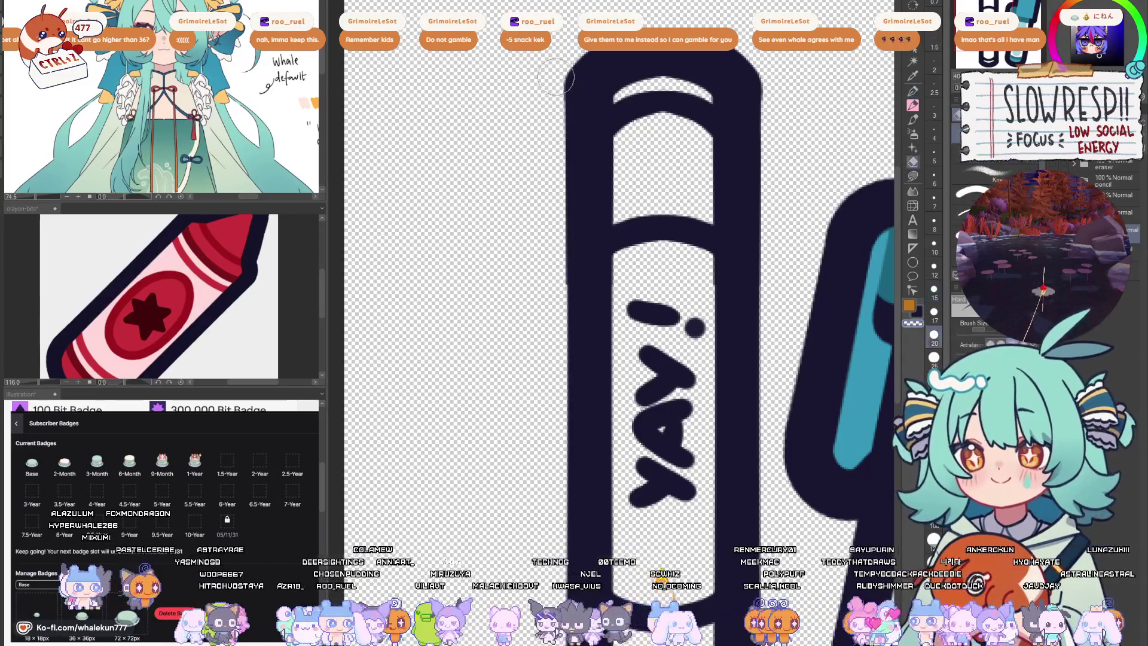
pyautogui.moveTo(553, 66); pyautogui.dragTo(547, 407)
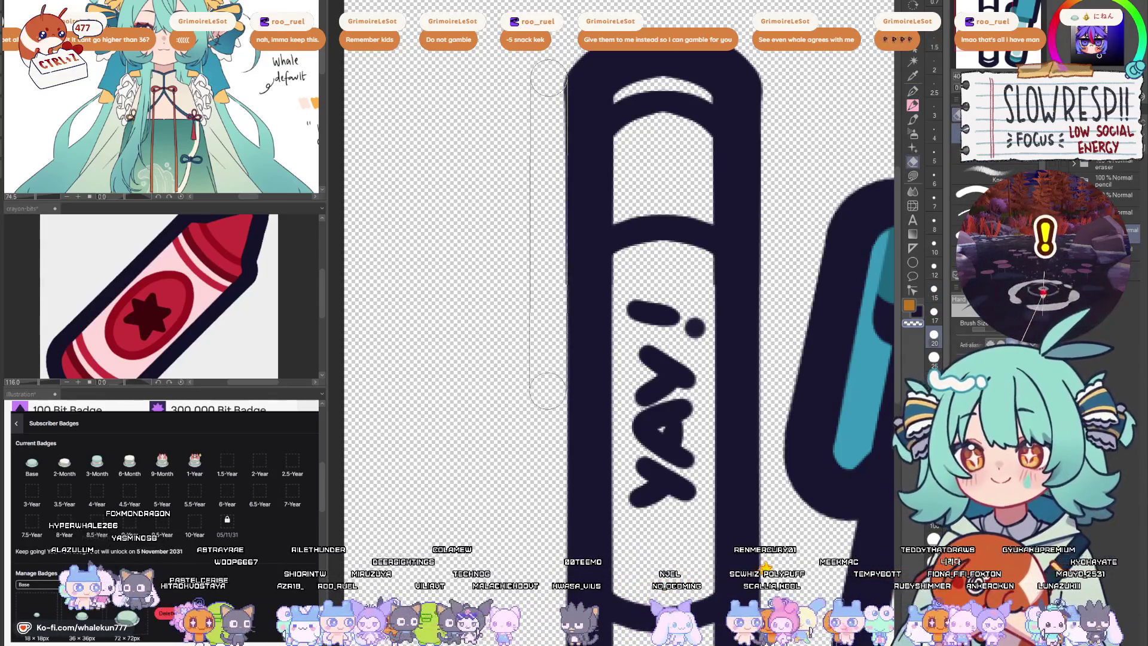
pyautogui.hotkey('ctrl', 'z')
pyautogui.press('[')
pyautogui.press('[')
pyautogui.press('[')
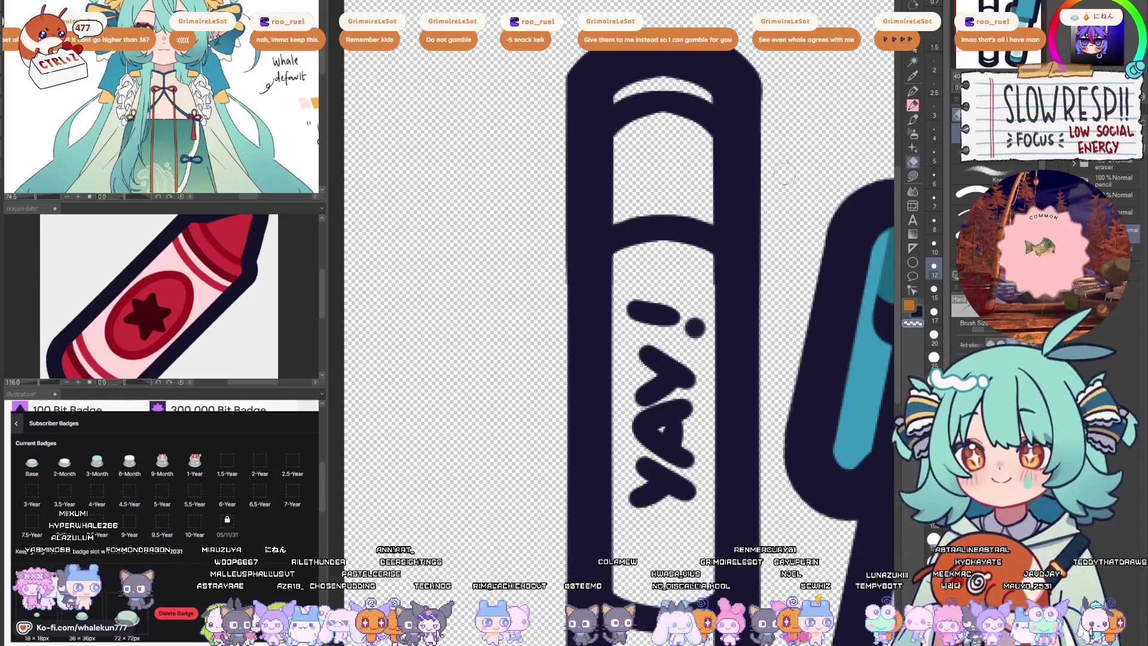
pyautogui.hotkey('ctrl', '0')
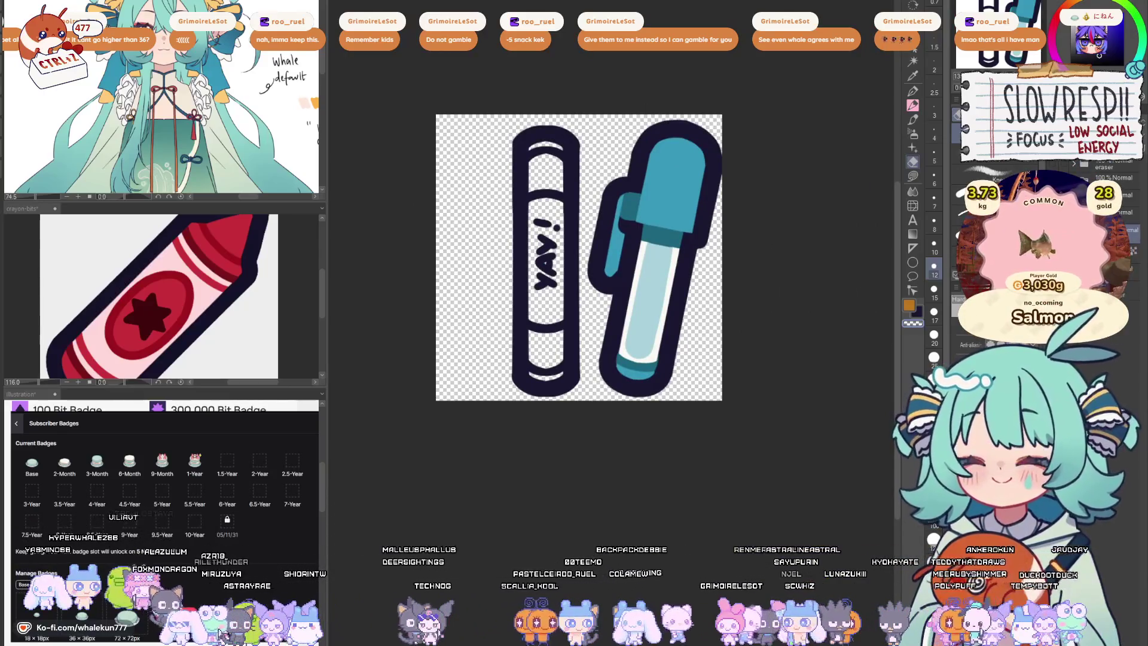
# - Lasso-fill thin yellow-orange highlight arcs inside the top and bottom ends of the YAY! capsule
pyautogui.press('m')
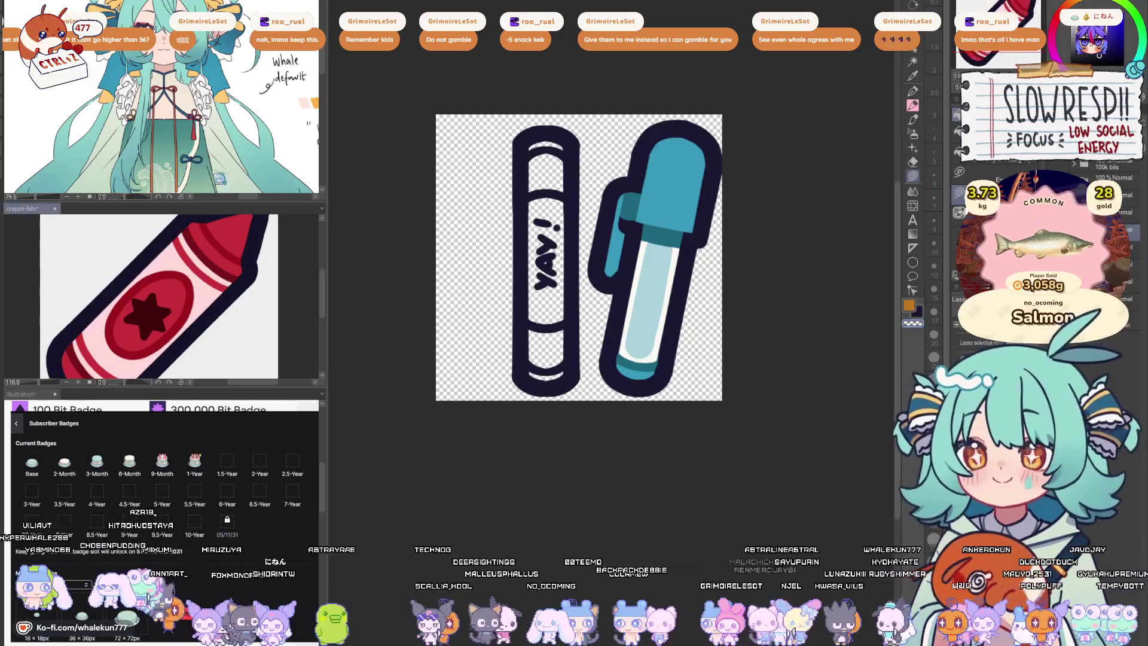
pyautogui.moveTo(532, 139)
pyautogui.mouseDown()
pyautogui.moveTo(530, 384)
pyautogui.moveTo(573, 292)
pyautogui.moveTo(555, 129)
pyautogui.mouseUp()
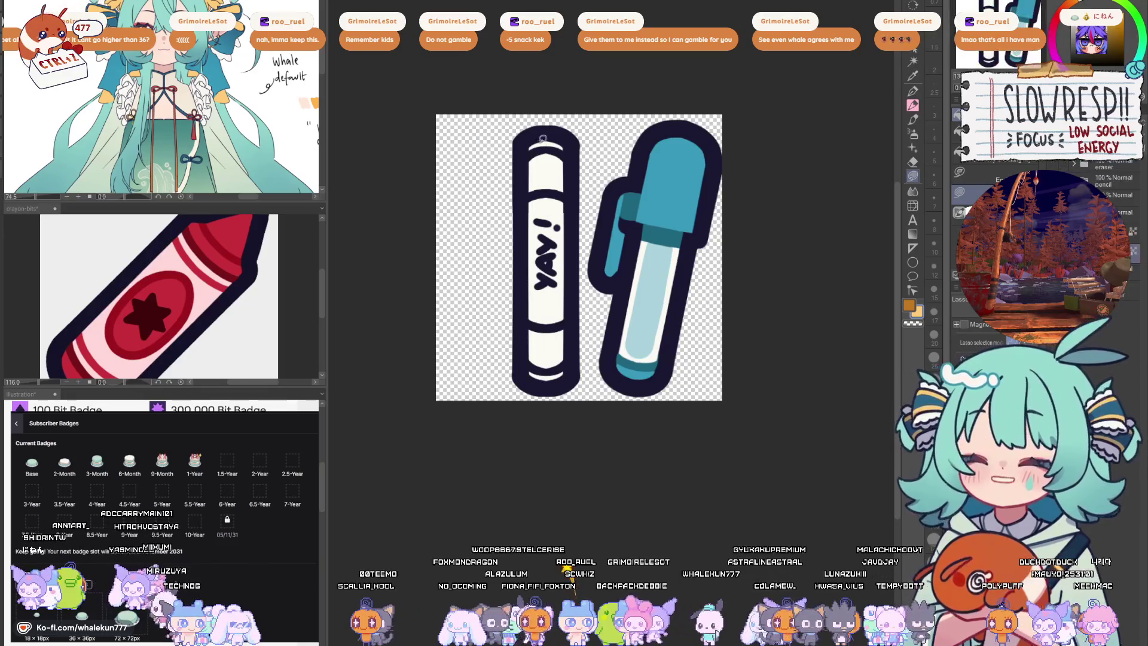
pyautogui.moveTo(576, 153); pyautogui.dragTo(572, 151)
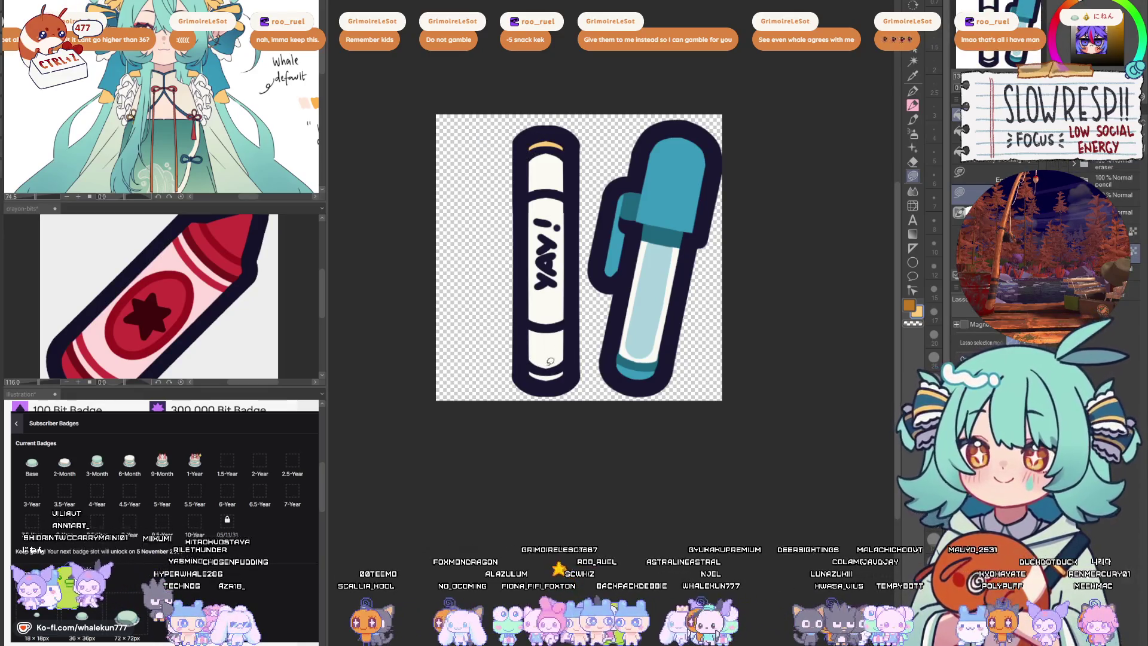
pyautogui.scroll(-10, 207, 106)
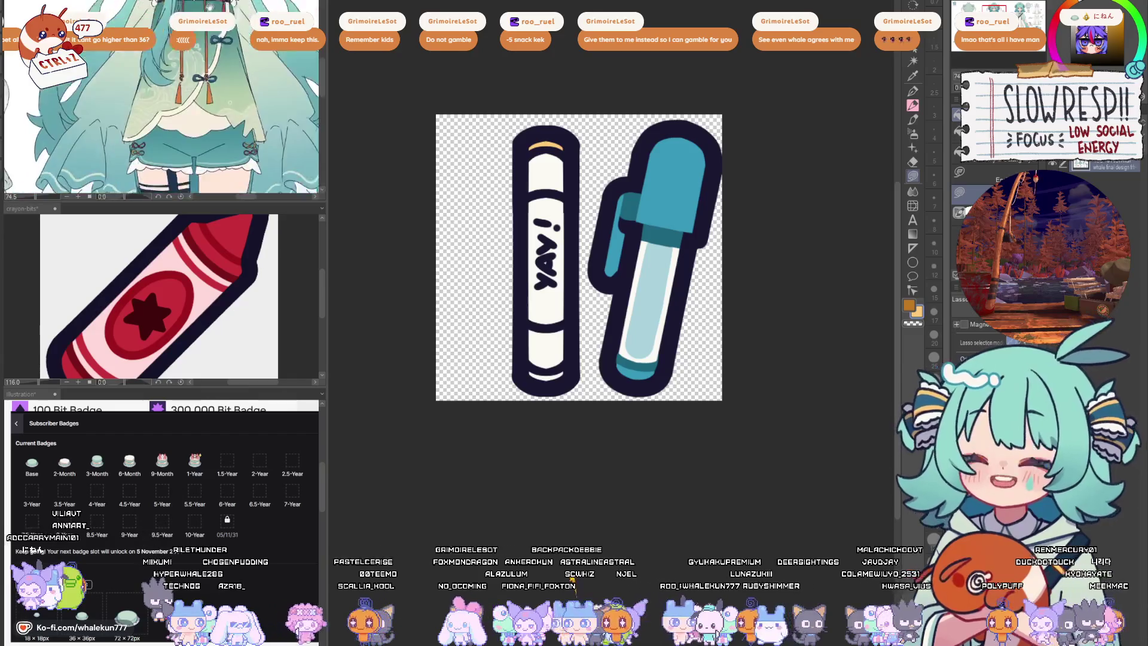
pyautogui.scroll(10, 207, 105)
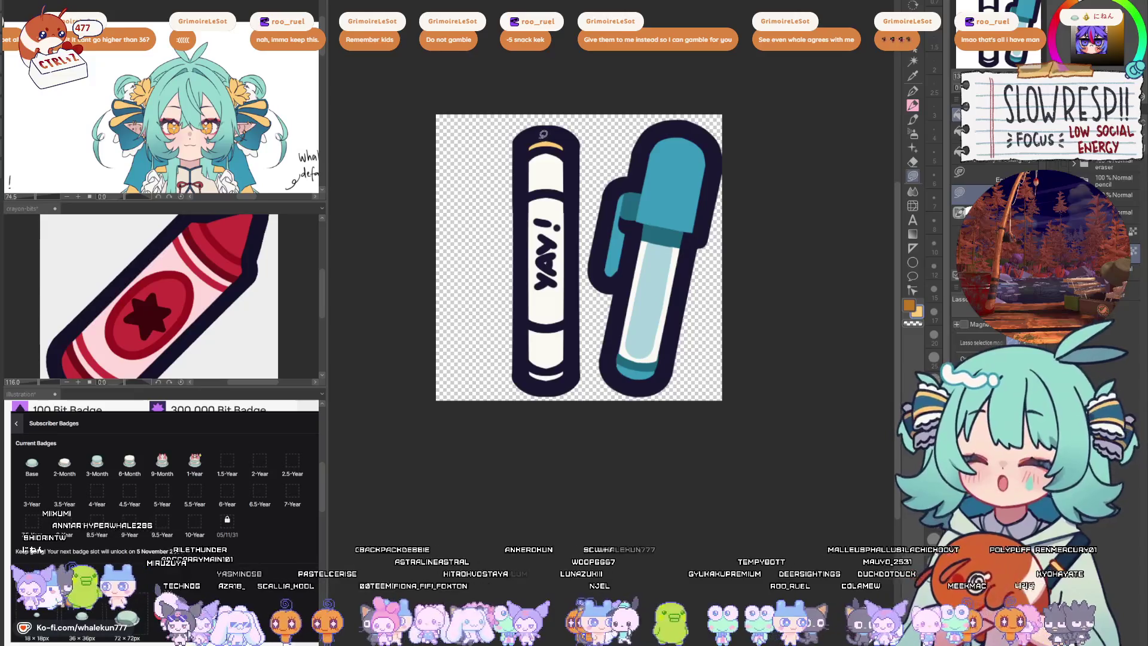
pyautogui.moveTo(553, 146); pyautogui.dragTo(567, 127)
pyautogui.moveTo(529, 359)
pyautogui.mouseDown()
pyautogui.moveTo(565, 379)
pyautogui.moveTo(527, 368)
pyautogui.mouseUp()
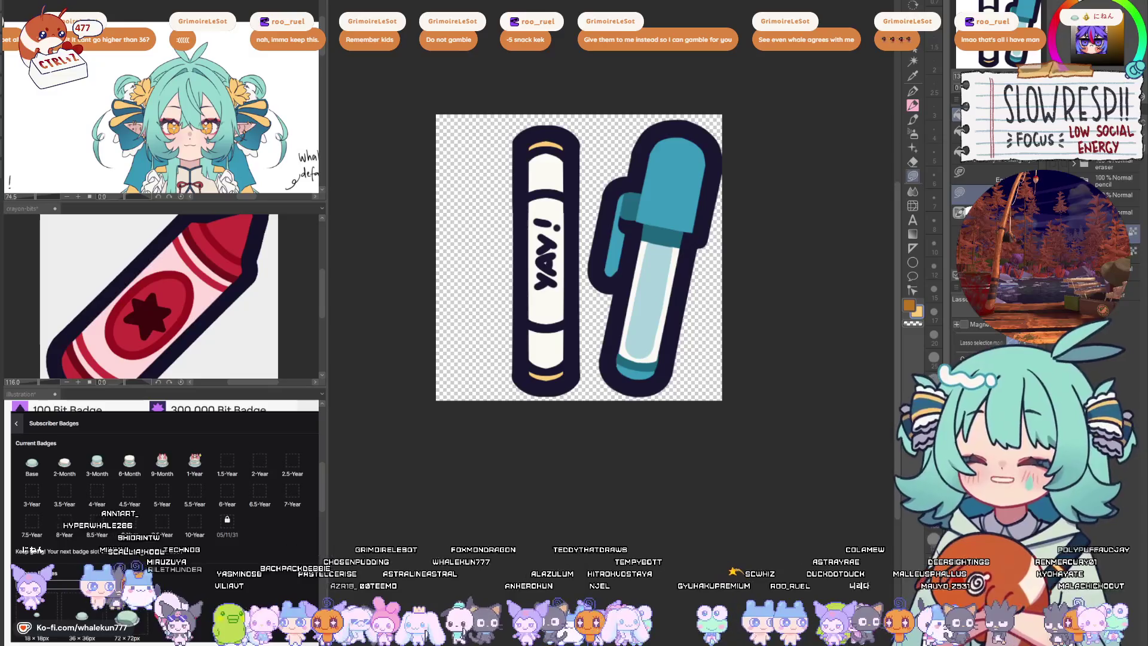
pyautogui.click(911, 91)
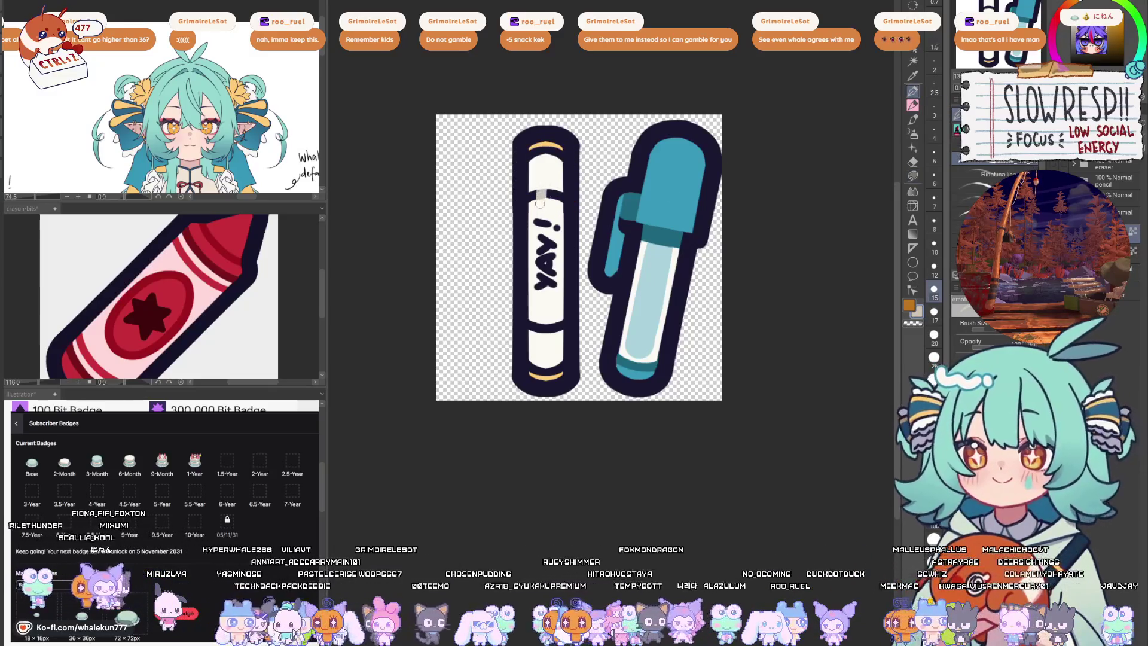
# - Paint pale tan over the YAY! lettering and the dark end bands with the G-pen
pyautogui.click(545, 174)
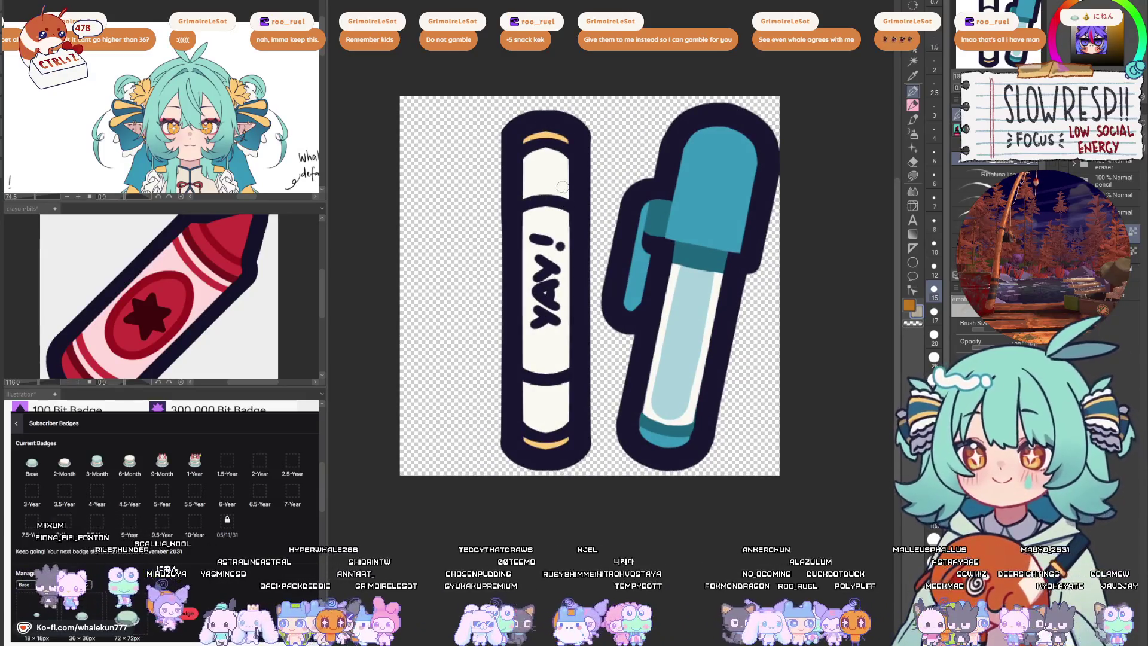
pyautogui.press('p')
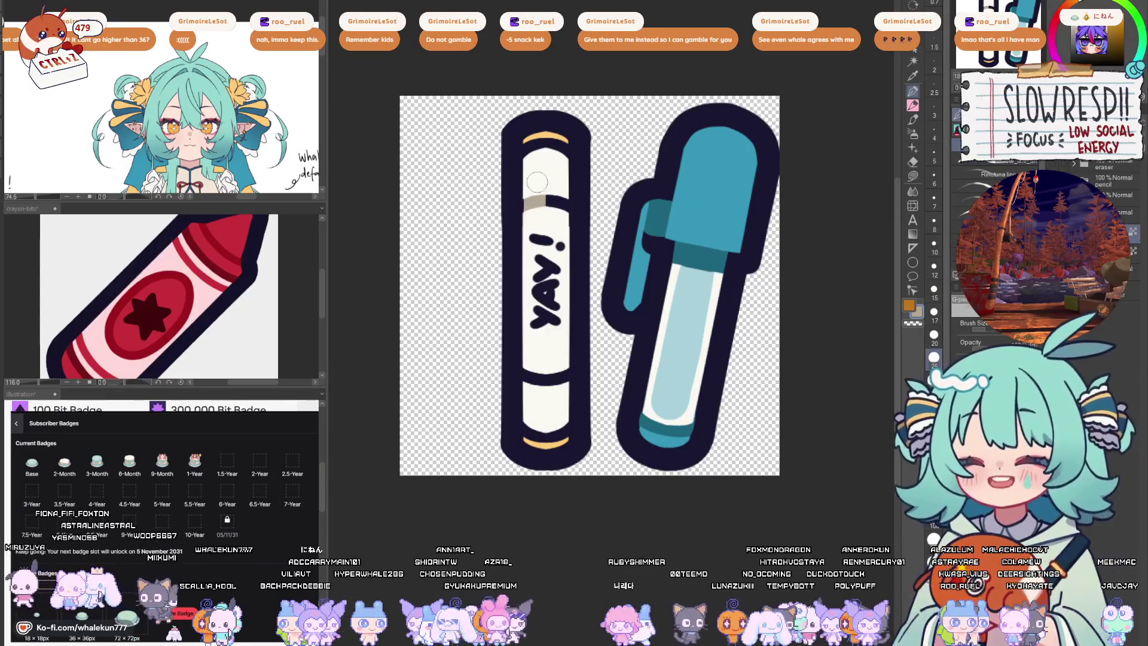
pyautogui.moveTo(536, 199)
pyautogui.mouseDown()
pyautogui.moveTo(543, 226)
pyautogui.moveTo(559, 213)
pyautogui.moveTo(554, 189)
pyautogui.moveTo(536, 317)
pyautogui.moveTo(552, 328)
pyautogui.mouseUp()
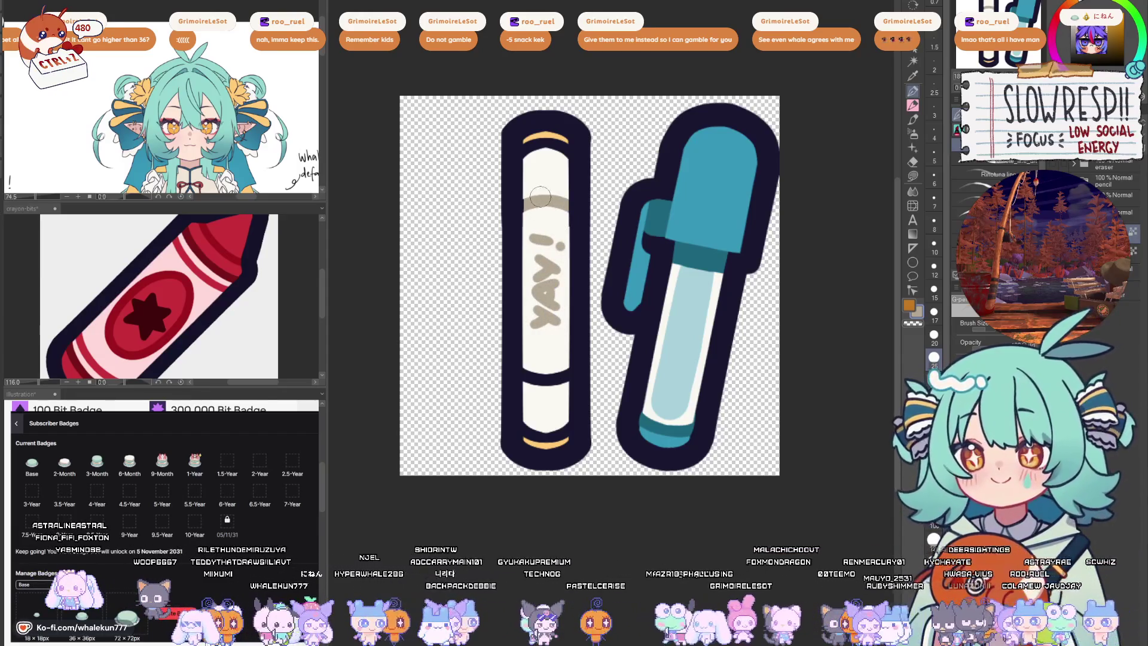
pyautogui.moveTo(545, 367); pyautogui.dragTo(546, 399)
pyautogui.moveTo(537, 389)
pyautogui.mouseDown()
pyautogui.moveTo(534, 371)
pyautogui.moveTo(535, 389)
pyautogui.moveTo(547, 359)
pyautogui.moveTo(559, 395)
pyautogui.mouseUp()
# - Eyedrop the yellow stripe and paint orange stripes at the capsule's bottom and top at size 17
pyautogui.keyDown('alt'); pyautogui.click(549, 445); pyautogui.keyUp('alt')
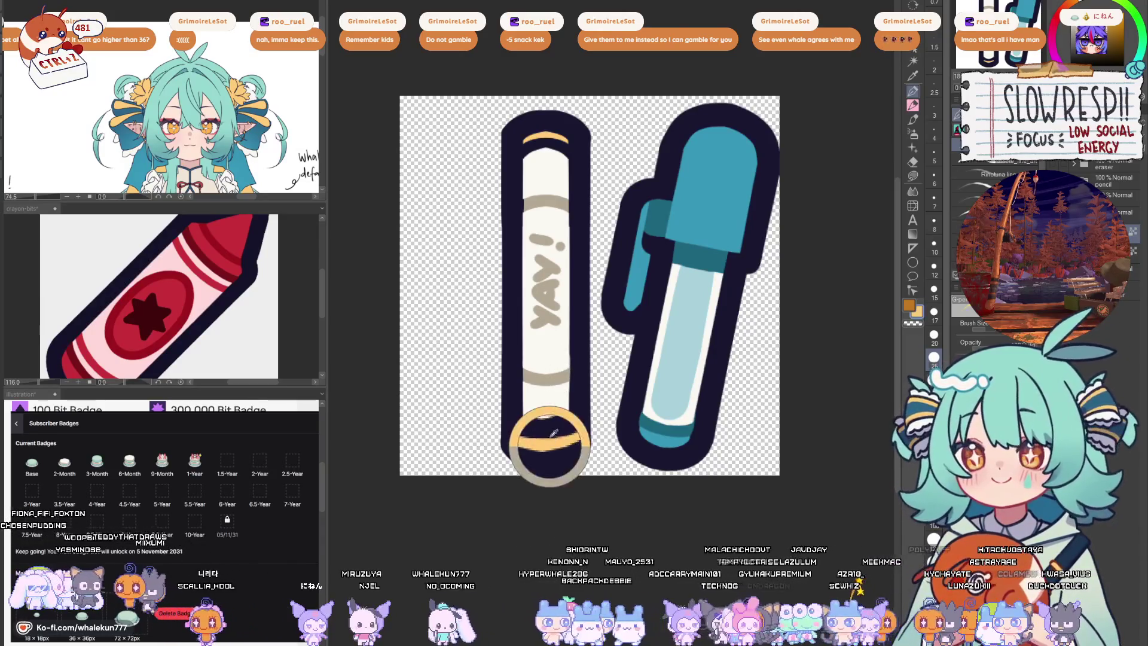
pyautogui.press('[')
pyautogui.press('[')
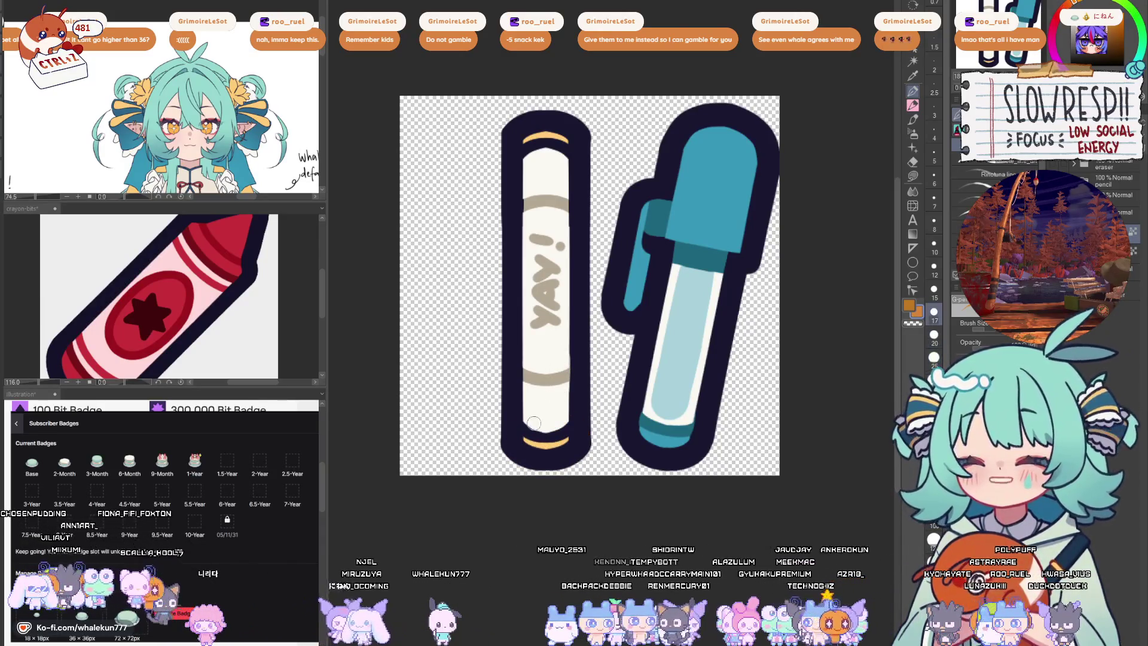
pyautogui.moveTo(528, 434); pyautogui.dragTo(531, 428)
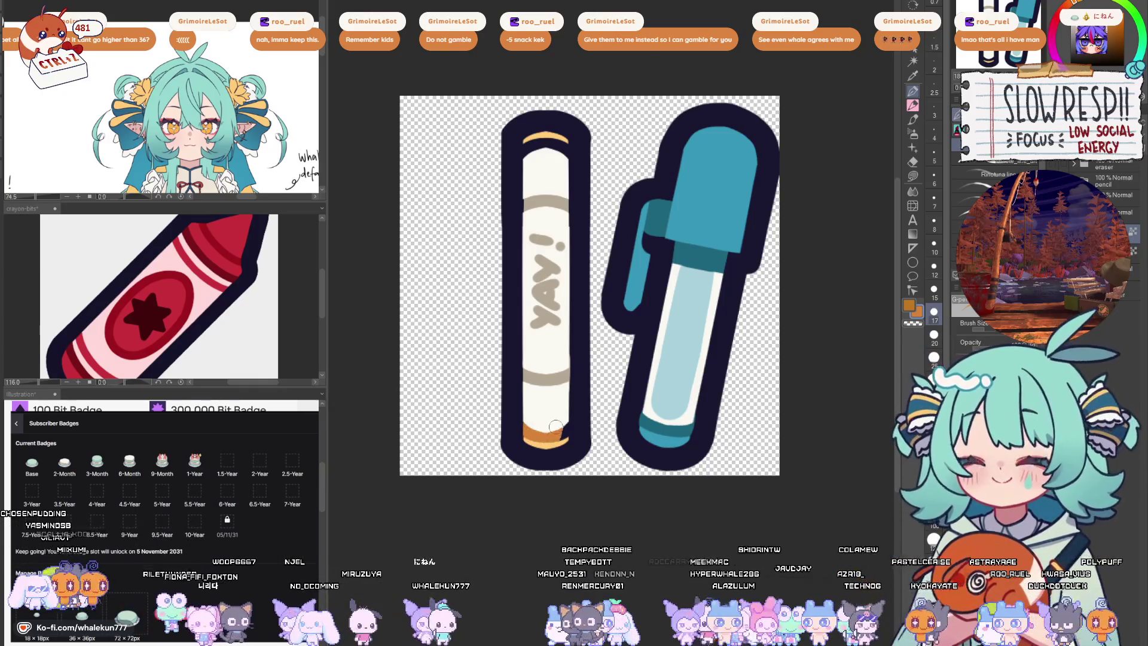
pyautogui.scroll(3, 561, 413)
pyautogui.moveTo(530, 326)
pyautogui.mouseDown()
pyautogui.moveTo(534, 336)
pyautogui.moveTo(549, 324)
pyautogui.mouseUp()
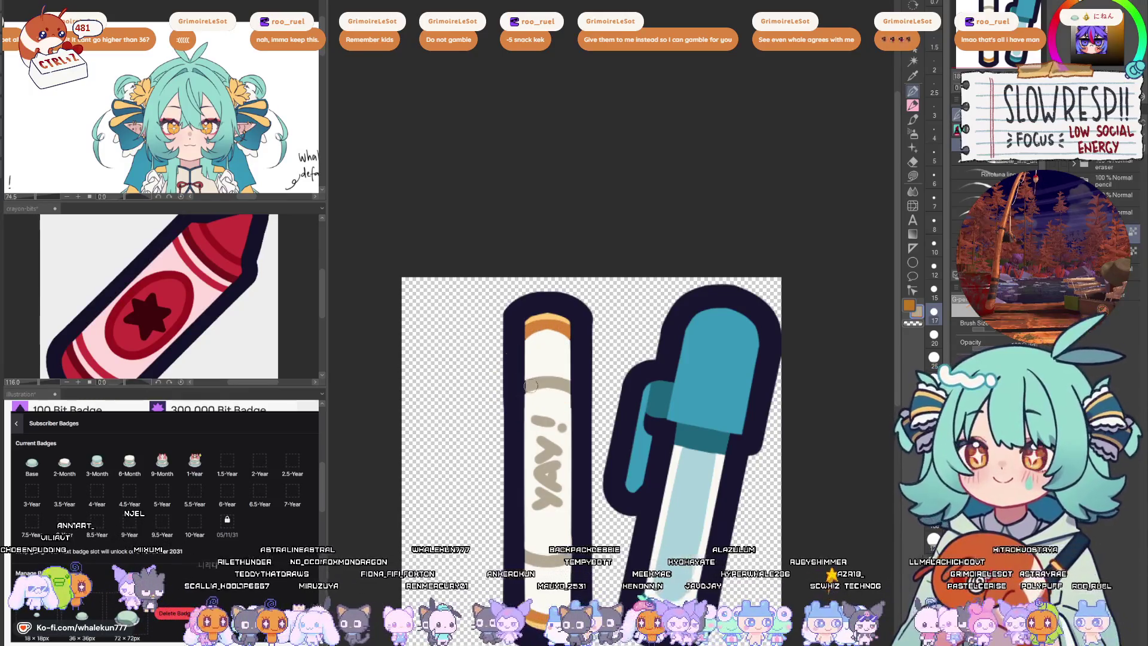
pyautogui.hotkey('ctrl', '-')
pyautogui.hotkey('ctrl', '-')
pyautogui.hotkey('ctrl', '-')
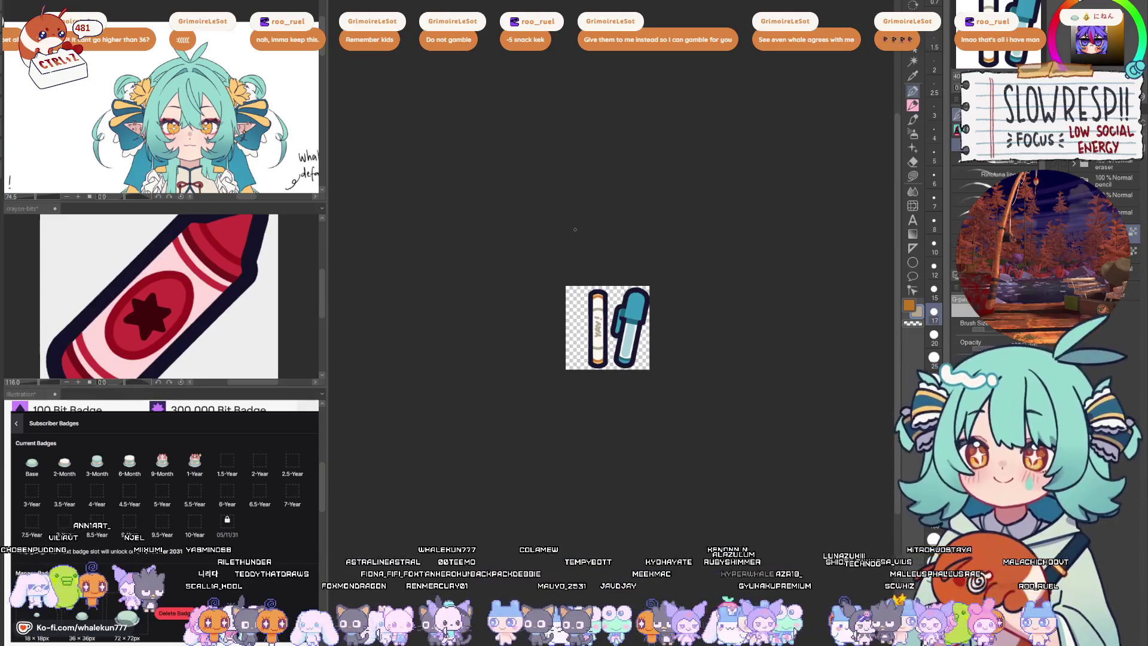
# - Paste the ringed notebook artwork and scale it to fit behind the pens
pyautogui.hotkey('ctrl', 'v')
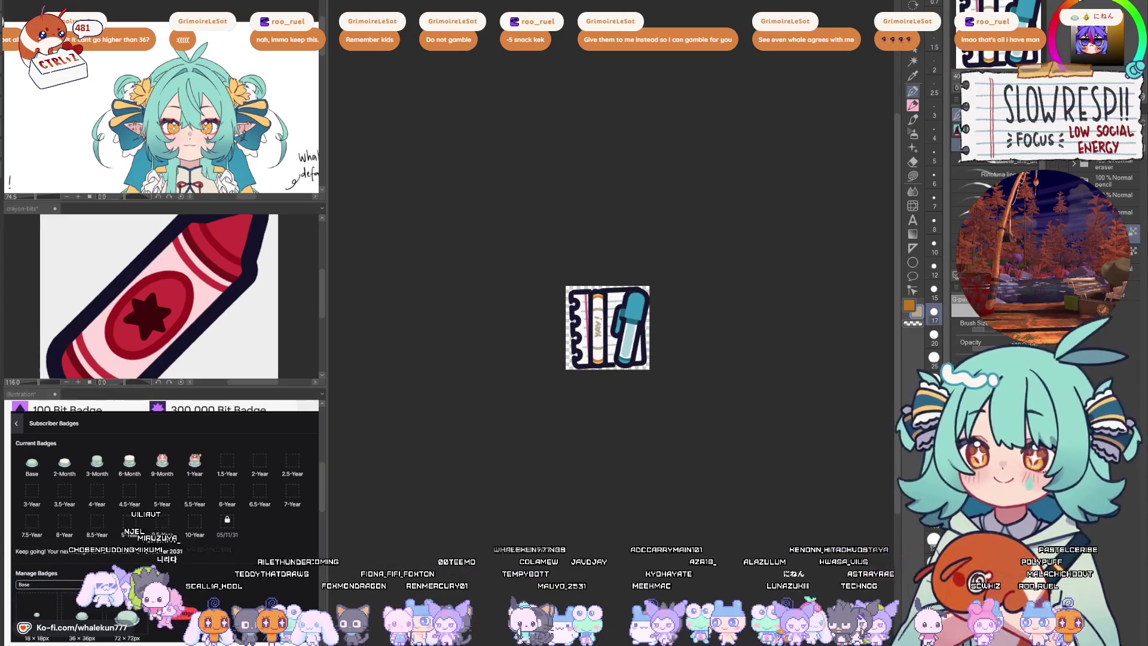
pyautogui.press('k')
pyautogui.hotkey('ctrl', '+')
pyautogui.hotkey('ctrl', 't')
pyautogui.moveTo(566, 359)
pyautogui.mouseDown()
pyautogui.moveTo(628, 374)
pyautogui.moveTo(596, 366)
pyautogui.mouseUp()
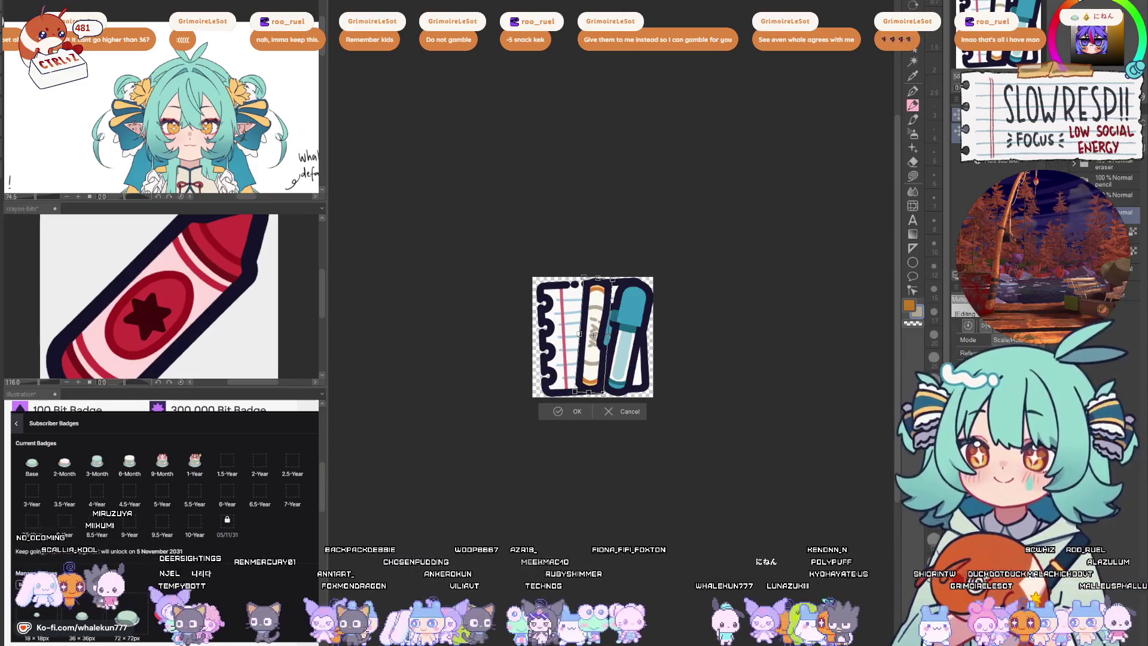
pyautogui.press('Return')
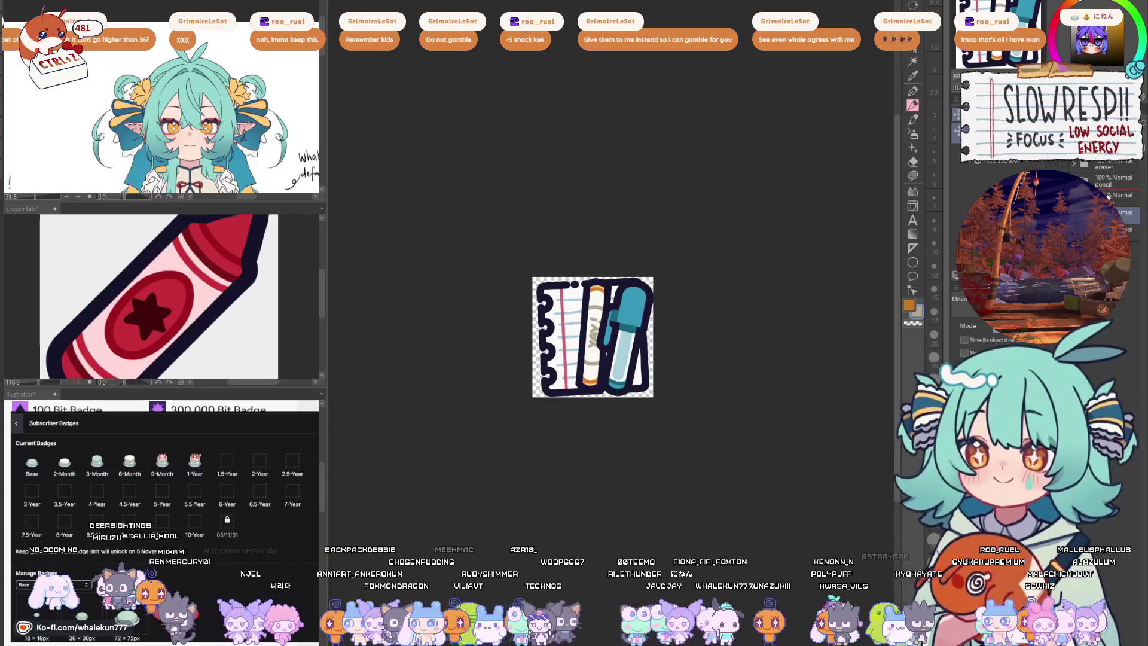
# - Move the YAY! crayon layer onto the notebook's spiral edge
pyautogui.click(1107, 195)
pyautogui.moveTo(655, 347)
pyautogui.mouseDown()
pyautogui.moveTo(675, 331)
pyautogui.moveTo(669, 350)
pyautogui.moveTo(627, 364)
pyautogui.moveTo(645, 399)
pyautogui.mouseUp()
pyautogui.hotkey('ctrl', 't')
pyautogui.press('Return')
pyautogui.hotkey('ctrl', 'z')
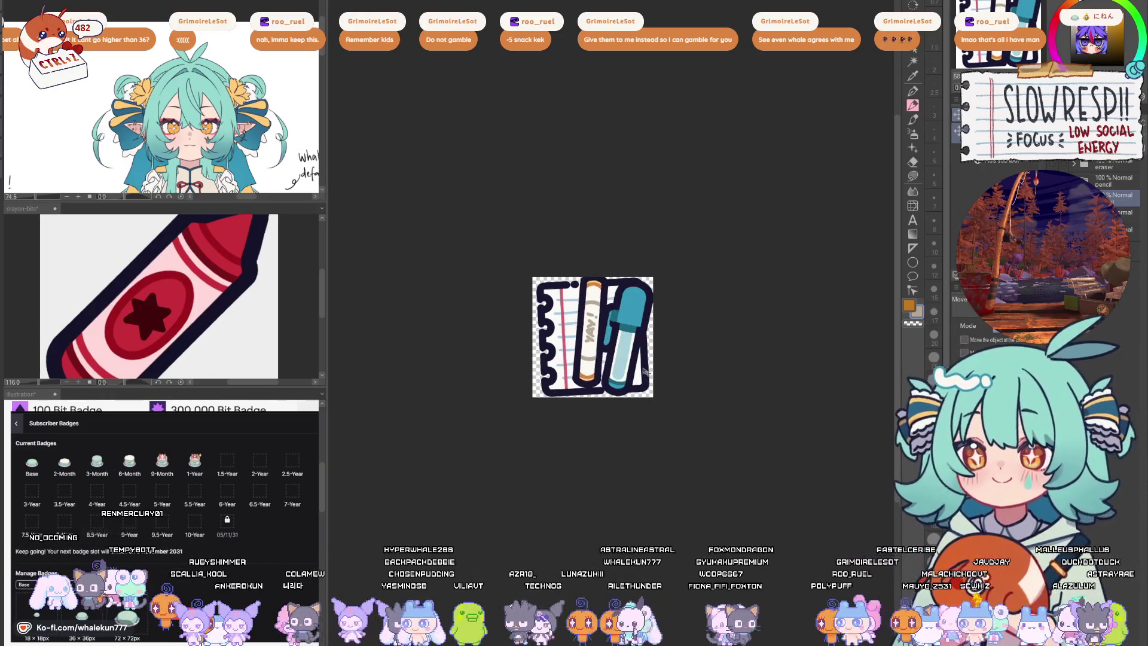
pyautogui.moveTo(648, 377)
pyautogui.mouseDown()
pyautogui.moveTo(620, 380)
pyautogui.moveTo(666, 371)
pyautogui.mouseUp()
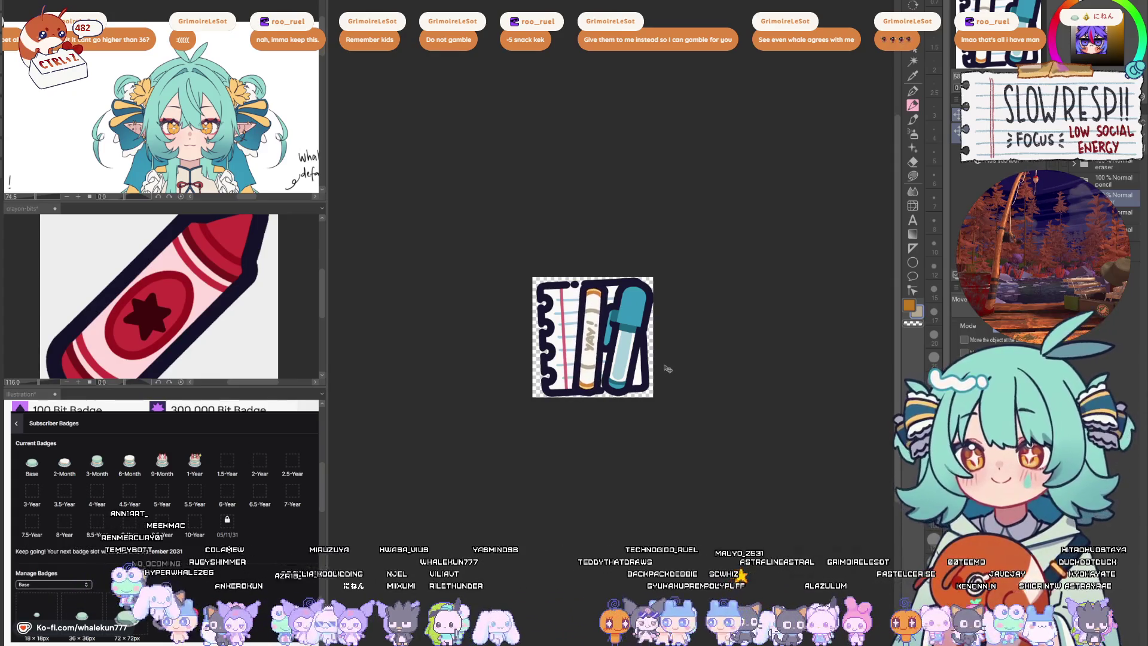
# - Try tilting the teal marker about 20°, cancel it, and preview the sticker zoomed out
pyautogui.hotkey('ctrl', 't')
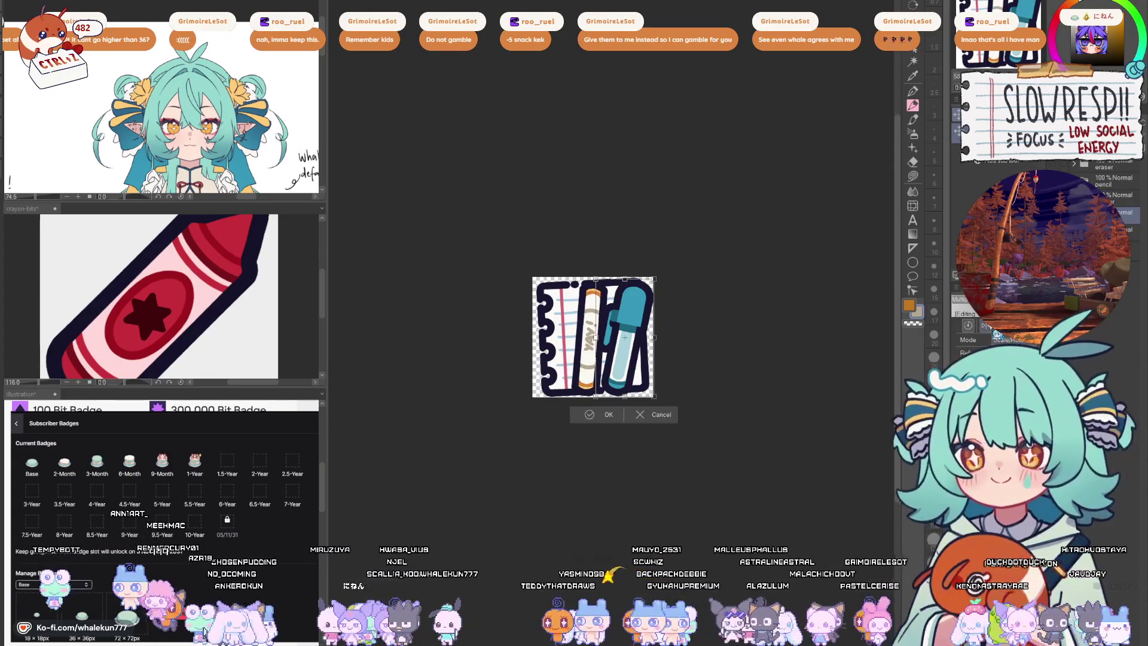
pyautogui.moveTo(659, 333); pyautogui.dragTo(663, 341)
pyautogui.press('Escape')
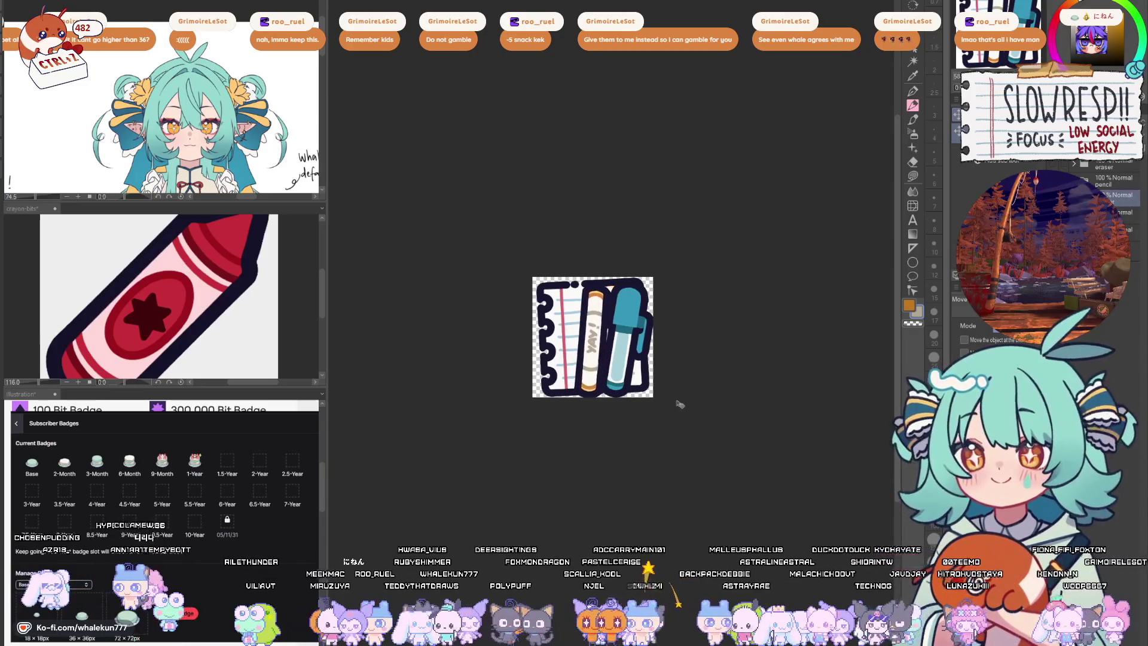
pyautogui.keyDown('alt'); pyautogui.click(679, 361); pyautogui.keyUp('alt')
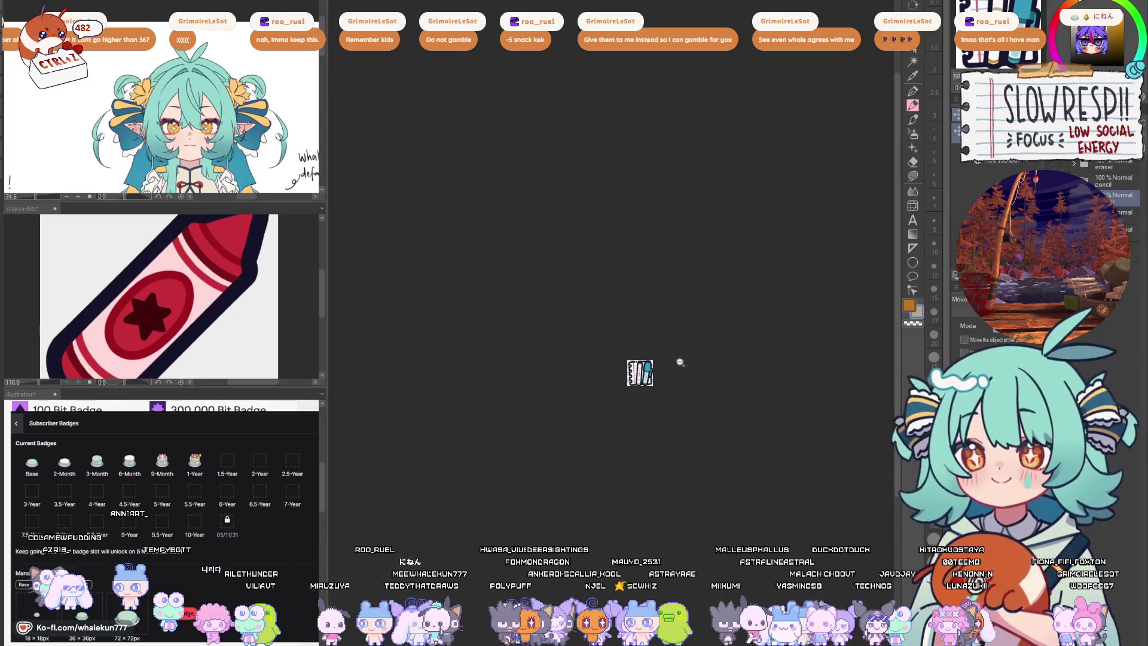
pyautogui.click(692, 376)
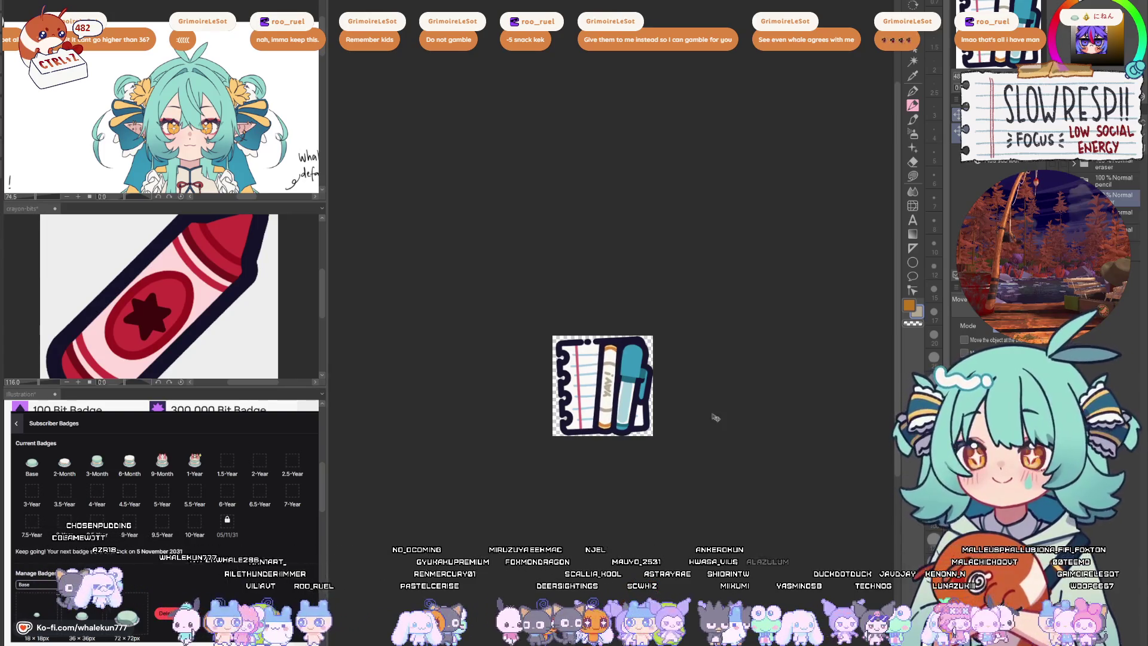
pyautogui.hotkey('ctrl', 't')
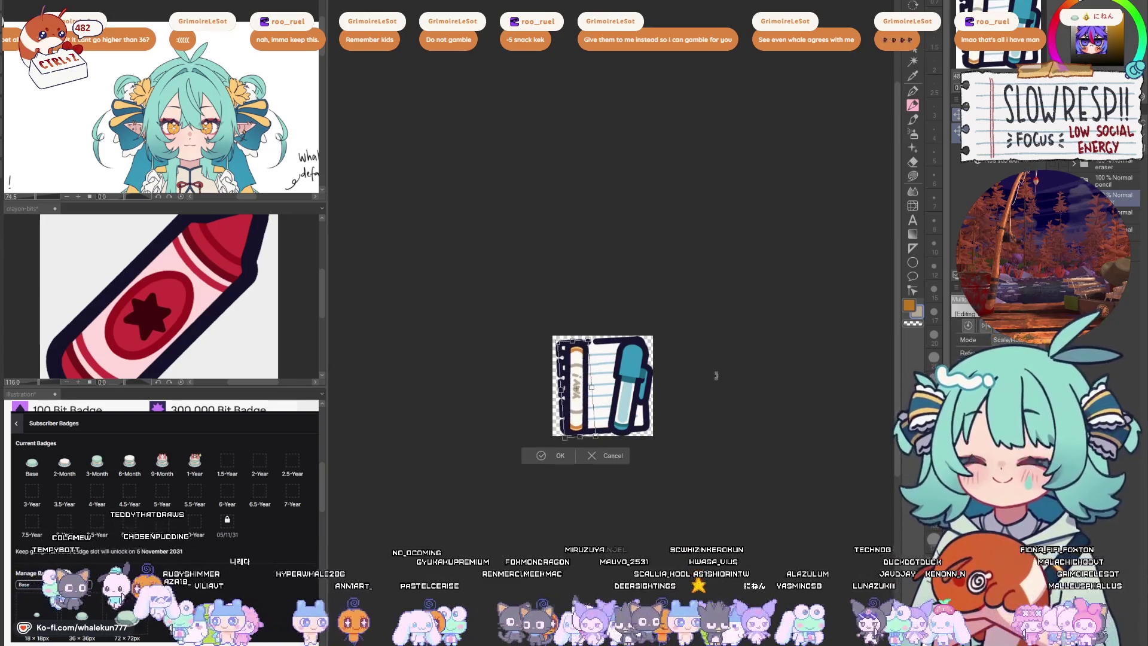
pyautogui.press('Return')
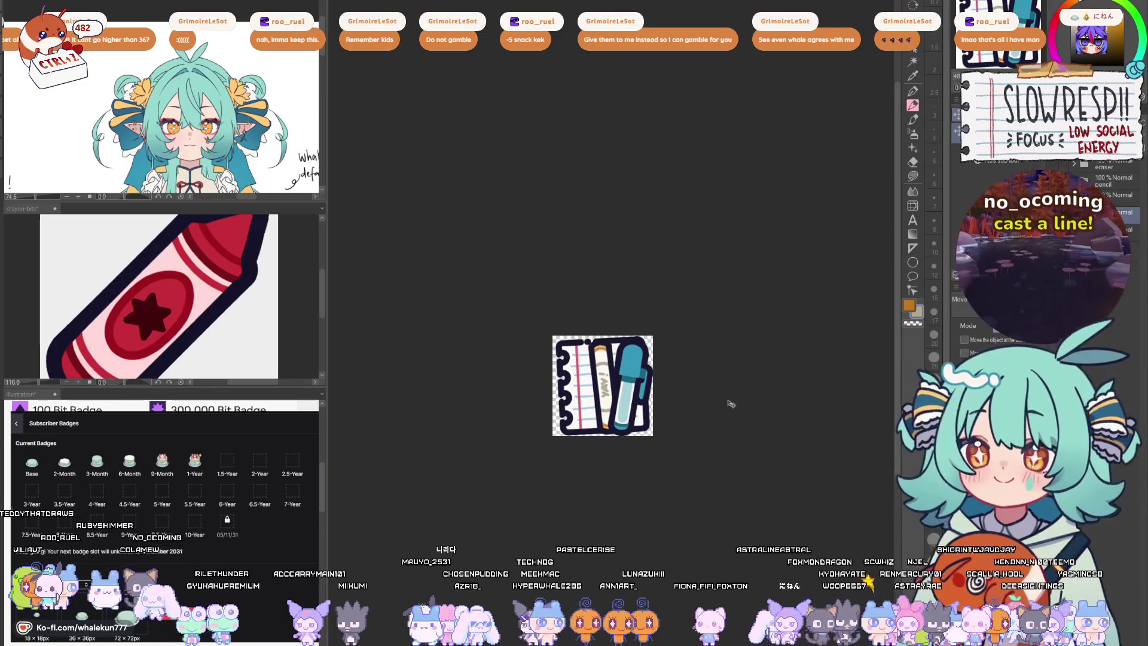
pyautogui.hotkey('ctrl', 't')
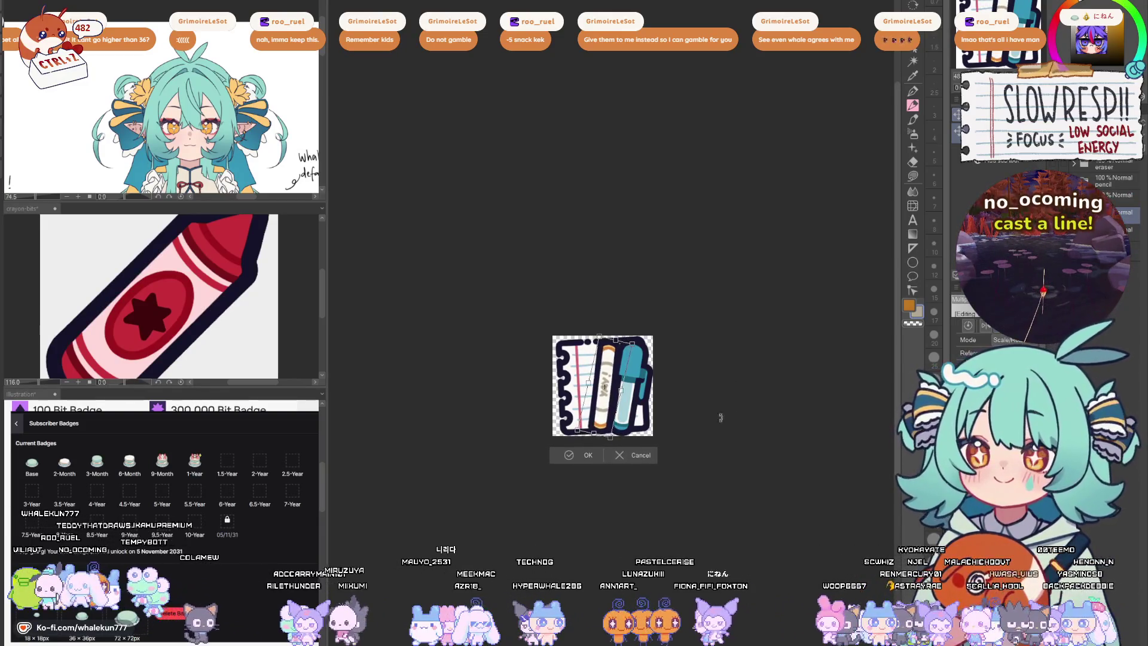
pyautogui.press('Return')
pyautogui.hotkey('ctrl', 'z')
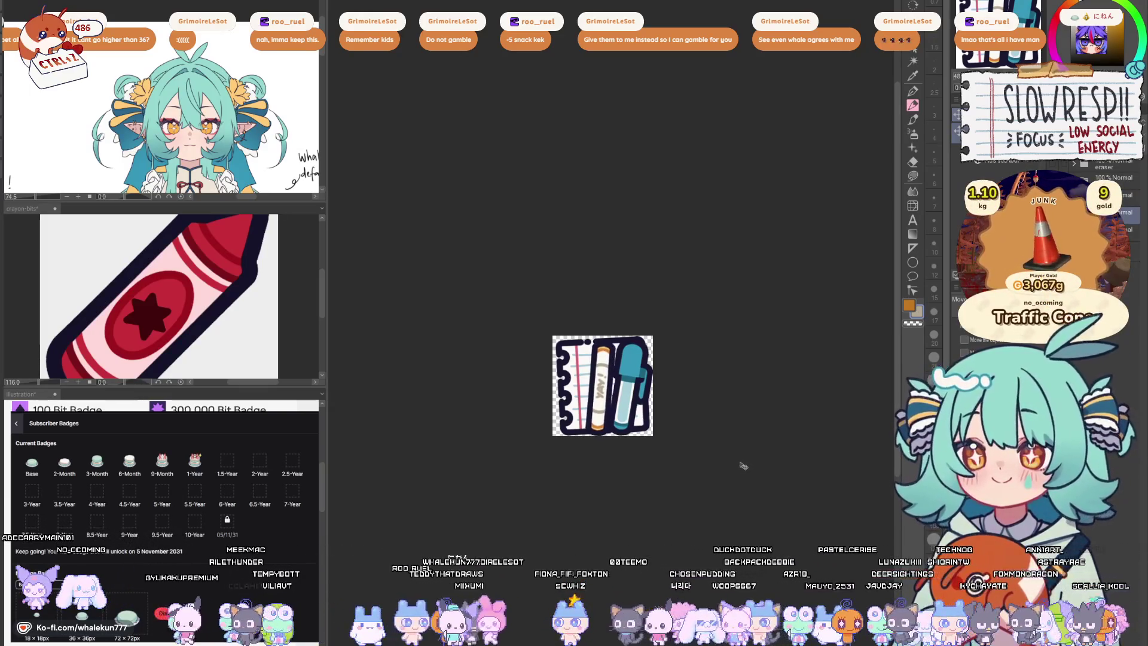
pyautogui.scroll(-5, 757, 454)
pyautogui.scroll(4, 719, 428)
pyautogui.scroll(3, 720, 453)
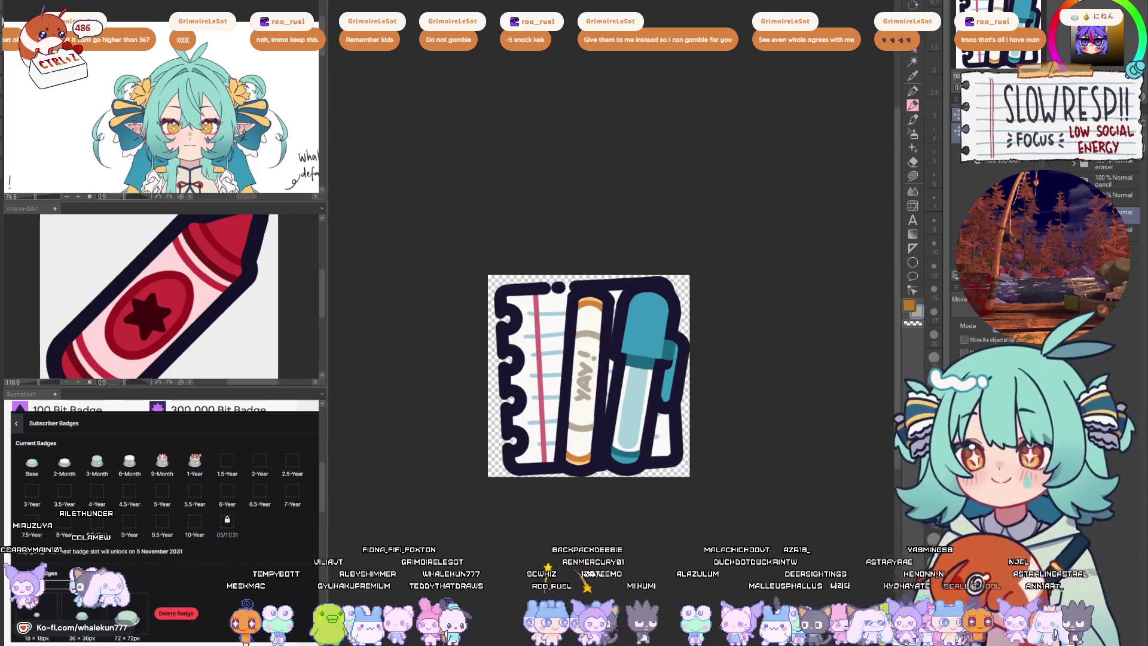
pyautogui.click(1124, 194)
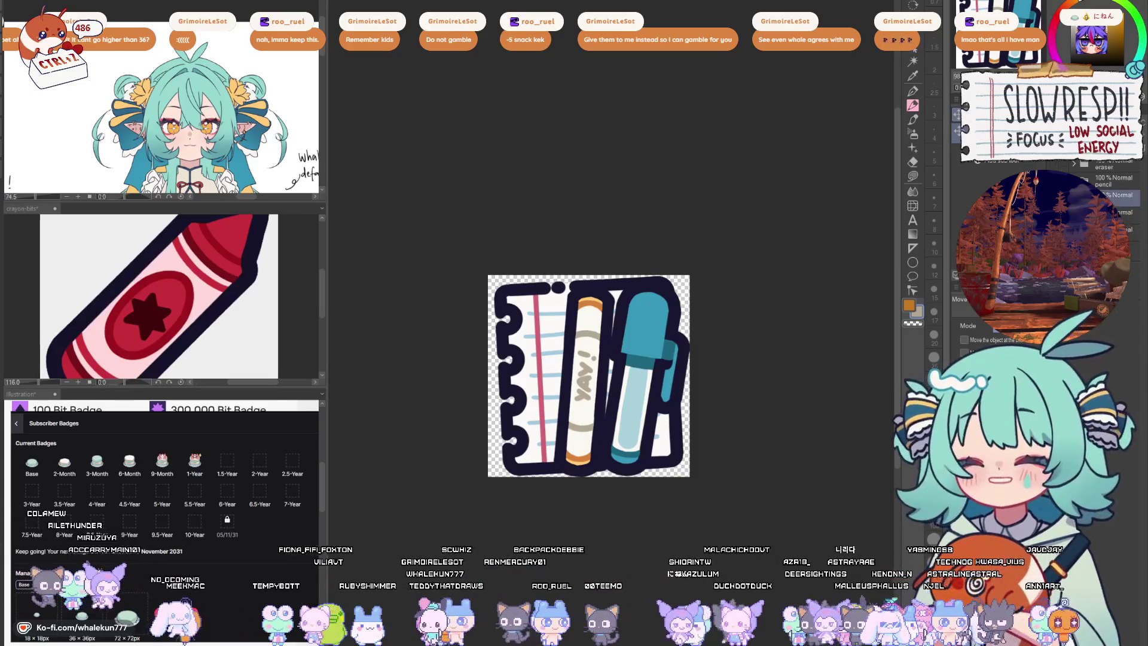
# - Recolour the YAY! crayon's orange cap and bottom band red with Auto Select and the Pen
pyautogui.press('l')
pyautogui.moveTo(229, 134); pyautogui.dragTo(234, 72)
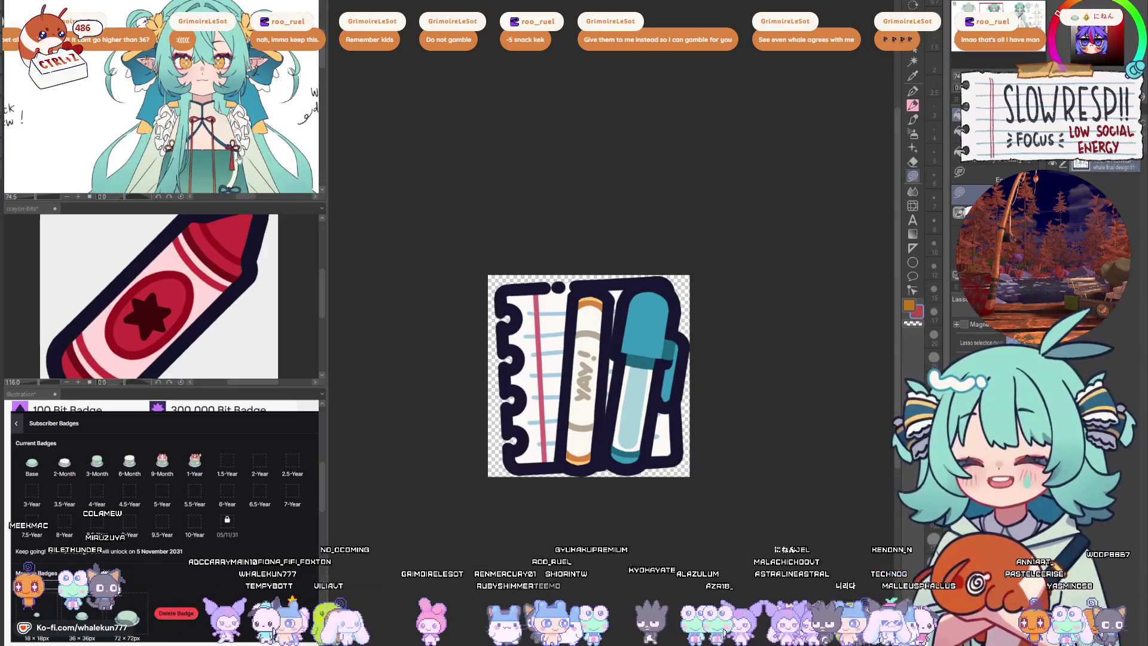
pyautogui.press('w')
pyautogui.click(596, 302)
pyautogui.keyDown('shift'); pyautogui.click(577, 460); pyautogui.keyUp('shift')
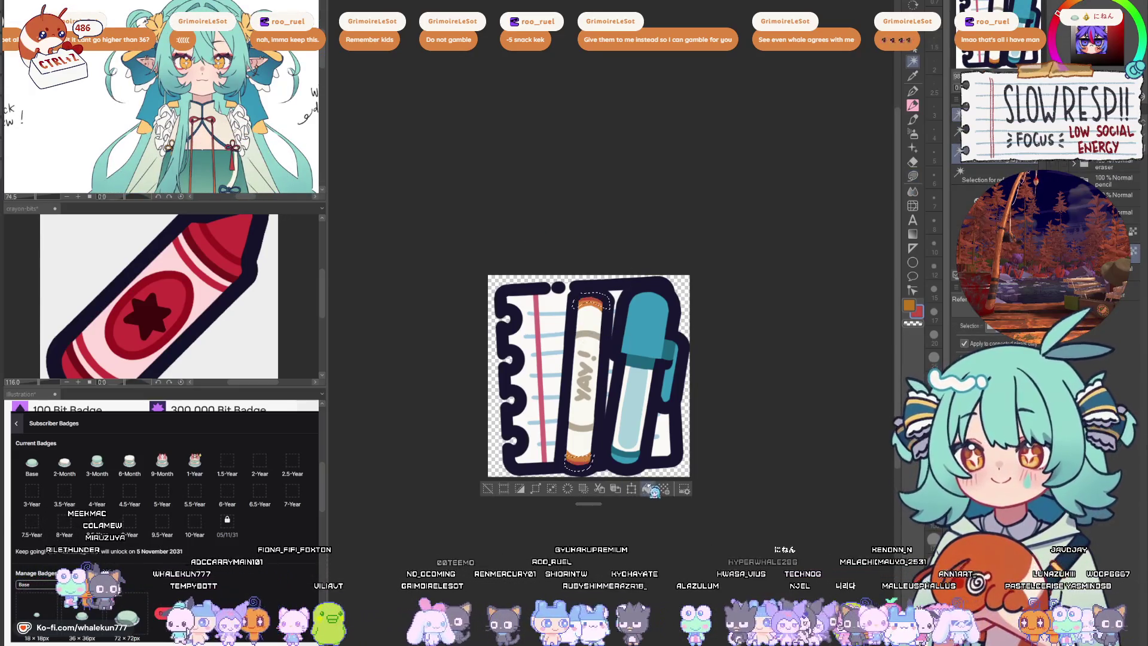
pyautogui.press('p')
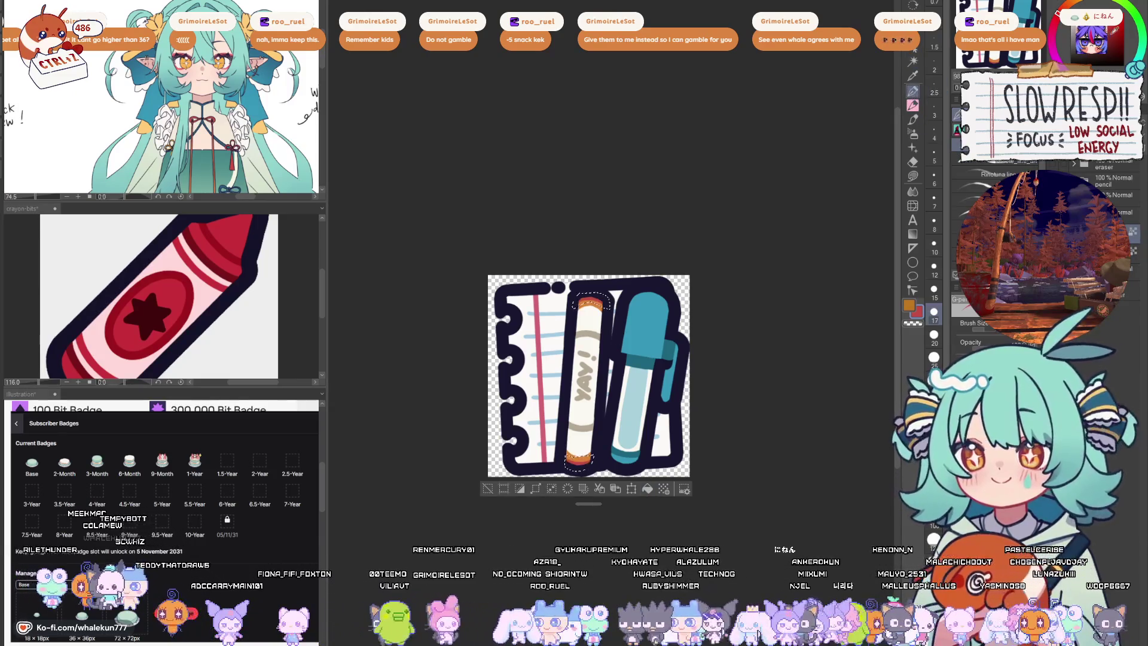
pyautogui.hotkey('ctrl', 'd')
# - Zoom in on the notebook sticker to work on the crayon and marker
pyautogui.scroll(2, 591, 306)
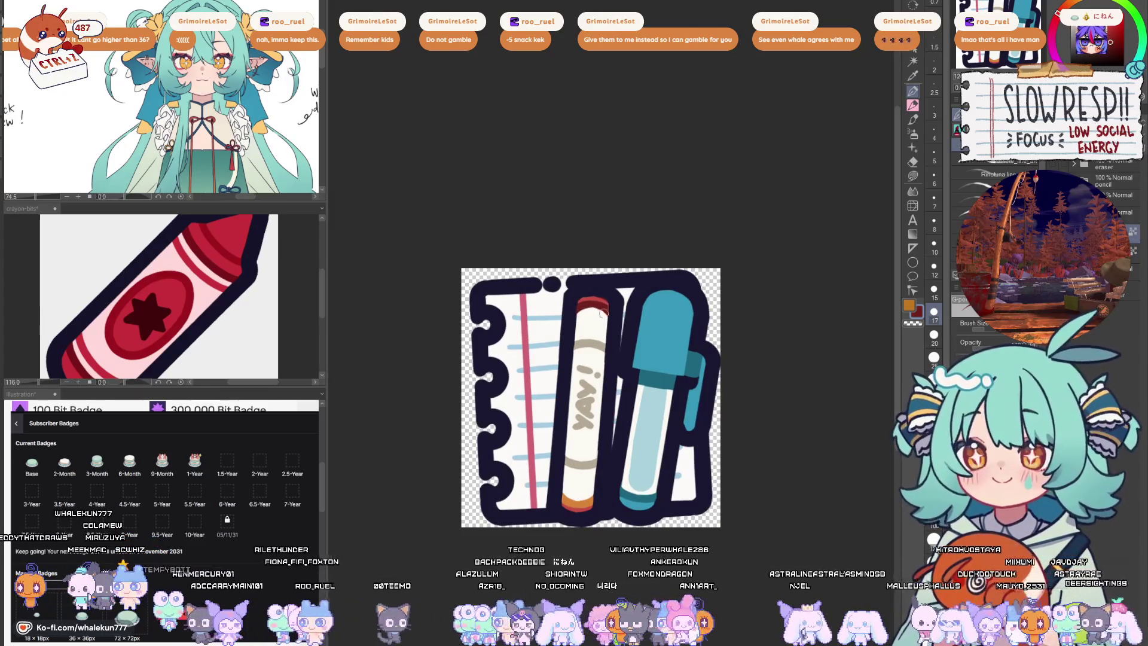
pyautogui.scroll(-3, 598, 359)
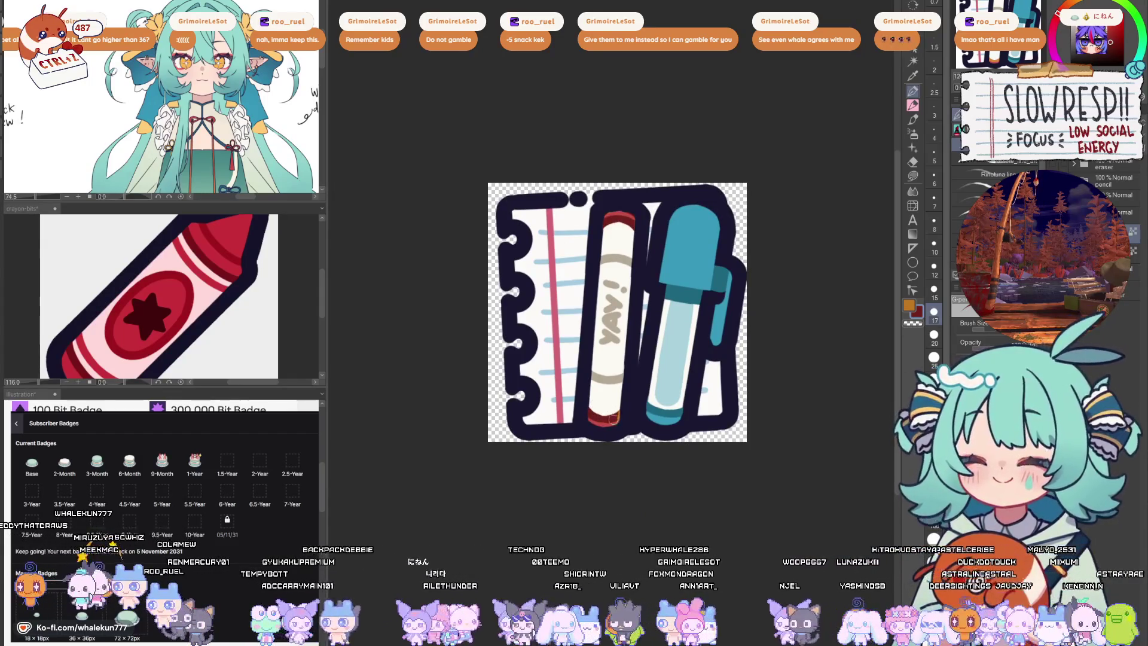
pyautogui.scroll(-5, 649, 338)
pyautogui.scroll(2, 671, 351)
pyautogui.scroll(-3, 671, 351)
pyautogui.scroll(1, 666, 341)
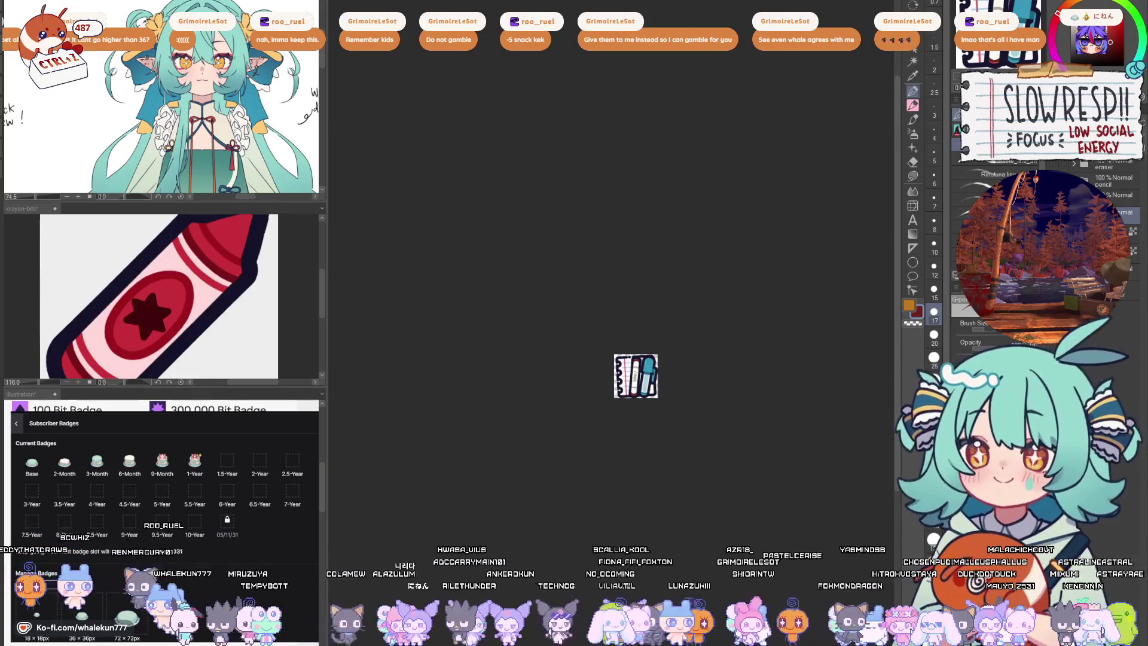
pyautogui.press('k')
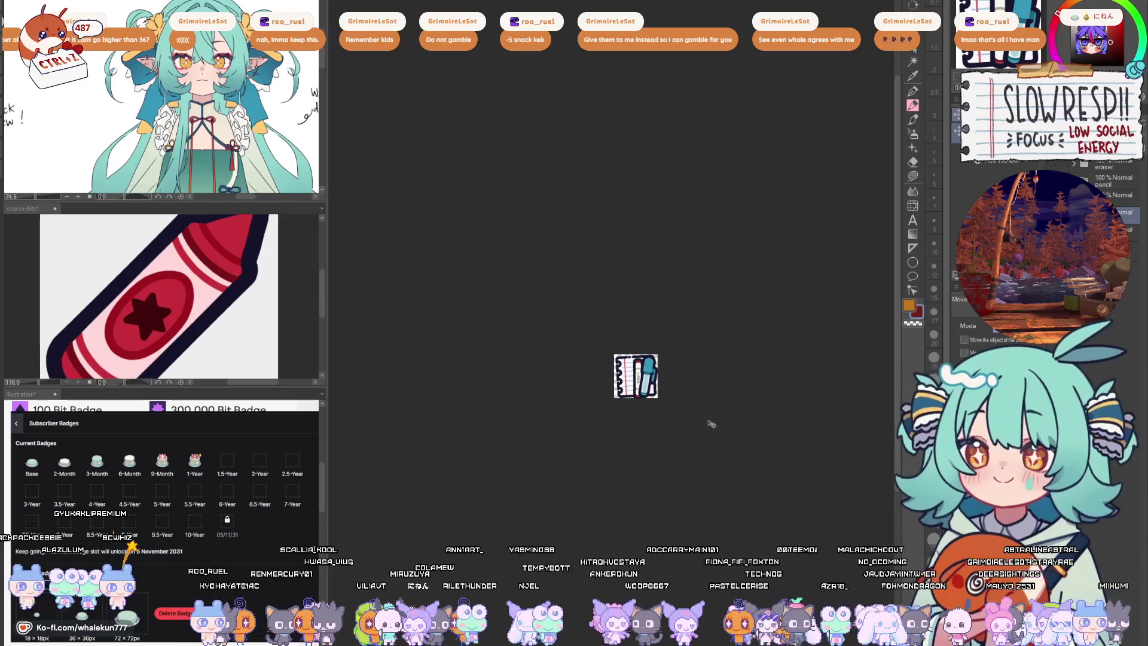
pyautogui.click(661, 367)
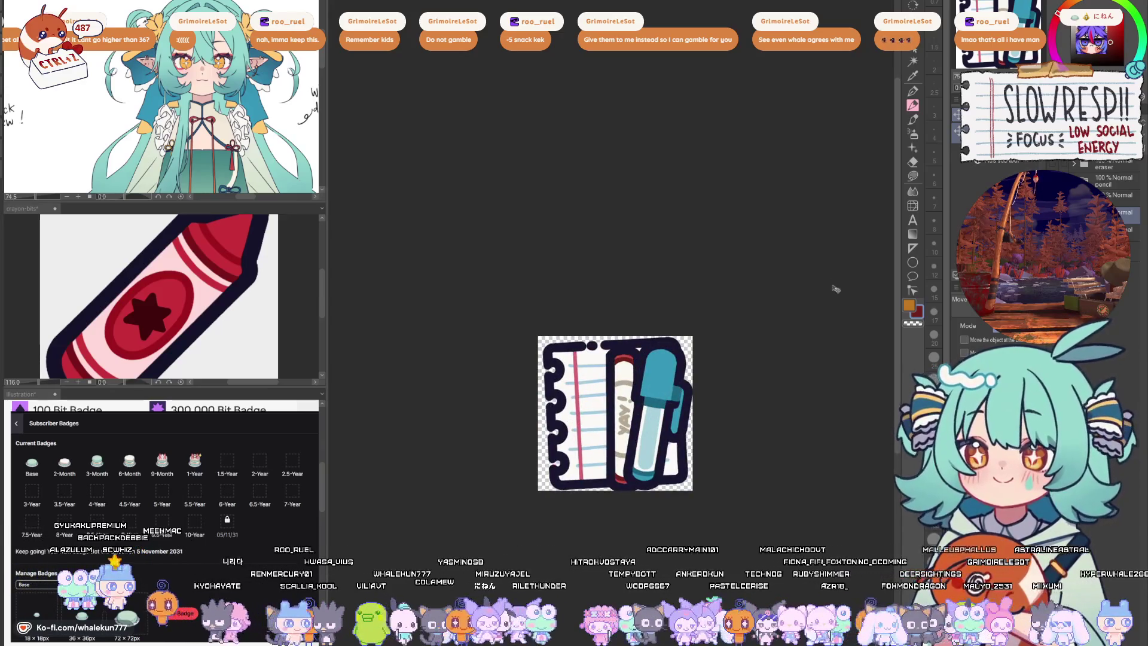
# - Stand the tilted YAY! crayon upright
pyautogui.scroll(-2, 835, 288)
pyautogui.press('m')
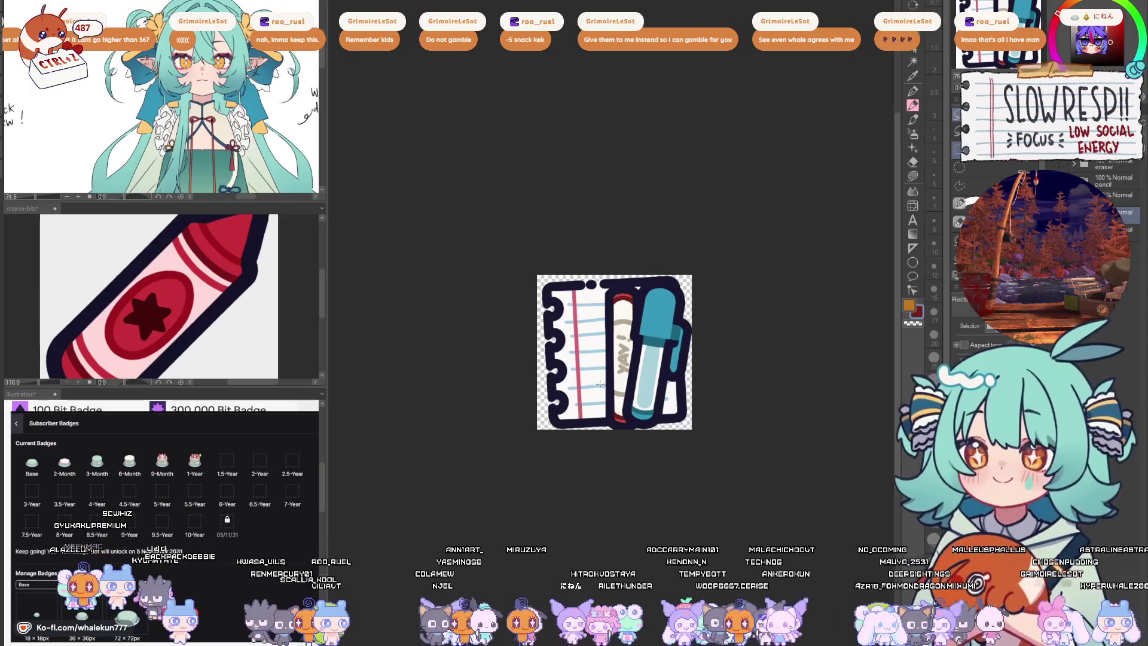
pyautogui.scroll(4, 631, 374)
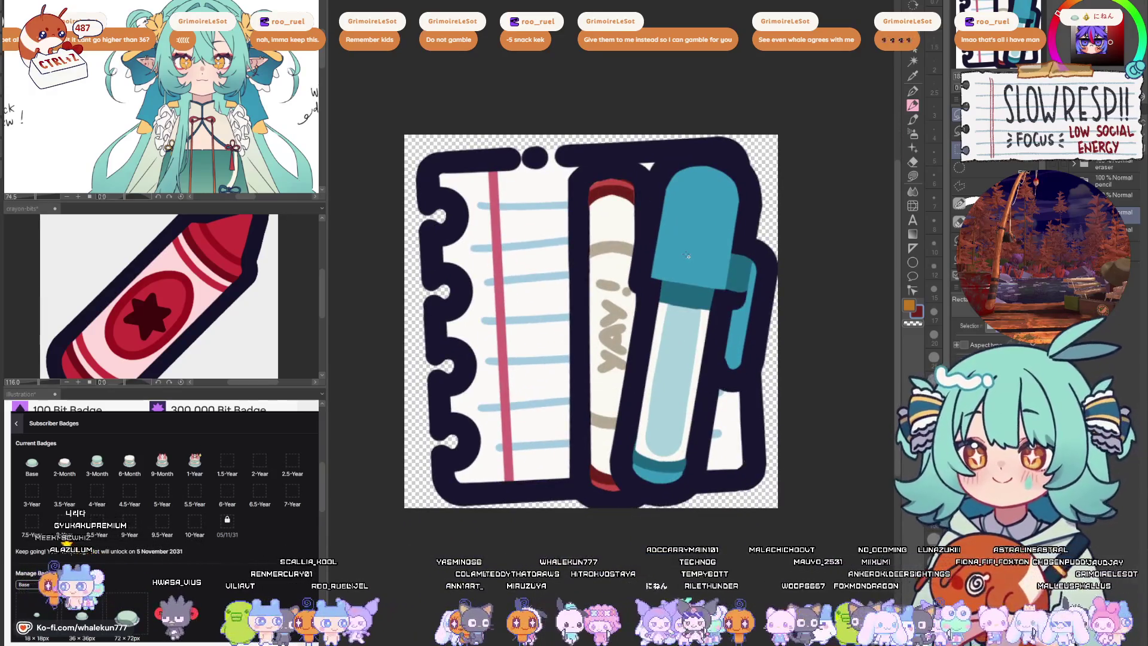
pyautogui.press('o')
pyautogui.hotkey('ctrl', 'z')
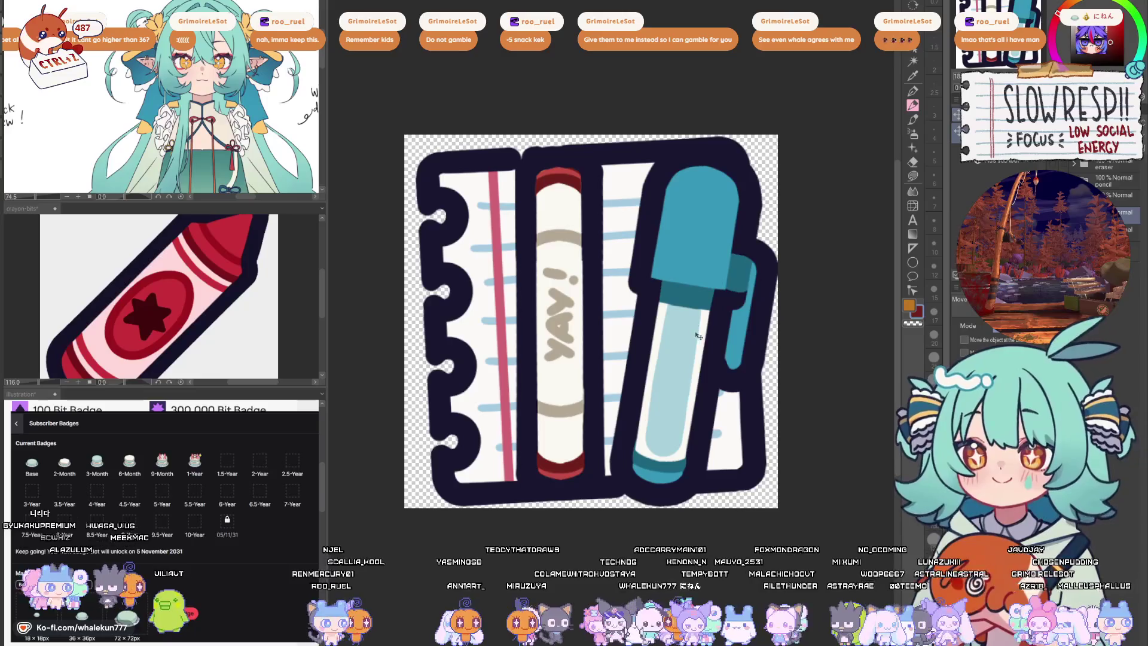
# - Nudge the crayon's lower end up and its top down slightly, then deselect
pyautogui.press('m')
pyautogui.moveTo(500, 429); pyautogui.dragTo(670, 505)
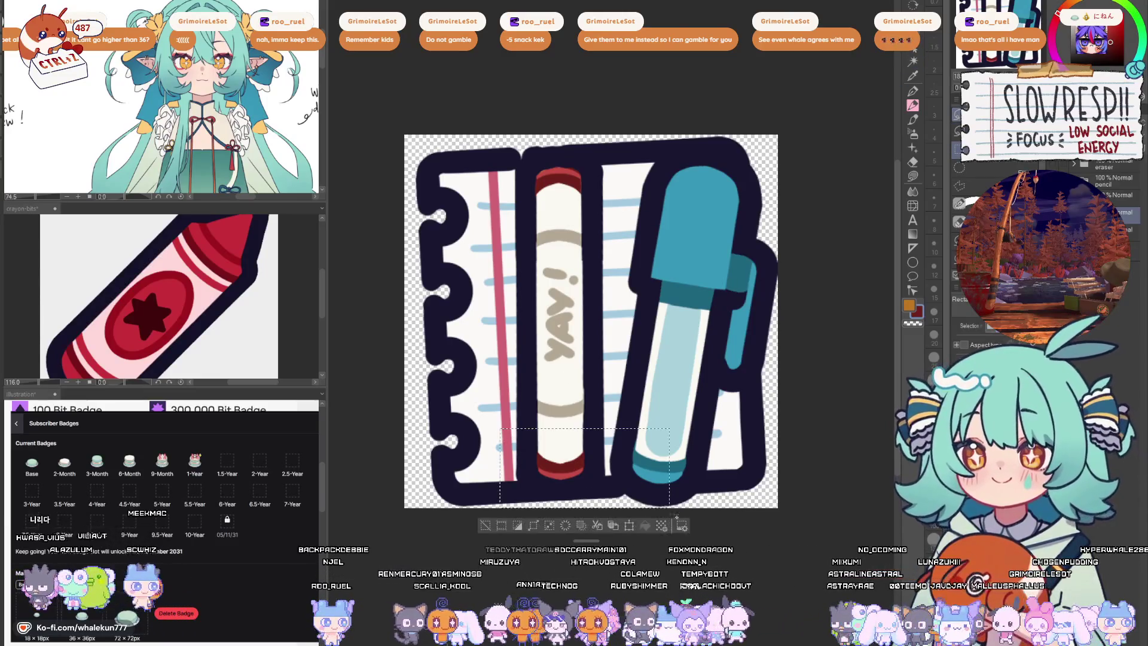
pyautogui.press('k')
pyautogui.moveTo(576, 481); pyautogui.dragTo(581, 472)
pyautogui.press('m')
pyautogui.moveTo(491, 133); pyautogui.dragTo(650, 225)
pyautogui.press('k')
pyautogui.moveTo(576, 172); pyautogui.dragTo(576, 177)
pyautogui.hotkey('ctrl', 'd')
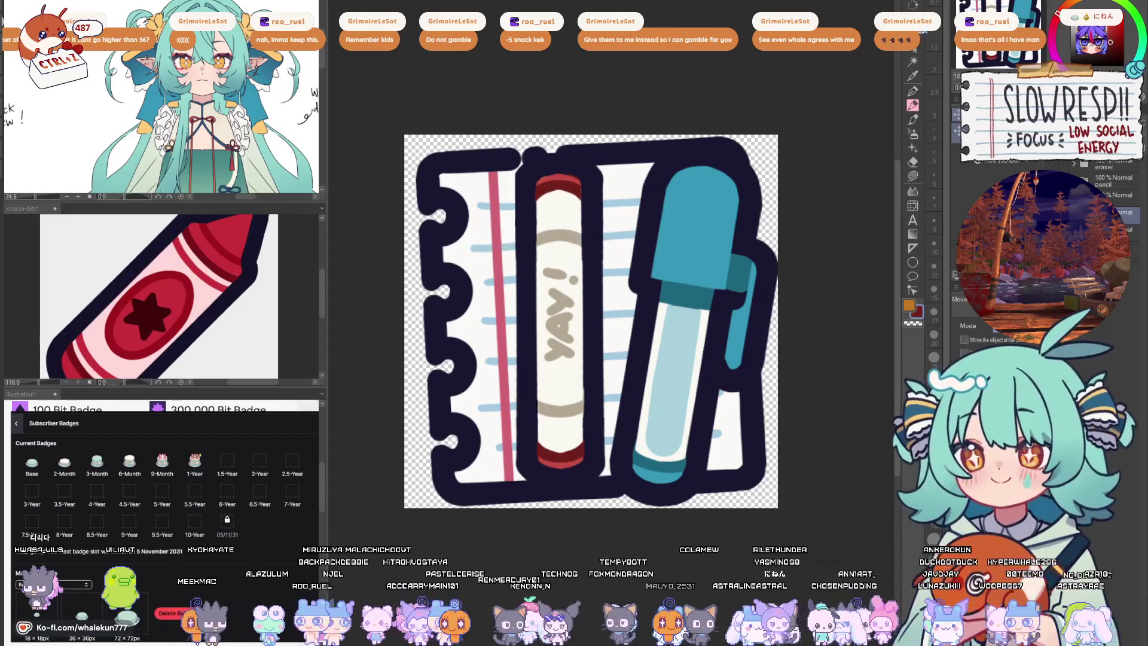
# - Try moving the crayon right and slightly down, then undo to check the notepad
pyautogui.scroll(-1, 649, 339)
pyautogui.moveTo(649, 339); pyautogui.dragTo(659, 412)
pyautogui.scroll(-3, 670, 376)
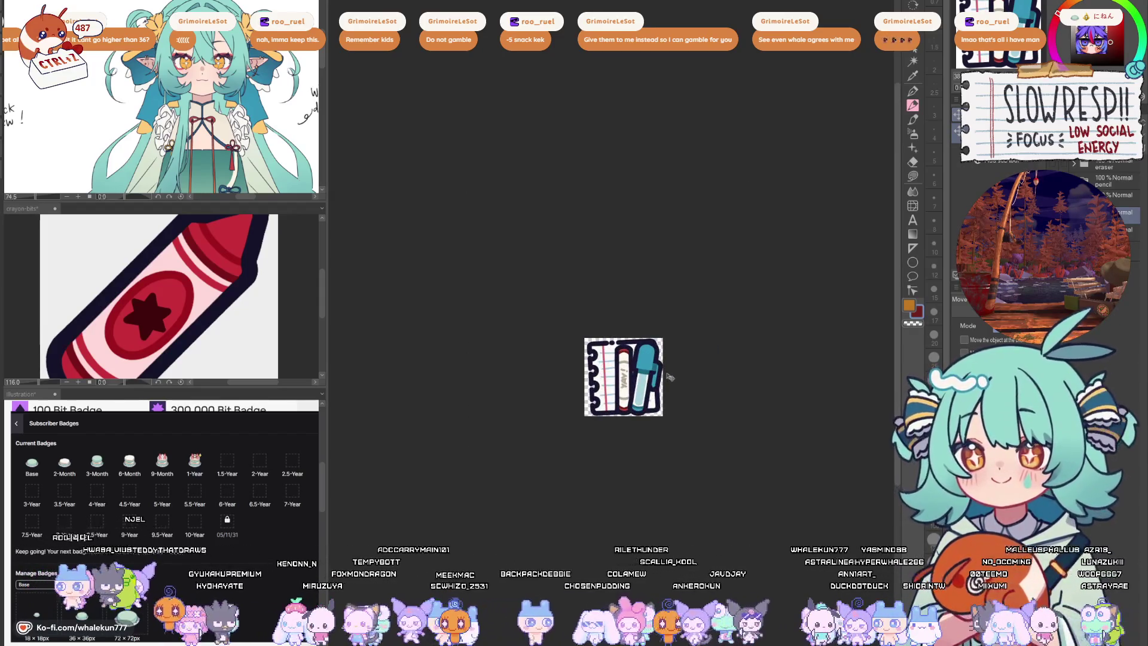
pyautogui.hotkey('ctrl', 'z')
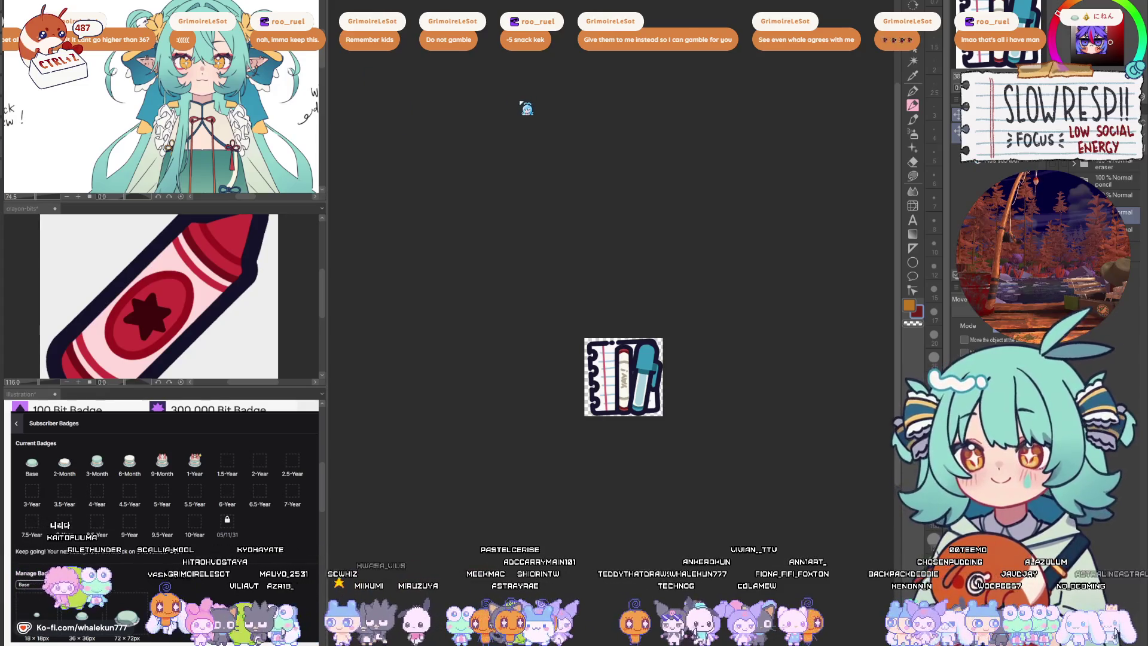
pyautogui.hotkey('ctrl', 'alt', '0')
# - View the notebook sticker at actual size and recentre it
pyautogui.hotkey('ctrl', 'alt', '0')
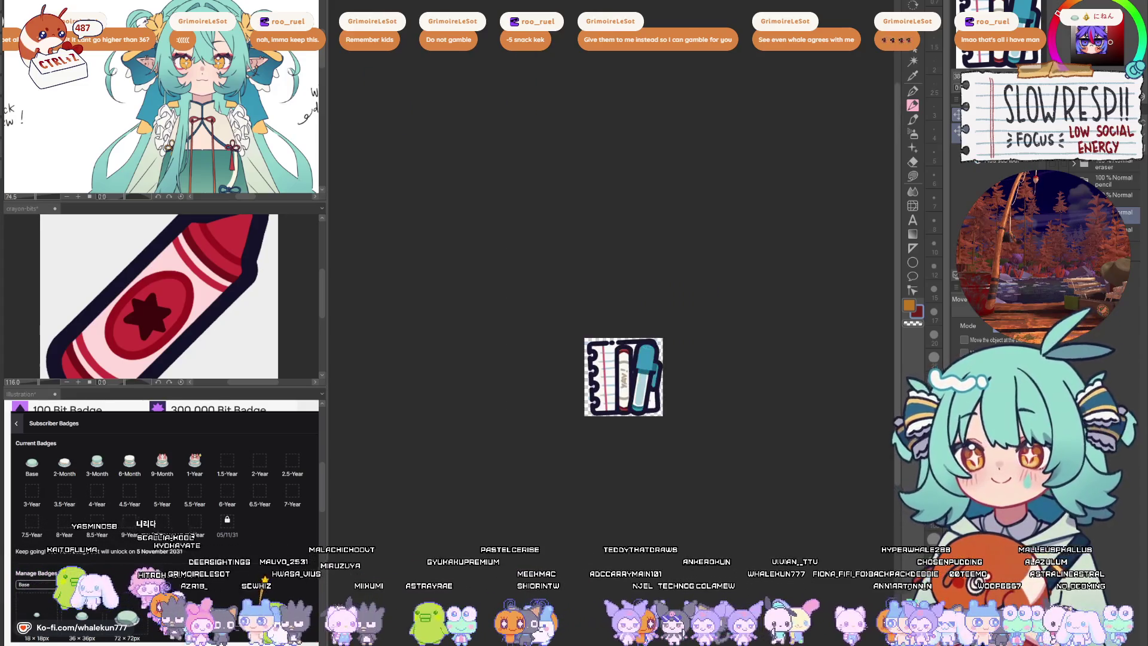
pyautogui.hotkey('ctrl', 'alt', '0')
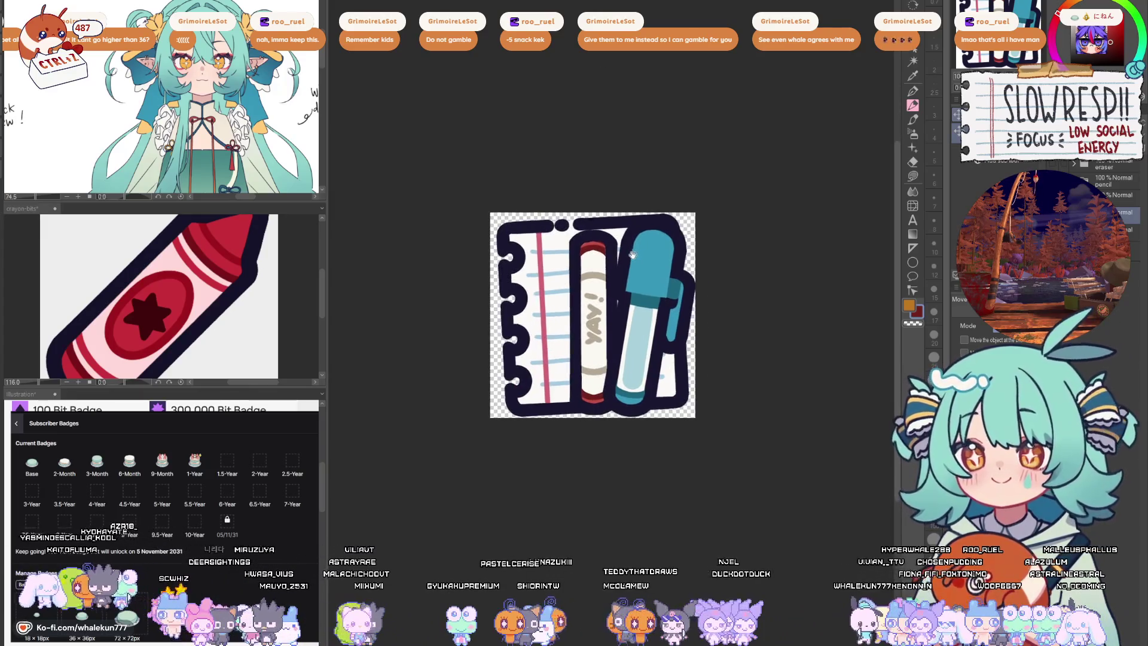
pyautogui.scroll(1, 635, 331)
pyautogui.moveTo(635, 330); pyautogui.dragTo(642, 341)
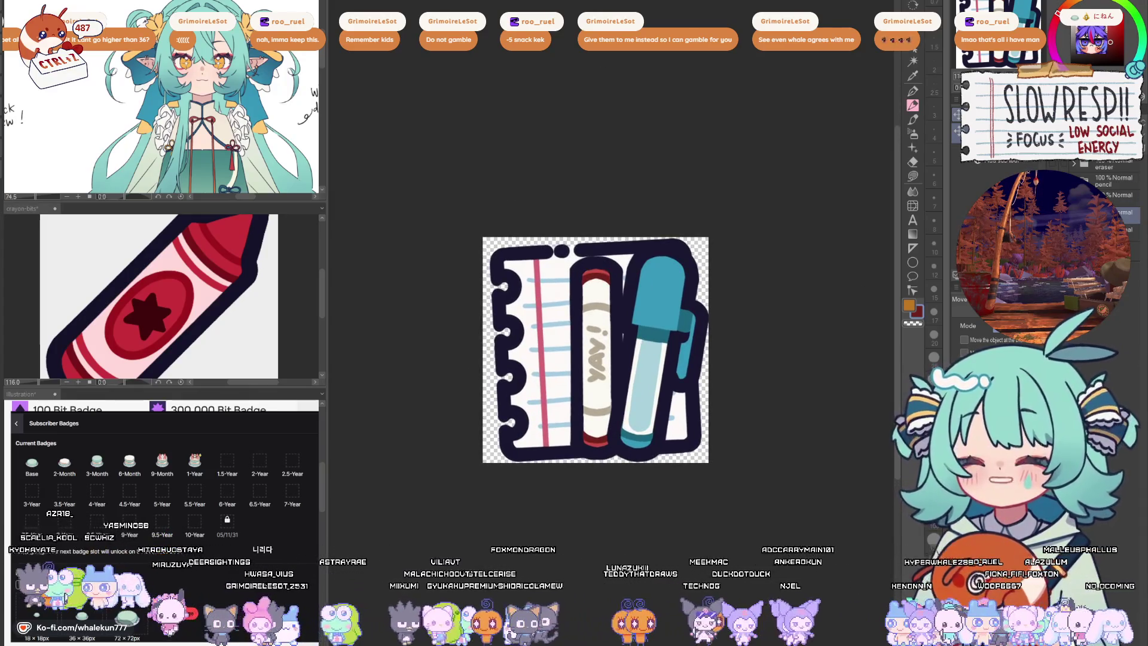
# - Undo past the pencil-and-eraser version to the plain lined page, viewed at 100%
pyautogui.hotkey('ctrl', 'z')
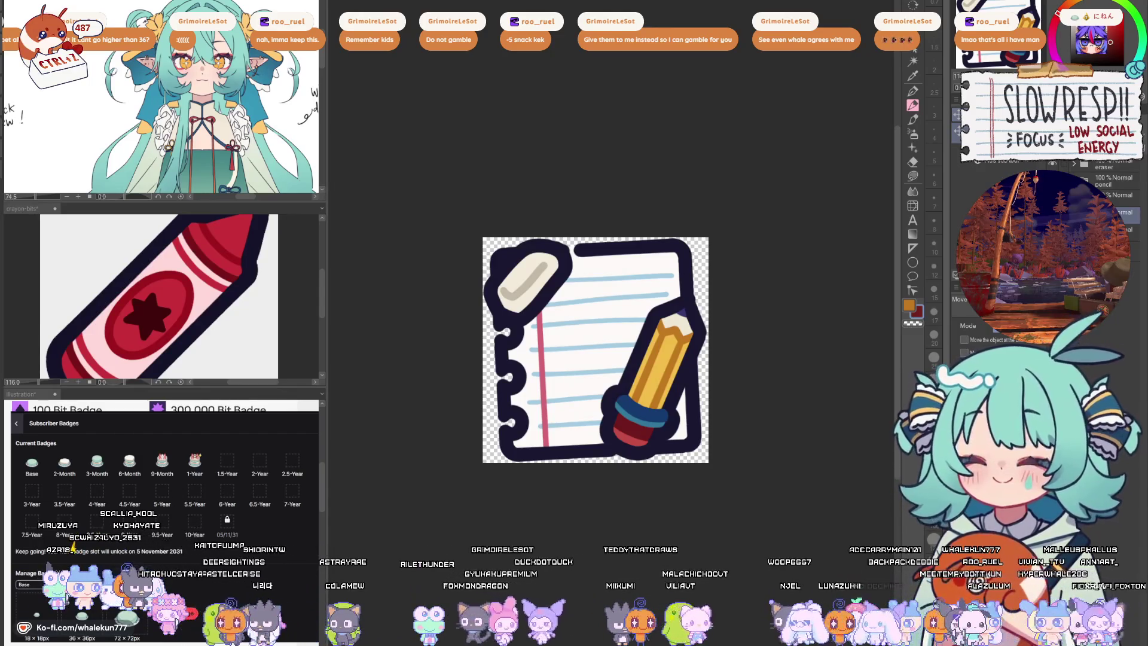
pyautogui.hotkey('ctrl', 'z')
pyautogui.hotkey('ctrl', 'z')
pyautogui.hotkey('ctrl', 'y')
pyautogui.hotkey('ctrl', 'y')
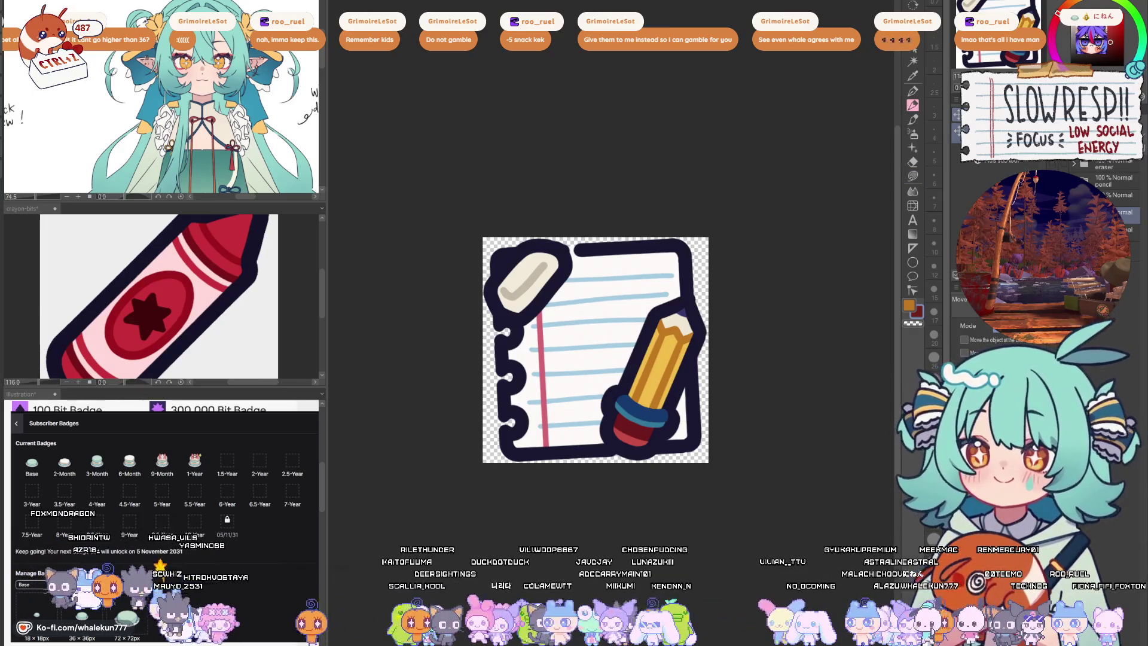
pyautogui.hotkey('ctrl', 'z')
pyautogui.hotkey('ctrl', 'z')
pyautogui.scroll(-3, 639, 267)
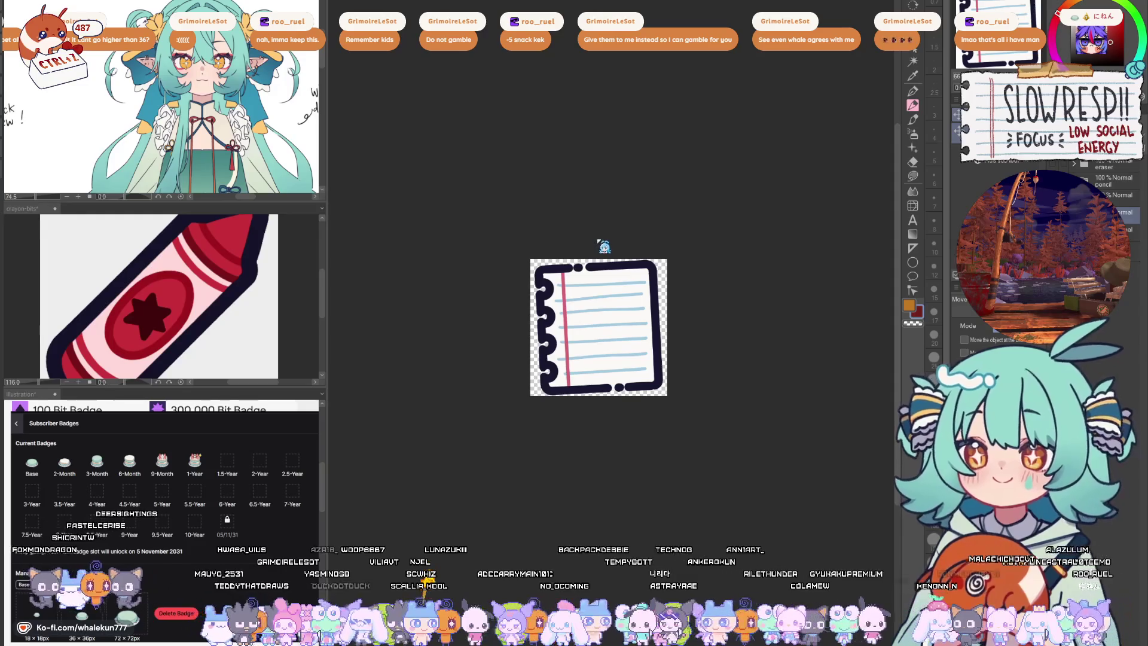
pyautogui.hotkey('ctrl', 'alt', '0')
pyautogui.scroll(2, 632, 305)
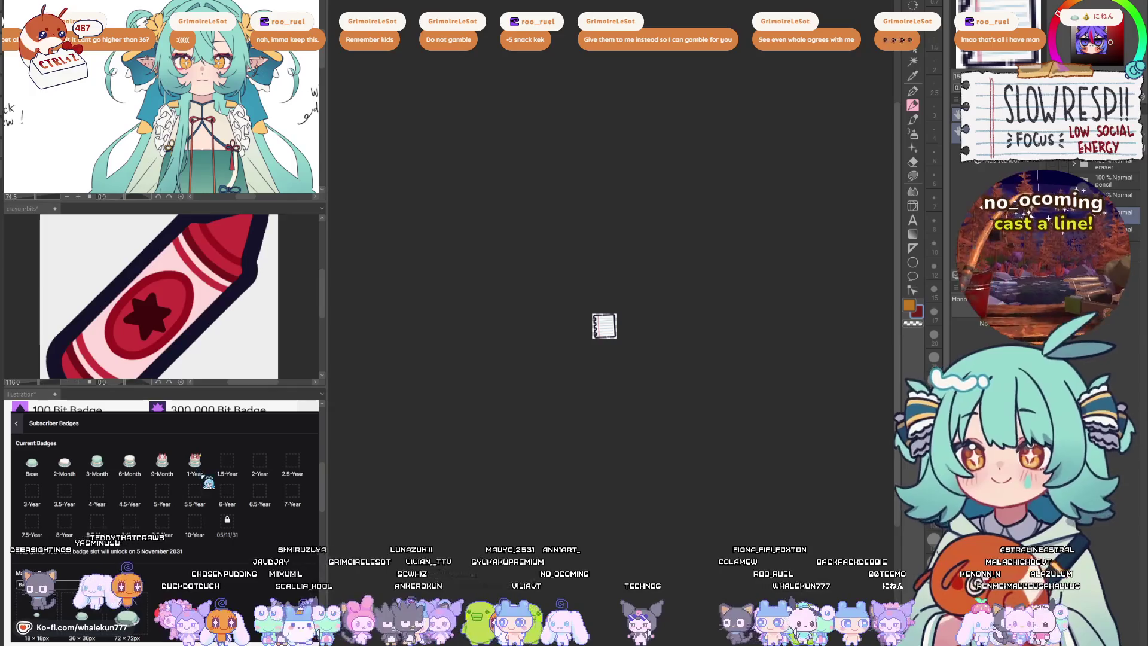
# - Fit the notepad emote to the window with Ctrl+0 after trying actual size and zooming out
pyautogui.hotkey('ctrl', '0')
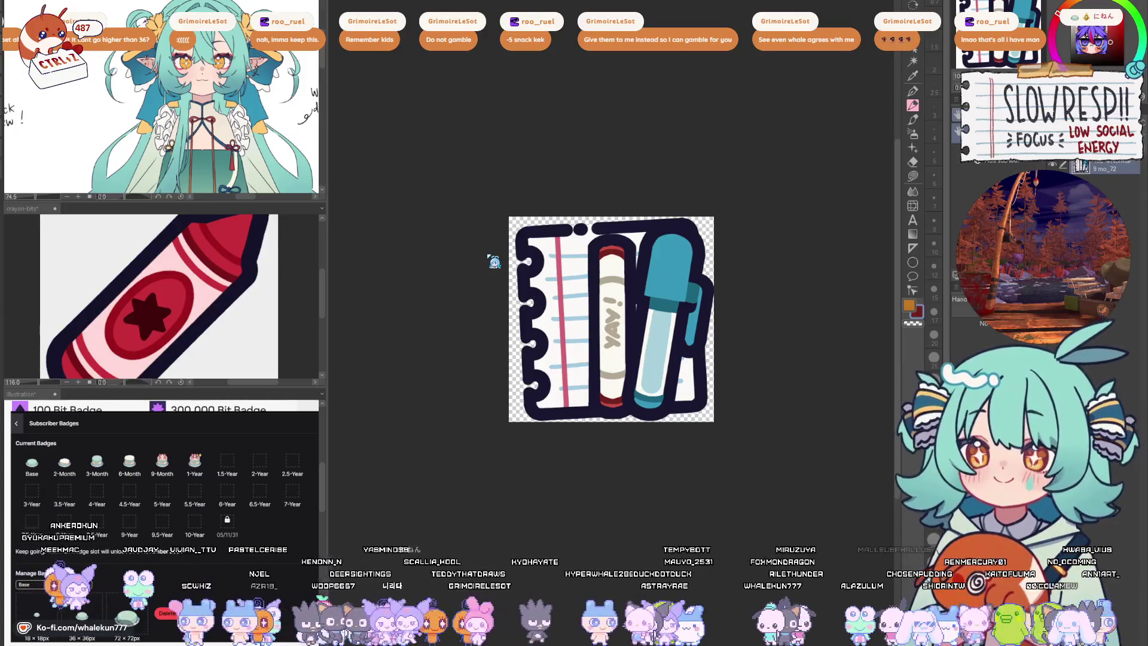
pyautogui.hotkey('ctrl', 'alt', '0')
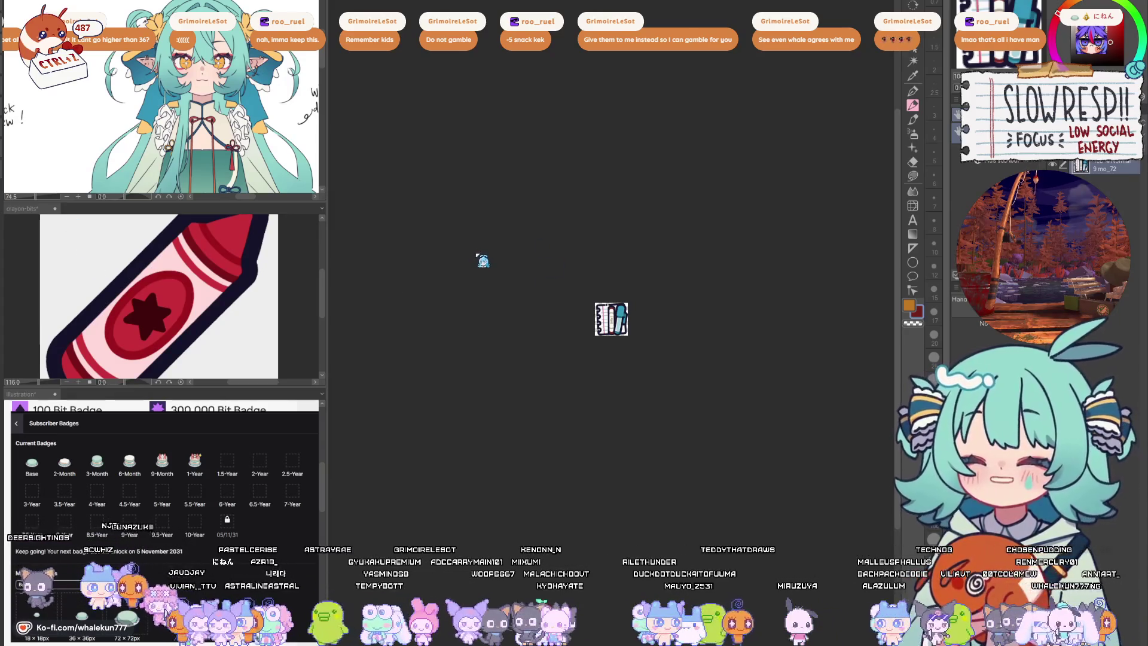
pyautogui.hotkey('ctrl', '-')
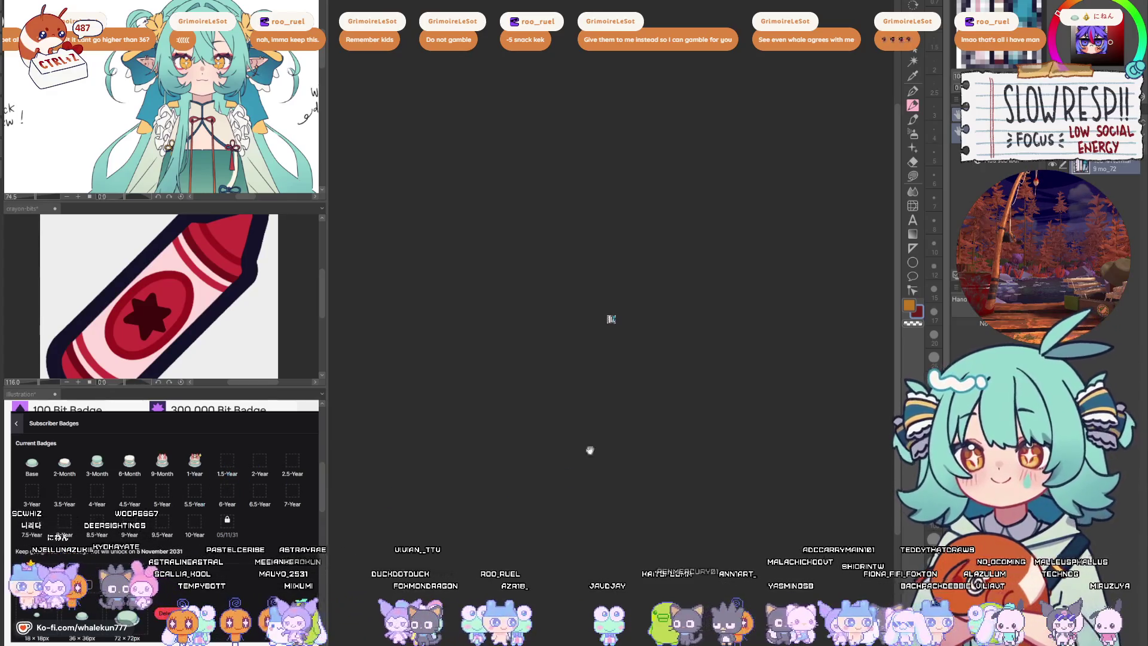
pyautogui.moveTo(611, 319); pyautogui.dragTo(611, 318)
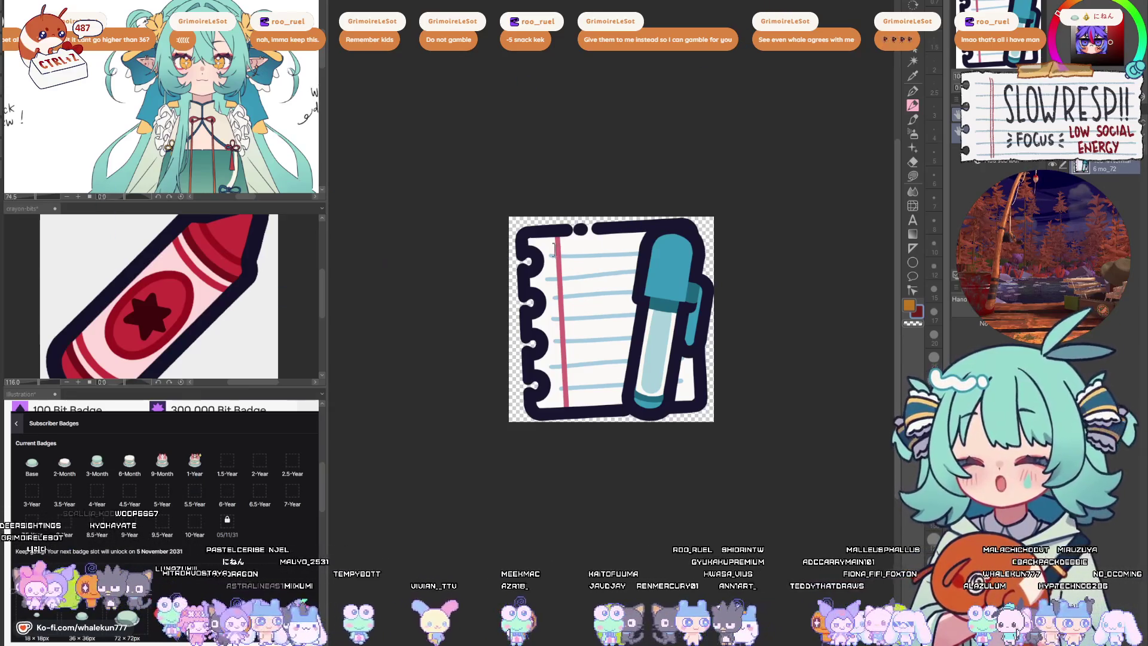
pyautogui.scroll(-5, 685, 230)
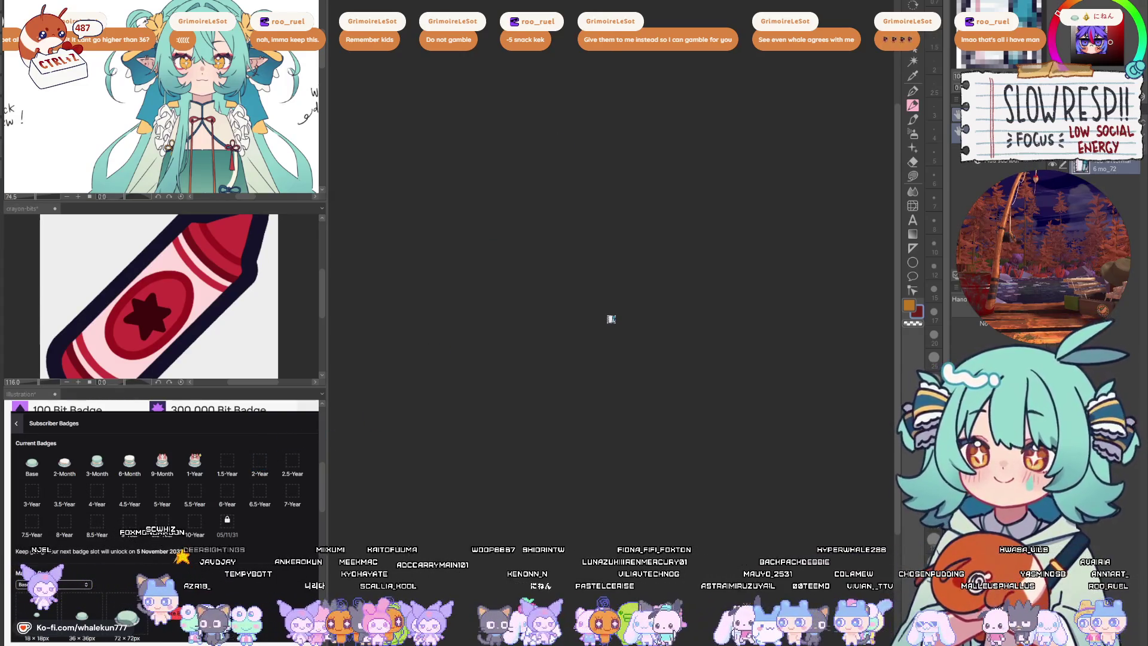
pyautogui.hotkey('ctrl', '0')
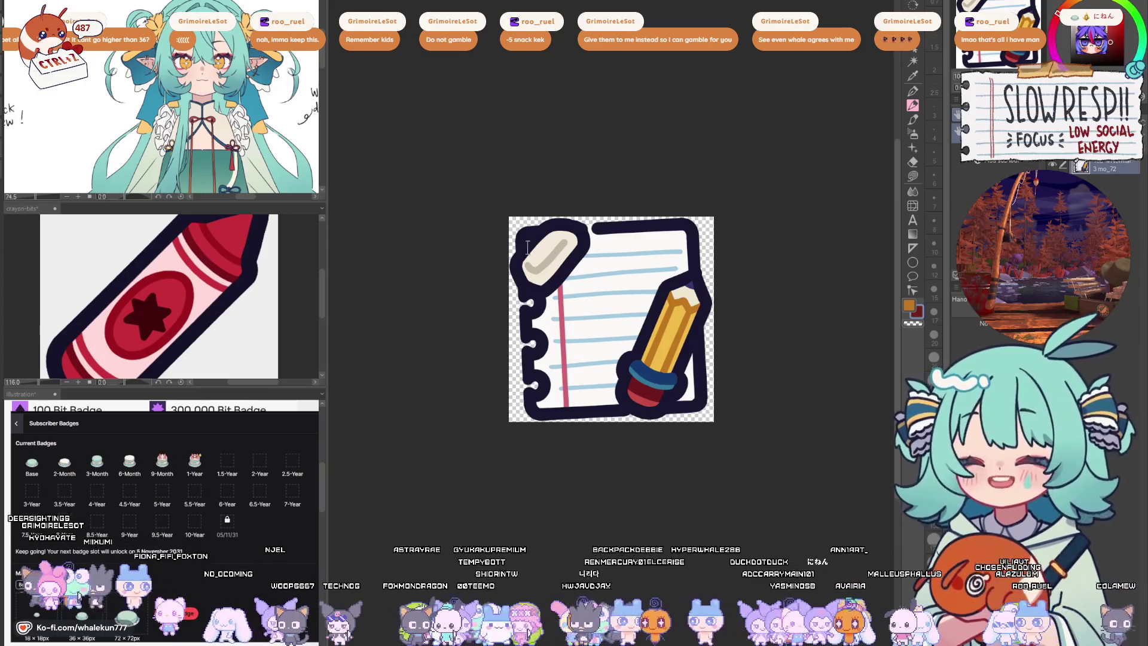
pyautogui.hotkey('ctrl', '-')
pyautogui.hotkey('ctrl', '-')
pyautogui.hotkey('ctrl', '-')
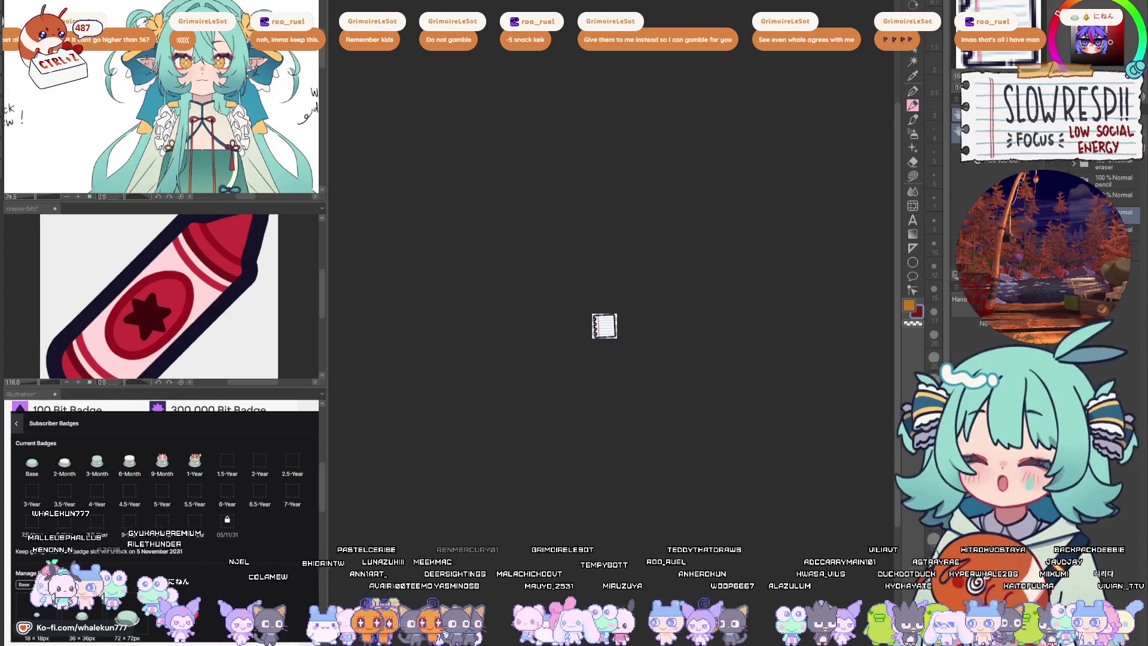
# - View the notepad emote at full size and switch to the RULES/DONATIONS sketch and back, leaving a transparent canvas
pyautogui.hotkey('ctrl', 'alt', '0')
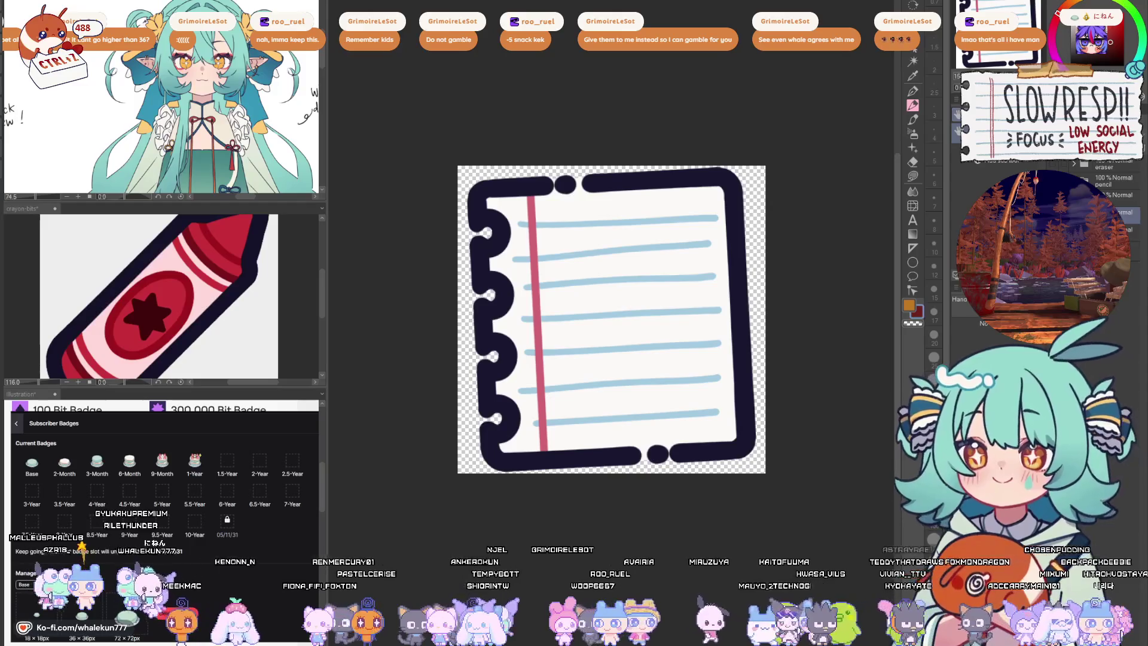
pyautogui.hotkey('ctrl', 'Tab')
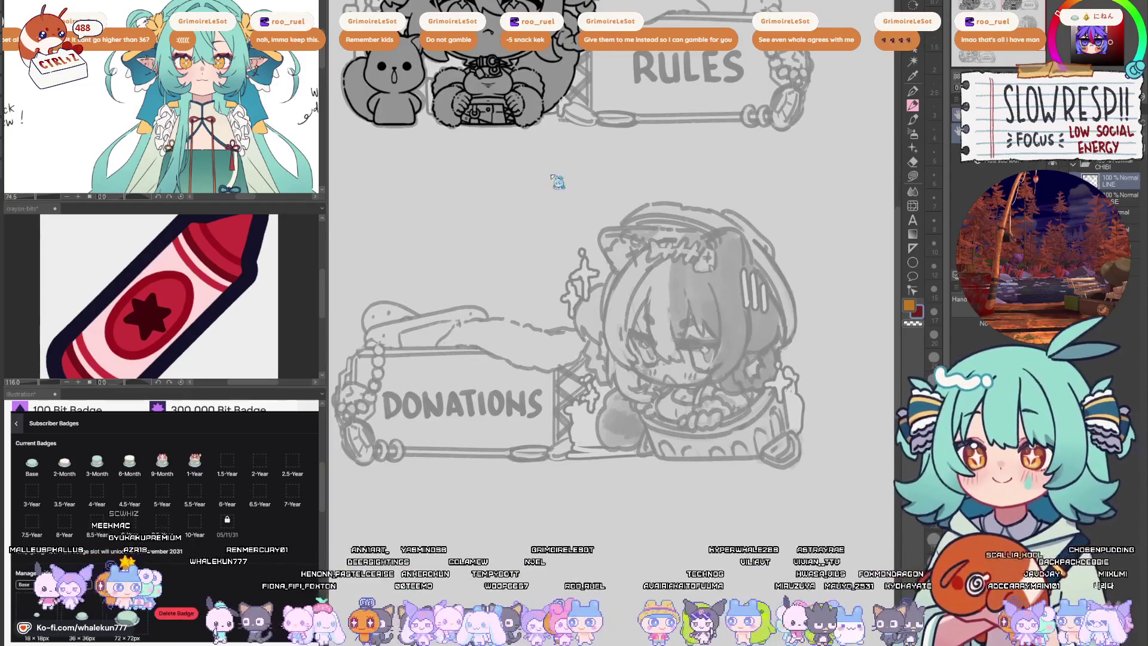
pyautogui.hotkey('ctrl', 'Tab')
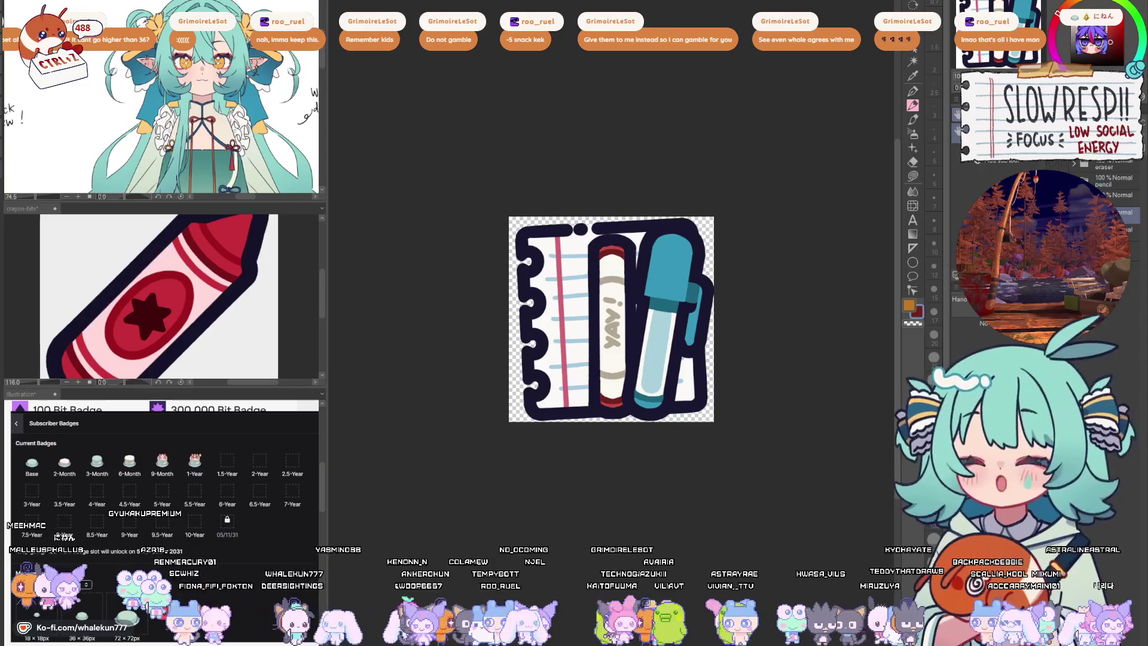
pyautogui.hotkey('ctrl', 'Tab')
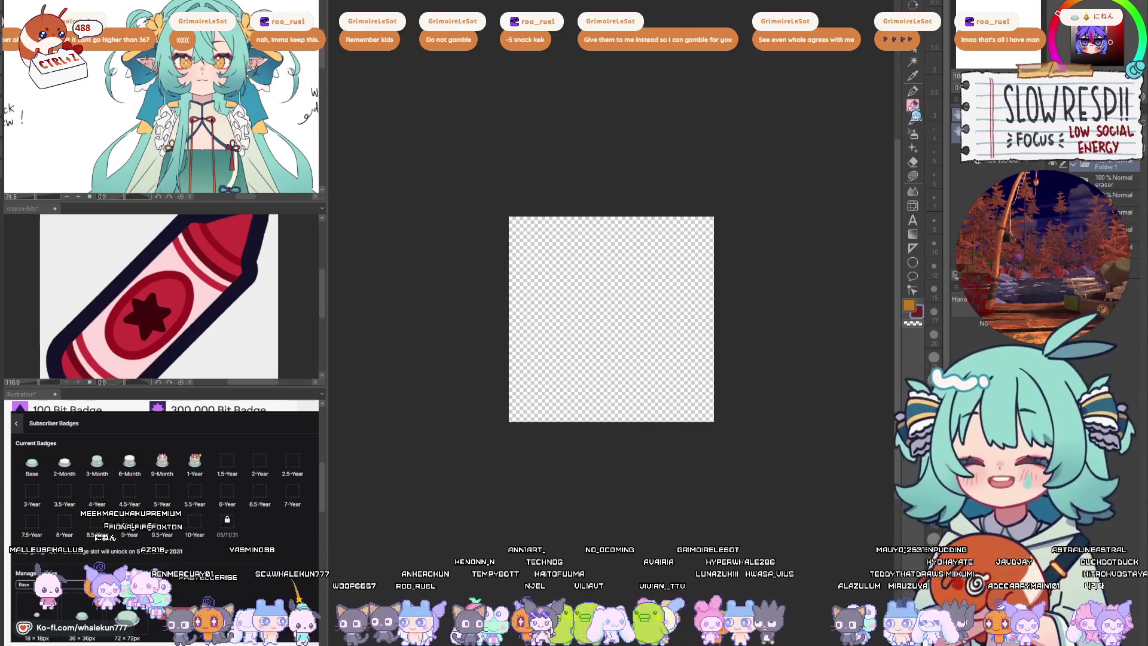
pyautogui.click(913, 91)
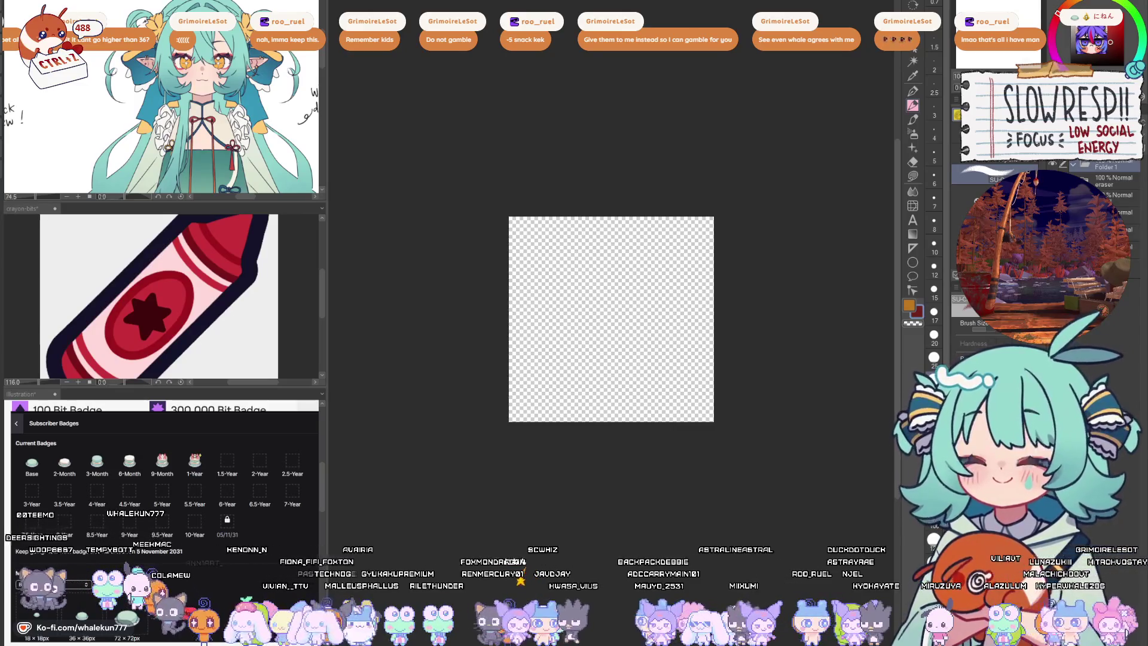
# - Pick the emote pen, remove the pasted notebook reference and add empty Layer 13
pyautogui.press('p')
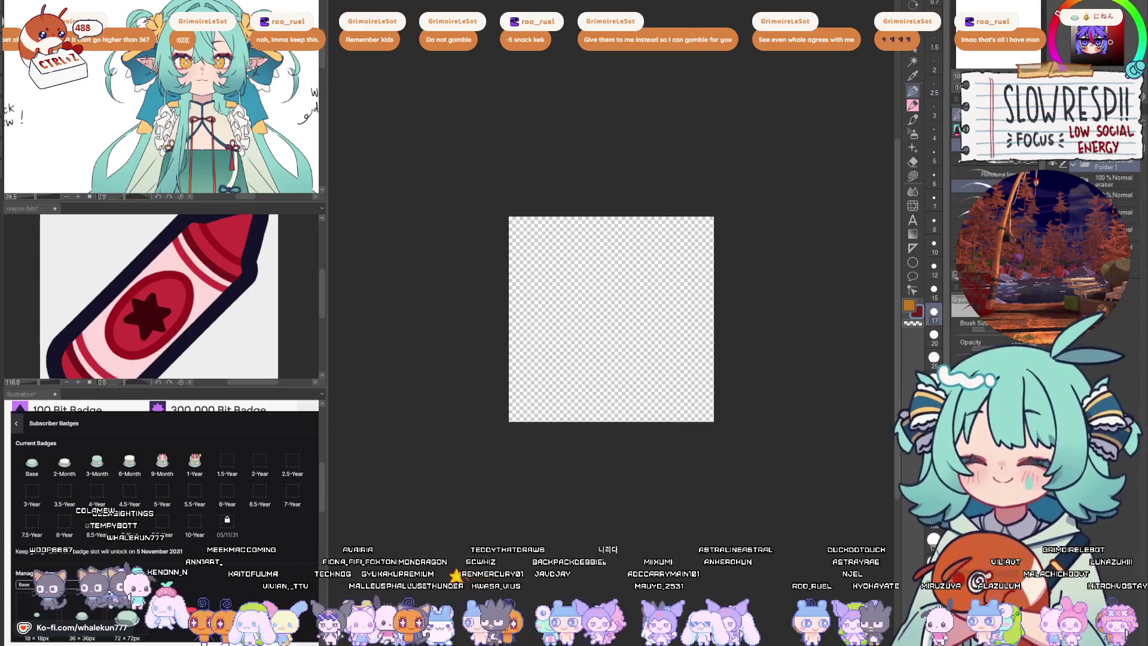
pyautogui.click(993, 161)
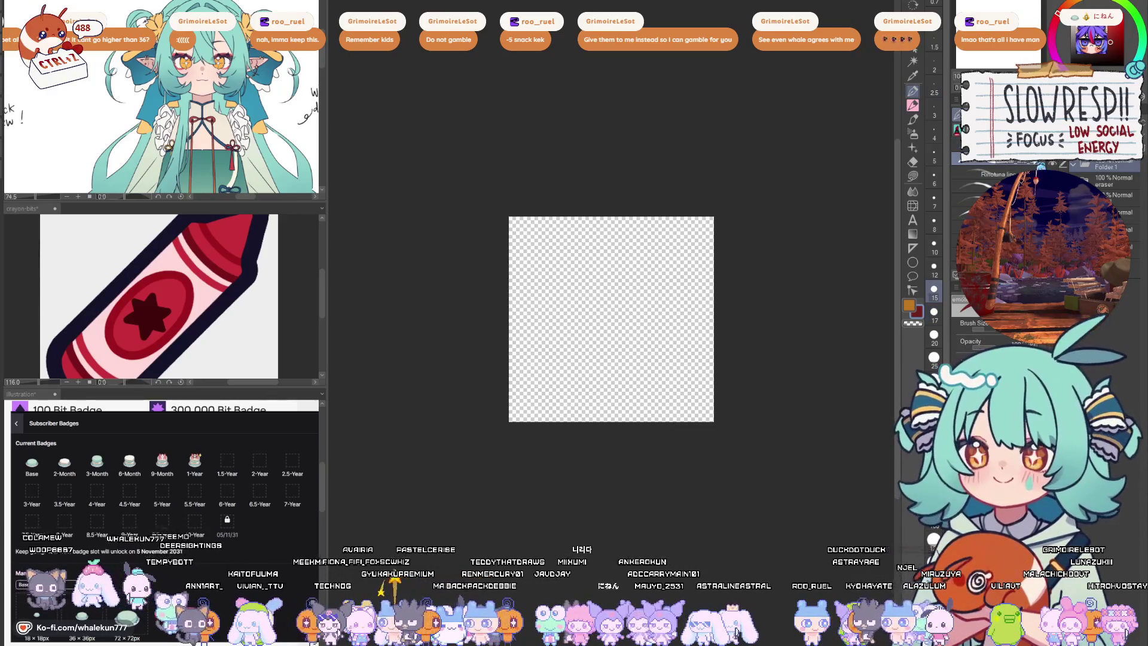
pyautogui.hotkey('ctrl', 'v')
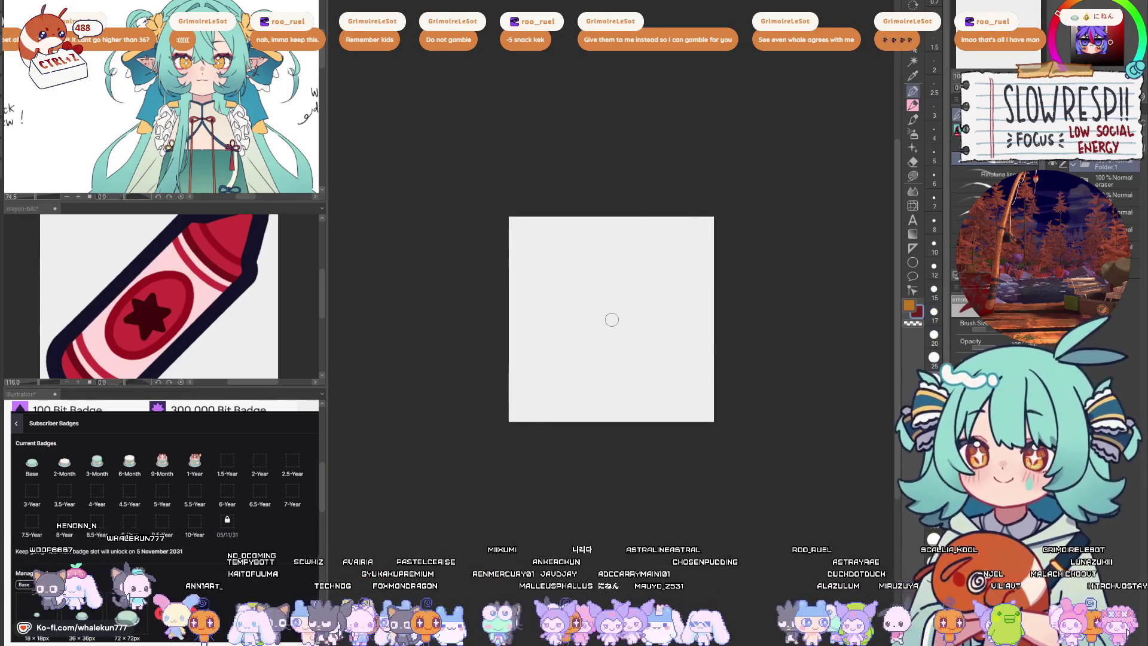
pyautogui.scroll(3, 611, 320)
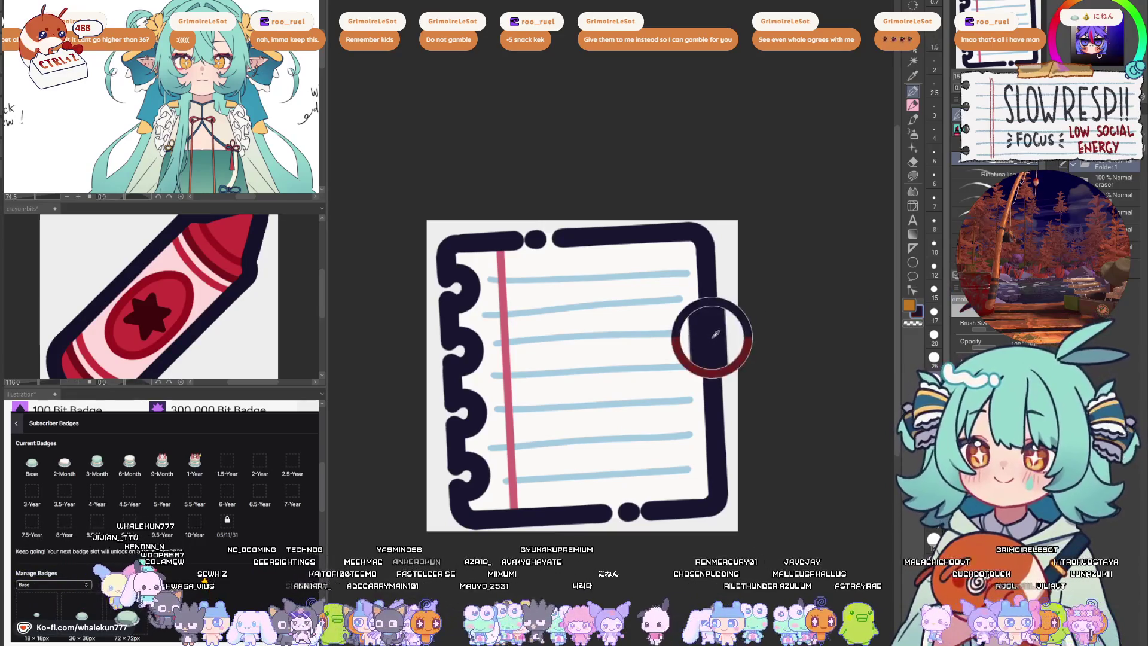
pyautogui.hotkey('ctrl', 'z')
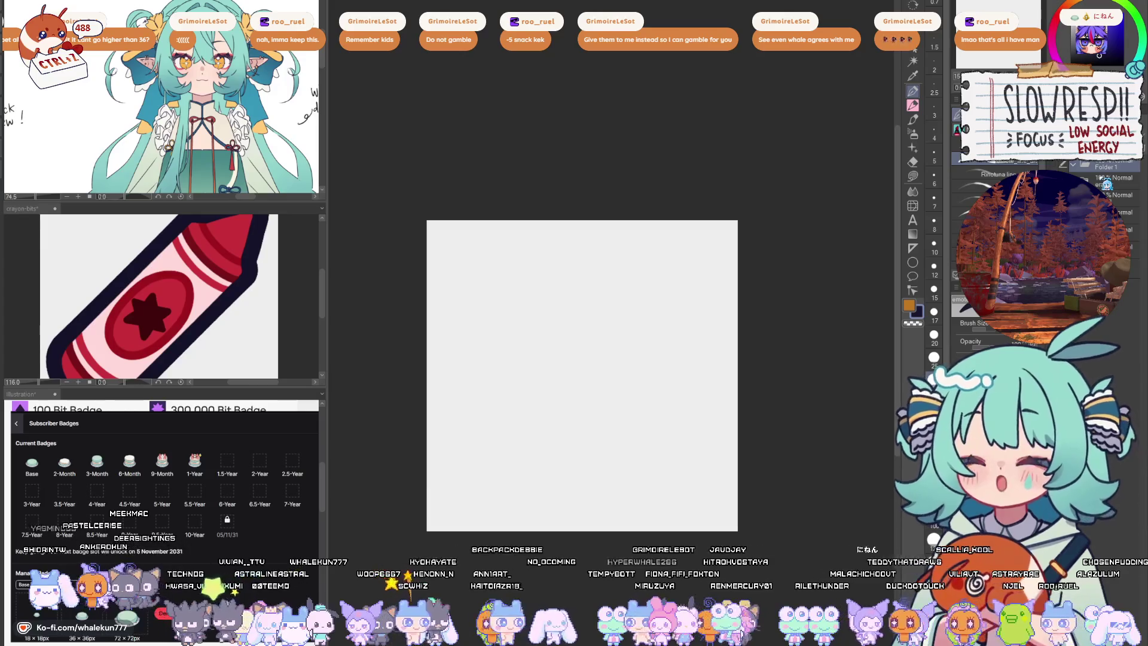
pyautogui.hotkey('ctrl', 'shift', 'n')
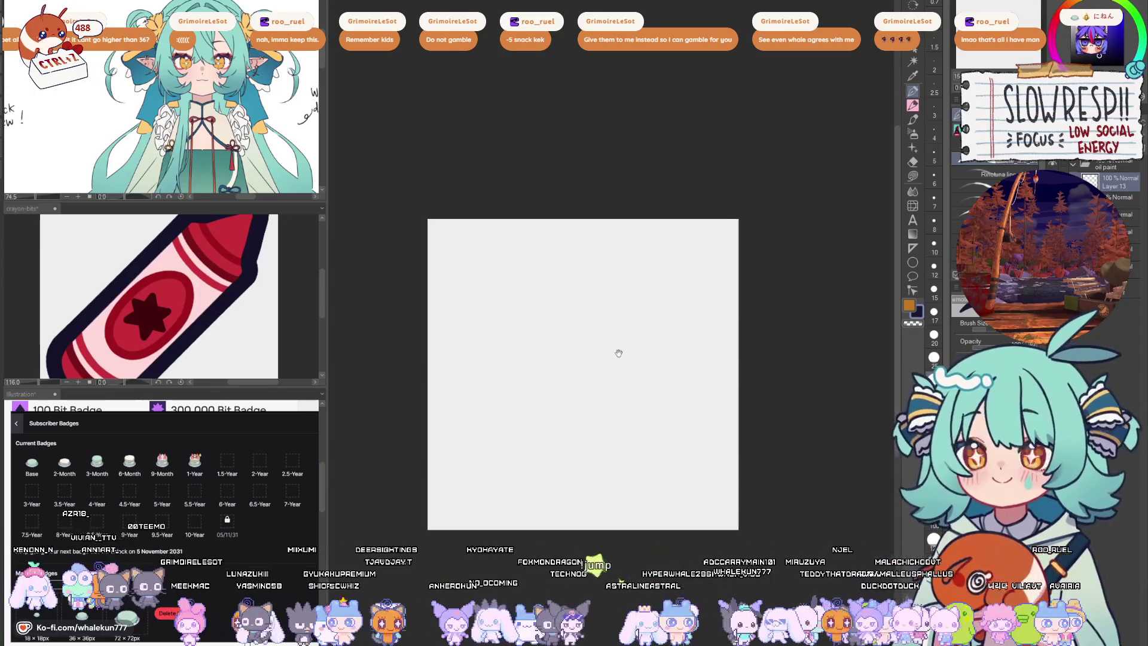
# - Sketch a first freehand tube outline, then delete it
pyautogui.moveTo(580, 303); pyautogui.dragTo(621, 260)
pyautogui.moveTo(613, 206)
pyautogui.mouseDown()
pyautogui.moveTo(545, 323)
pyautogui.moveTo(546, 374)
pyautogui.mouseUp()
pyautogui.moveTo(628, 408); pyautogui.dragTo(703, 373)
pyautogui.moveTo(625, 342)
pyautogui.mouseDown()
pyautogui.moveTo(573, 389)
pyautogui.moveTo(562, 422)
pyautogui.moveTo(688, 422)
pyautogui.mouseUp()
pyautogui.moveTo(740, 267); pyautogui.dragTo(721, 304)
pyautogui.moveTo(668, 208)
pyautogui.mouseDown()
pyautogui.moveTo(676, 190)
pyautogui.moveTo(729, 199)
pyautogui.moveTo(818, 258)
pyautogui.moveTo(741, 372)
pyautogui.mouseUp()
pyautogui.hotkey('ctrl', 'z')
pyautogui.moveTo(805, 272)
pyautogui.mouseDown()
pyautogui.moveTo(758, 354)
pyautogui.moveTo(723, 387)
pyautogui.moveTo(679, 402)
pyautogui.mouseUp()
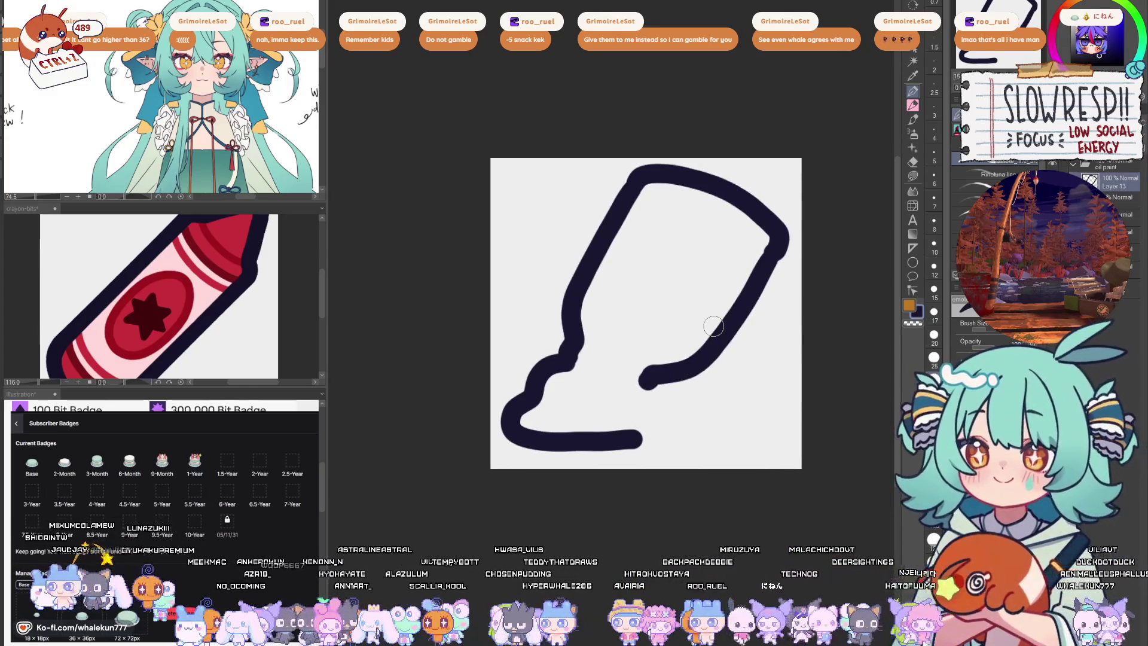
pyautogui.press('Delete')
# - Add a diagonal symmetry ruler and draw the mirrored rounded tube outline
pyautogui.click(915, 250)
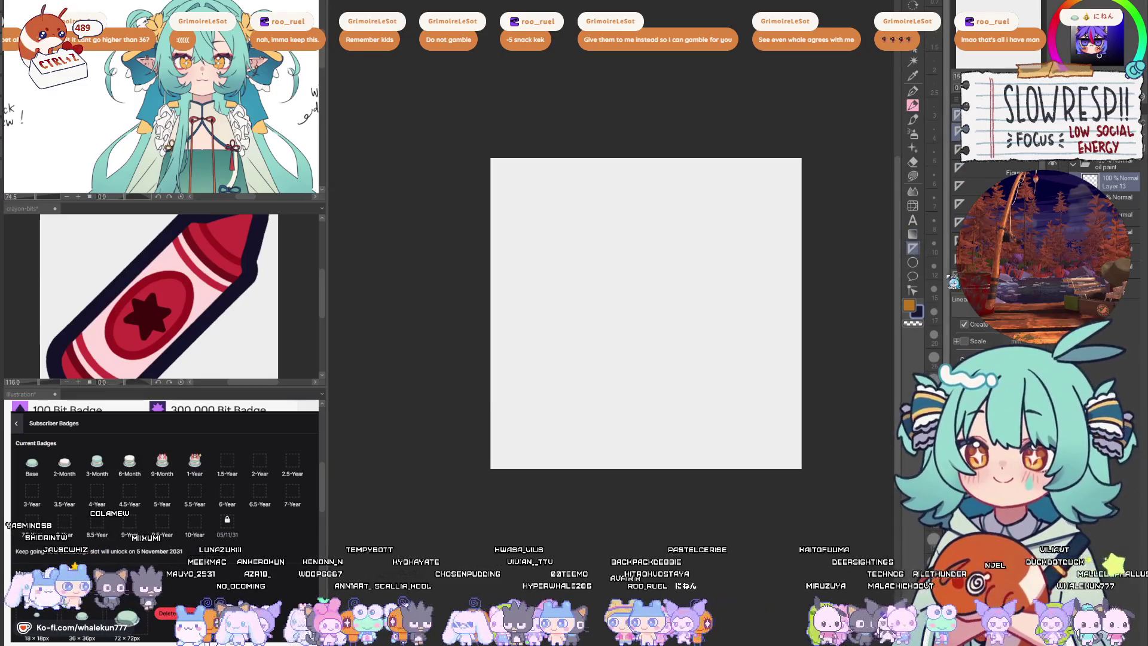
pyautogui.moveTo(804, 157)
pyautogui.mouseDown()
pyautogui.moveTo(634, 296)
pyautogui.moveTo(617, 333)
pyautogui.mouseUp()
pyautogui.press('p')
pyautogui.moveTo(561, 387)
pyautogui.mouseDown()
pyautogui.moveTo(558, 333)
pyautogui.moveTo(575, 293)
pyautogui.moveTo(662, 214)
pyautogui.moveTo(715, 230)
pyautogui.moveTo(745, 266)
pyautogui.mouseUp()
pyautogui.hotkey('ctrl', 'z')
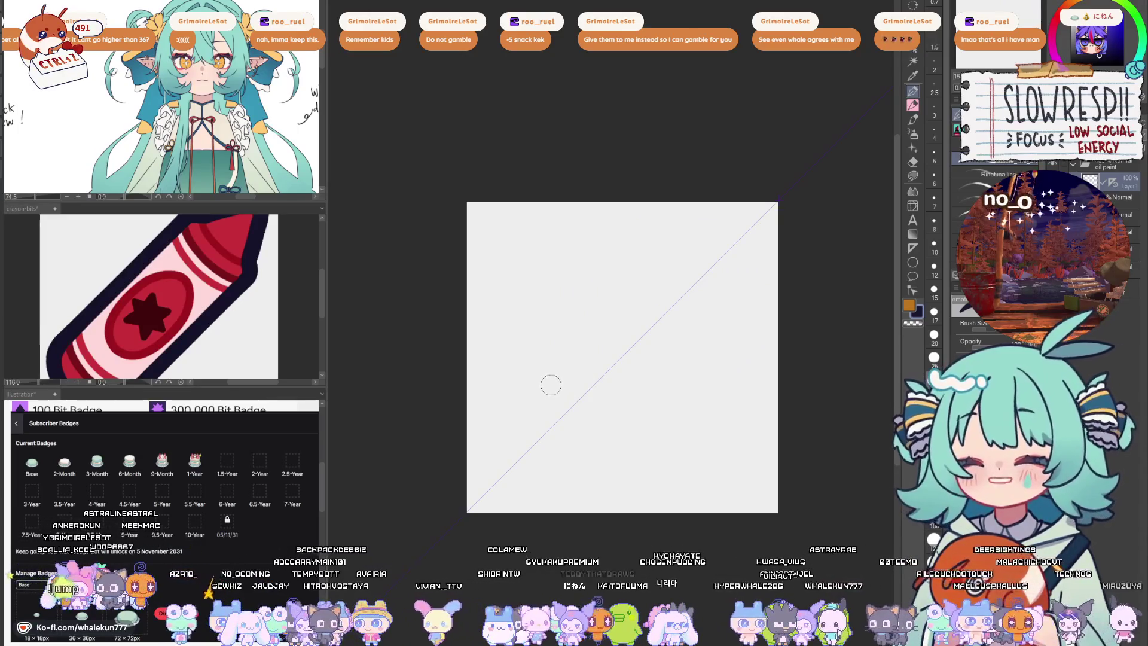
pyautogui.click(550, 385)
pyautogui.hotkey('ctrl', 'z')
pyautogui.click(542, 390)
pyautogui.moveTo(547, 384)
pyautogui.mouseDown()
pyautogui.moveTo(556, 317)
pyautogui.moveTo(659, 209)
pyautogui.moveTo(714, 224)
pyautogui.moveTo(751, 256)
pyautogui.mouseUp()
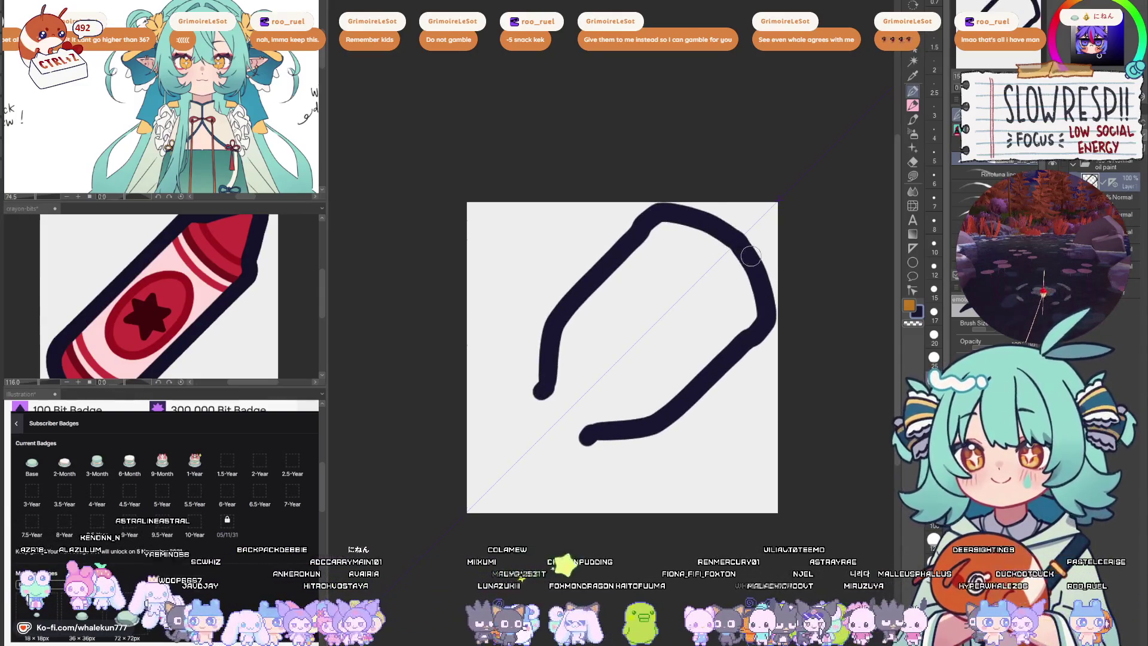
# - Flip the canvas to check the shape, retrying and undoing the upper-left curve
pyautogui.press('h')
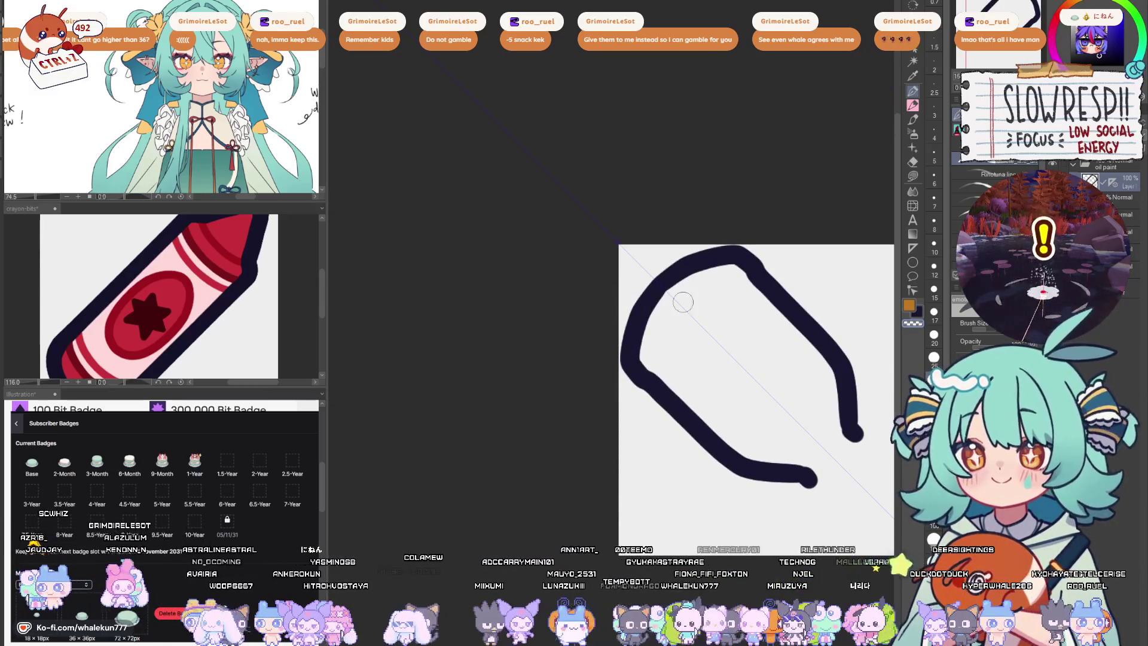
pyautogui.moveTo(633, 319)
pyautogui.mouseDown()
pyautogui.moveTo(711, 254)
pyautogui.moveTo(638, 327)
pyautogui.moveTo(712, 256)
pyautogui.mouseUp()
pyautogui.hotkey('ctrl', 'z')
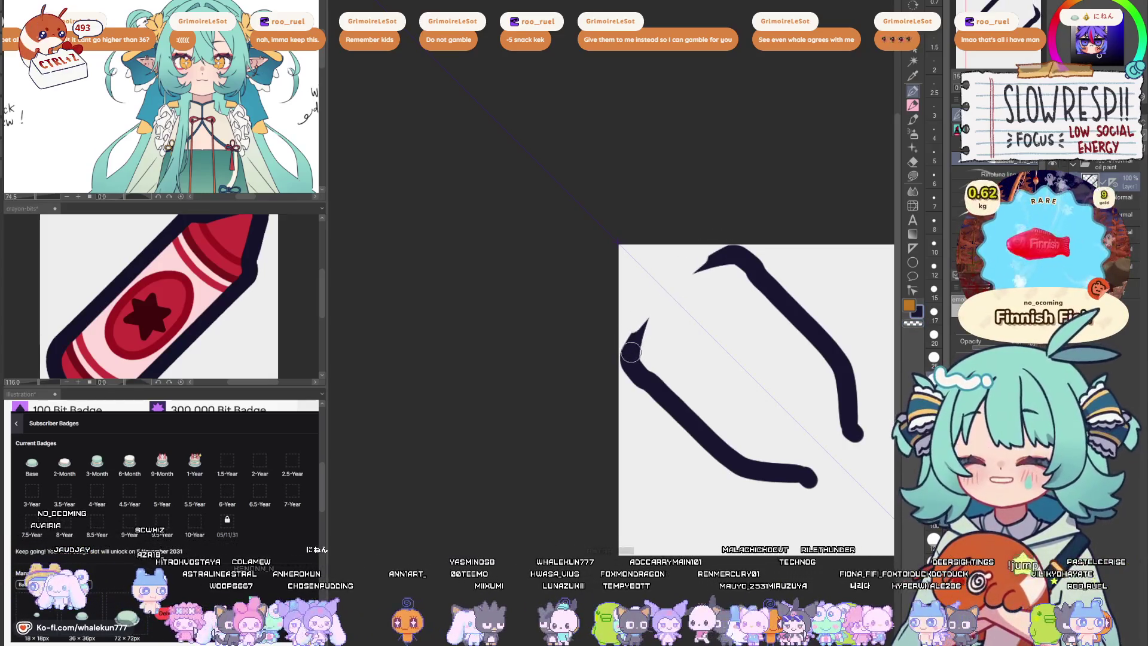
pyautogui.moveTo(628, 338)
pyautogui.mouseDown()
pyautogui.moveTo(713, 259)
pyautogui.moveTo(665, 328)
pyautogui.moveTo(718, 280)
pyautogui.mouseUp()
pyautogui.hotkey('ctrl', 'z')
pyautogui.moveTo(644, 351); pyautogui.dragTo(709, 271)
pyautogui.hotkey('ctrl', 'z')
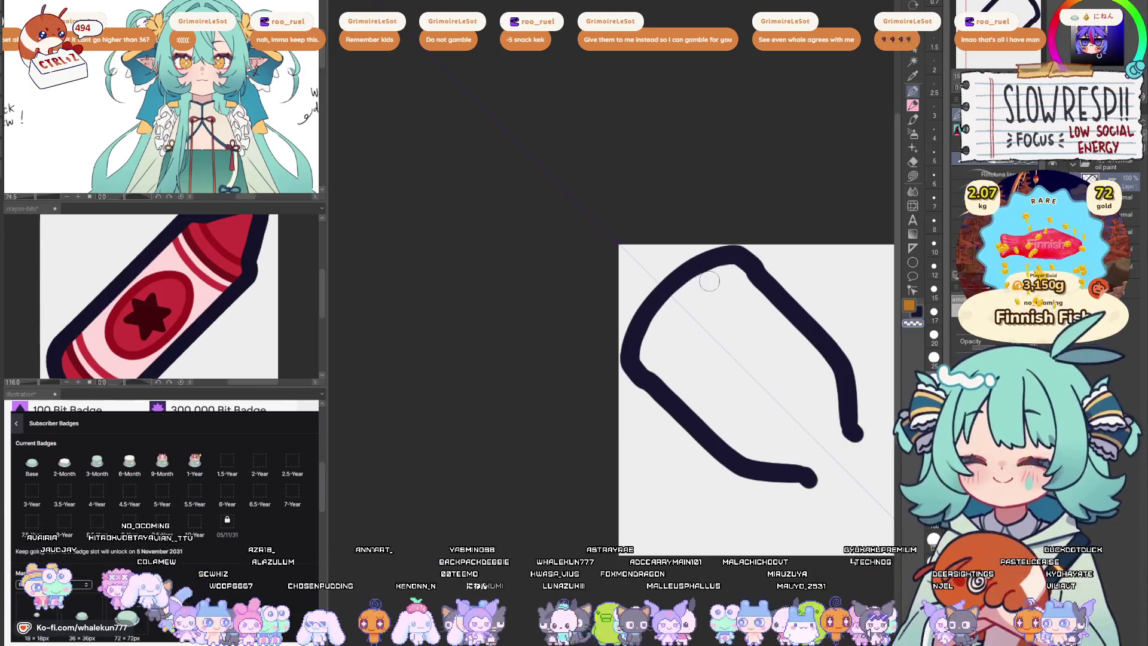
pyautogui.moveTo(651, 347); pyautogui.dragTo(709, 275)
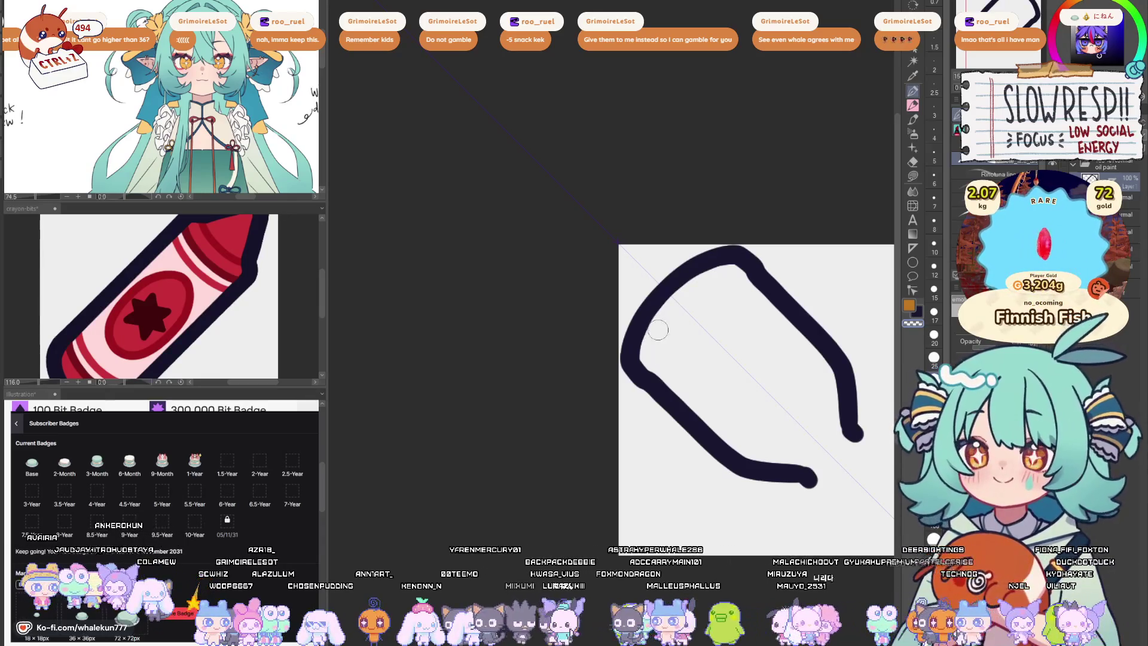
pyautogui.hotkey('ctrl', 'z')
pyautogui.press('h')
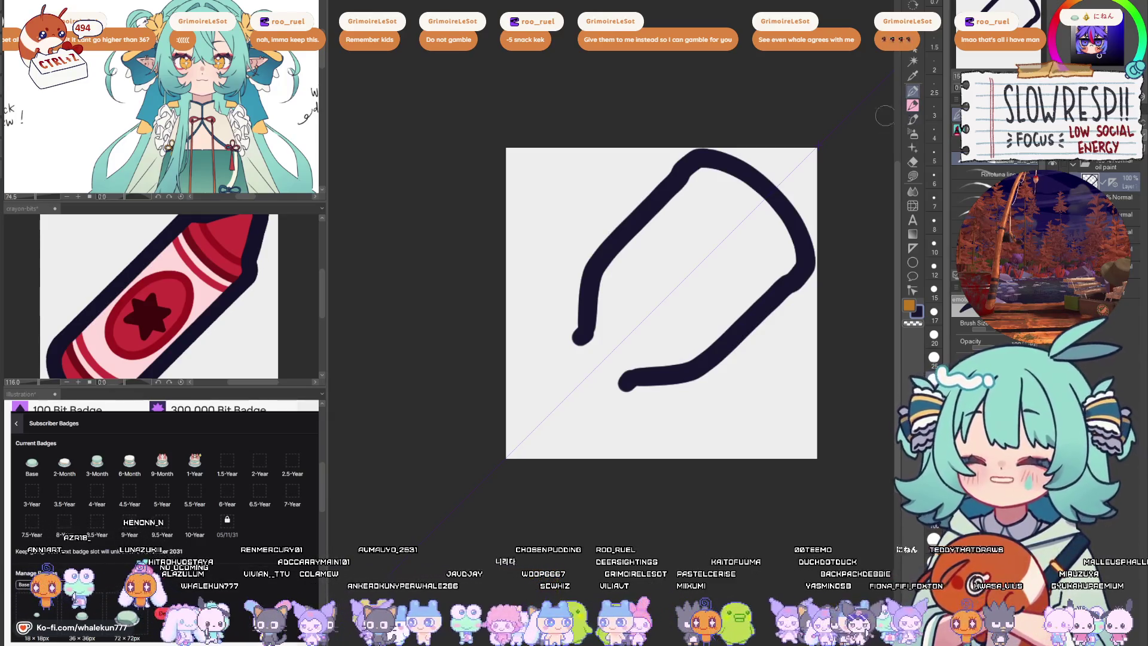
# - Shrink the pen to size 17 and draw a line across the tube's tip
pyautogui.moveTo(658, 319); pyautogui.dragTo(674, 303)
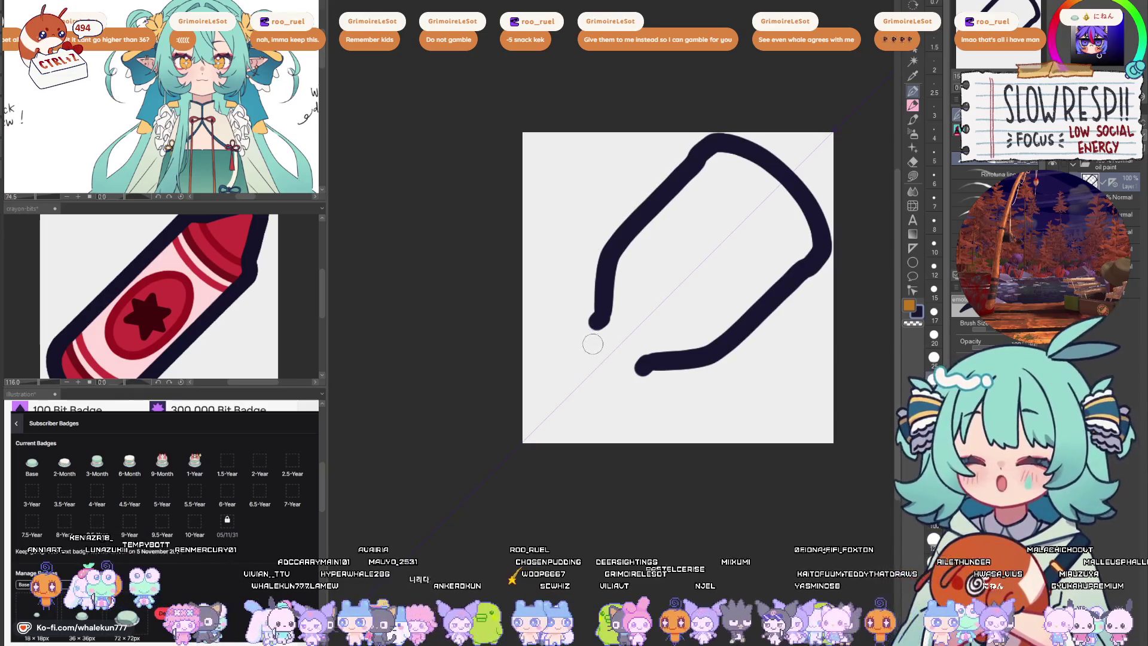
pyautogui.moveTo(595, 323)
pyautogui.mouseDown()
pyautogui.moveTo(596, 344)
pyautogui.moveTo(608, 320)
pyautogui.moveTo(646, 352)
pyautogui.moveTo(615, 327)
pyautogui.mouseUp()
pyautogui.hotkey('ctrl', 'z')
pyautogui.hotkey('ctrl', 'z')
pyautogui.press('[')
pyautogui.hotkey('ctrl', 'z')
pyautogui.hotkey('ctrl', 'z')
pyautogui.moveTo(597, 254); pyautogui.dragTo(686, 341)
pyautogui.hotkey('ctrl', 'z')
pyautogui.moveTo(597, 254); pyautogui.dragTo(685, 341)
pyautogui.hotkey('ctrl', 'z')
pyautogui.moveTo(597, 254); pyautogui.dragTo(685, 342)
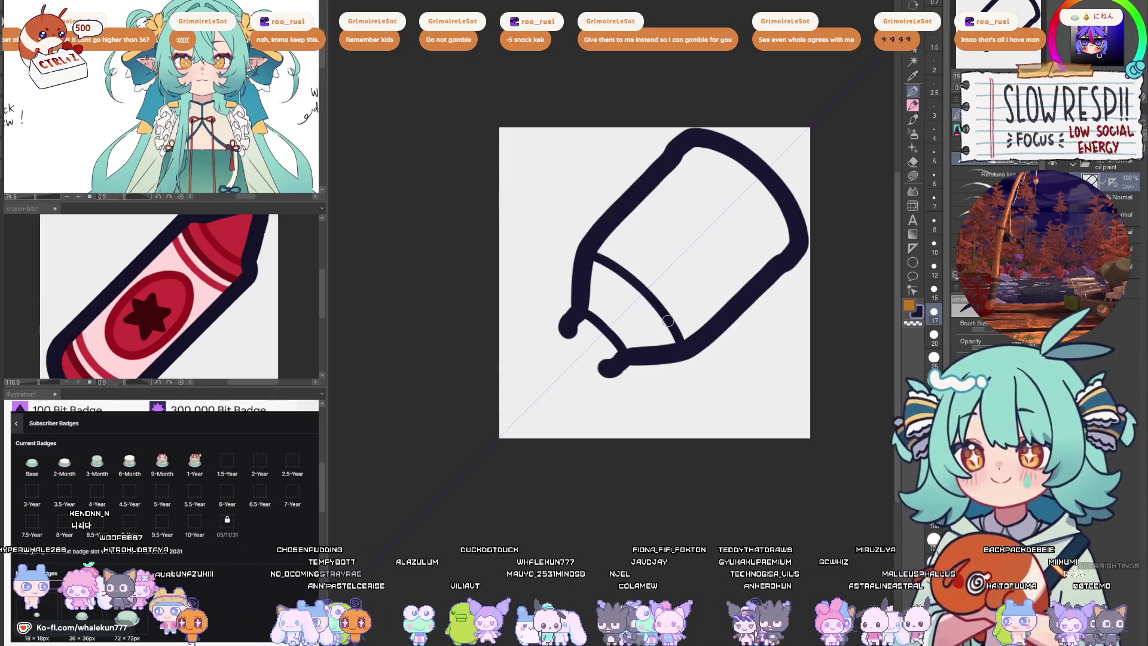
# - With the view mirrored, draw an inner line across the cap, then flip back
pyautogui.hotkey('ctrl', 'shift', 'h')
pyautogui.moveTo(676, 267); pyautogui.dragTo(599, 339)
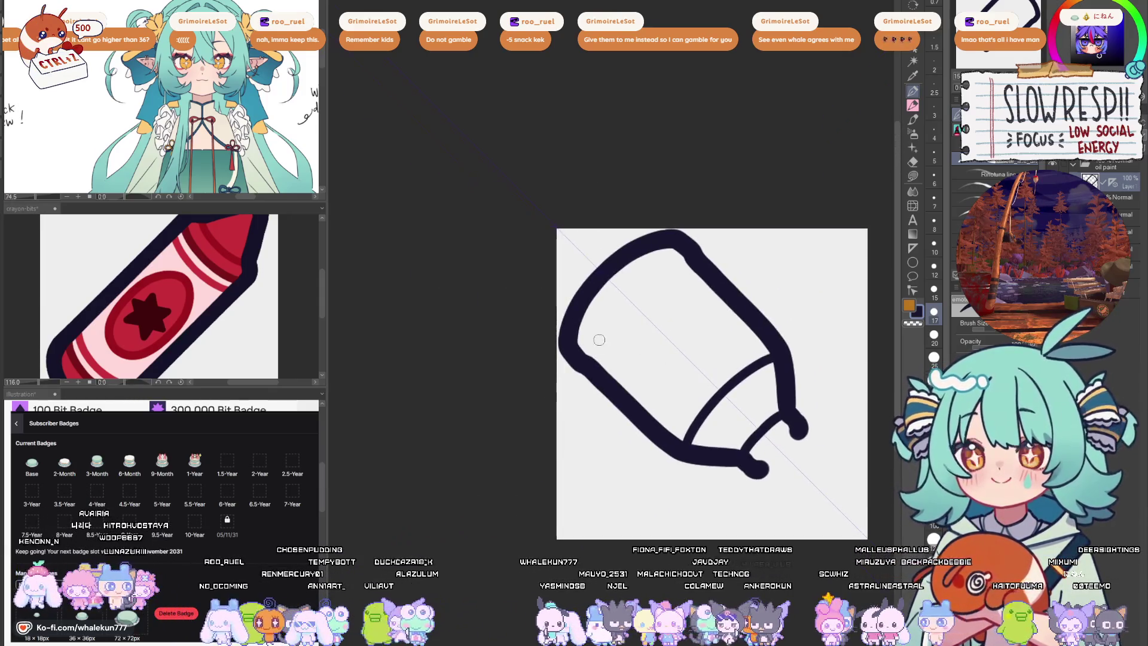
pyautogui.moveTo(687, 264); pyautogui.dragTo(592, 359)
pyautogui.hotkey('ctrl', 'z')
pyautogui.moveTo(688, 263); pyautogui.dragTo(592, 361)
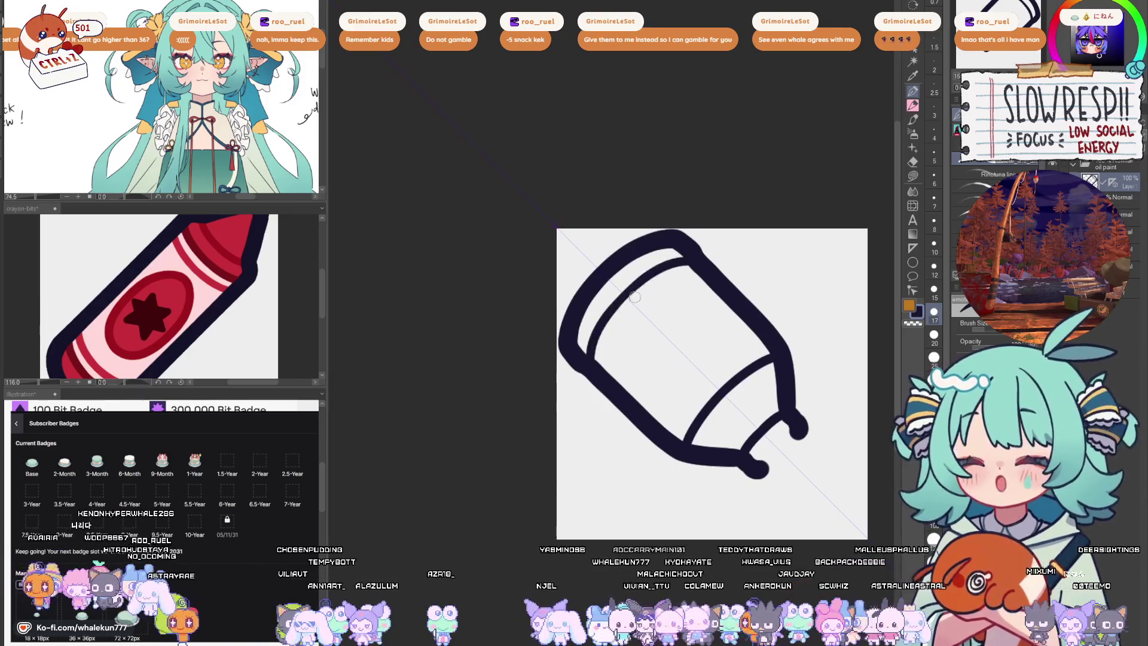
pyautogui.hotkey('ctrl', 'z')
pyautogui.moveTo(688, 262); pyautogui.dragTo(589, 358)
pyautogui.hotkey('ctrl', 'shift', 'h')
pyautogui.moveTo(612, 280); pyautogui.dragTo(630, 286)
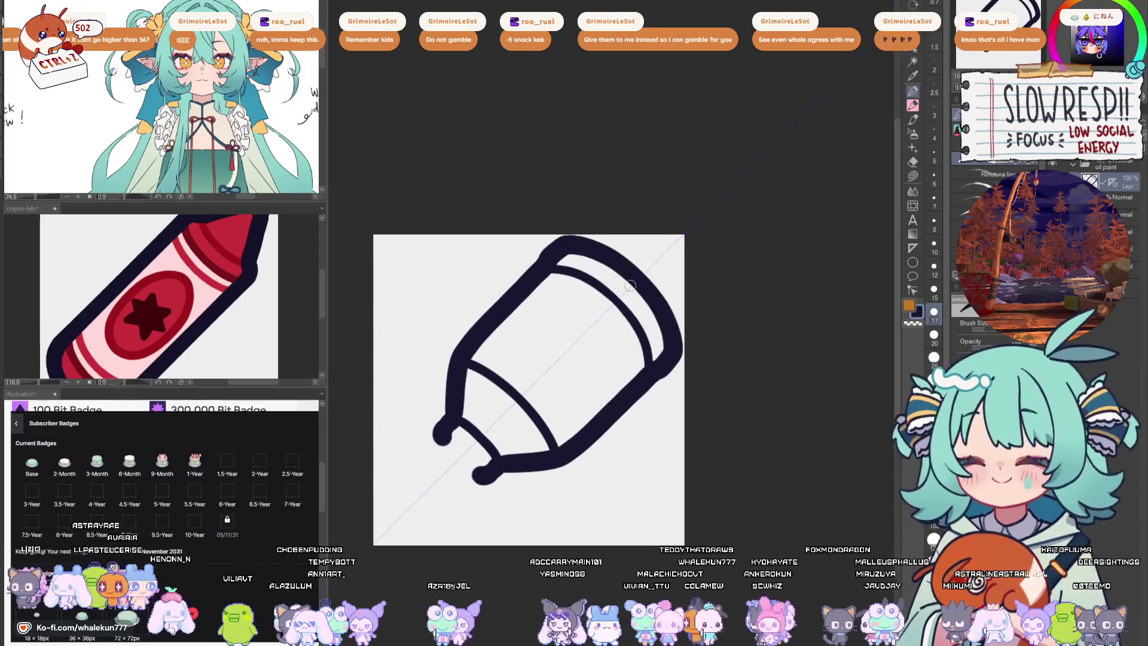
# - Try short hatch stripes on the cap band with a smaller brush, undoing the stray marks
pyautogui.moveTo(574, 256)
pyautogui.mouseDown()
pyautogui.moveTo(564, 271)
pyautogui.moveTo(590, 276)
pyautogui.mouseUp()
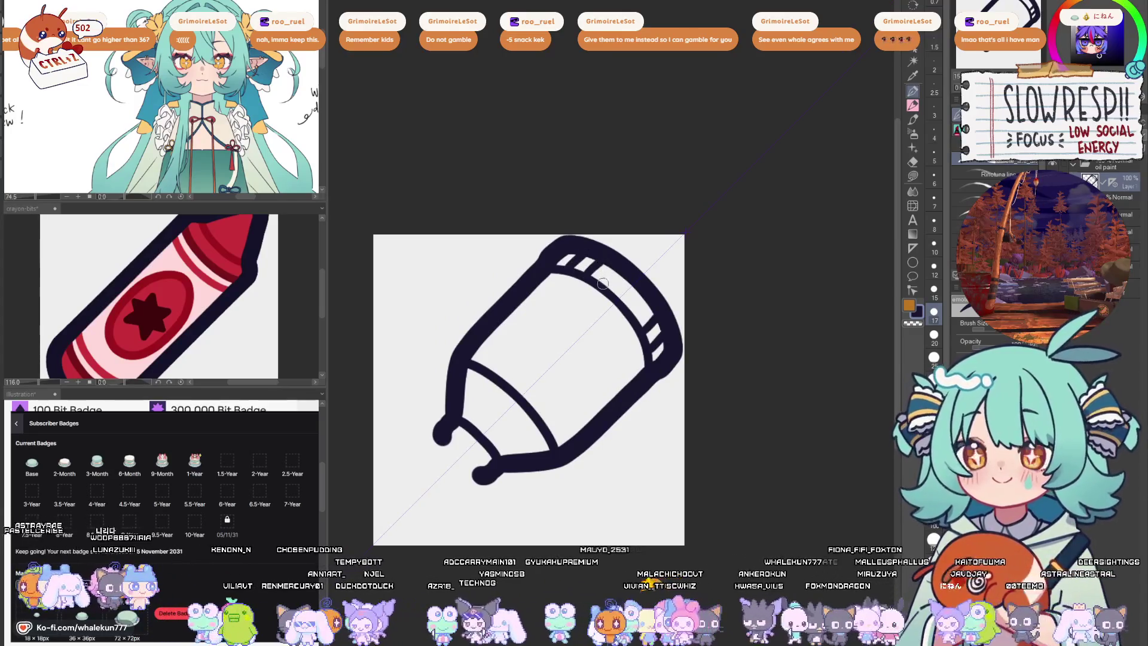
pyautogui.hotkey('ctrl', 'z')
pyautogui.hotkey('ctrl', 'z')
pyautogui.hotkey('ctrl', 'z')
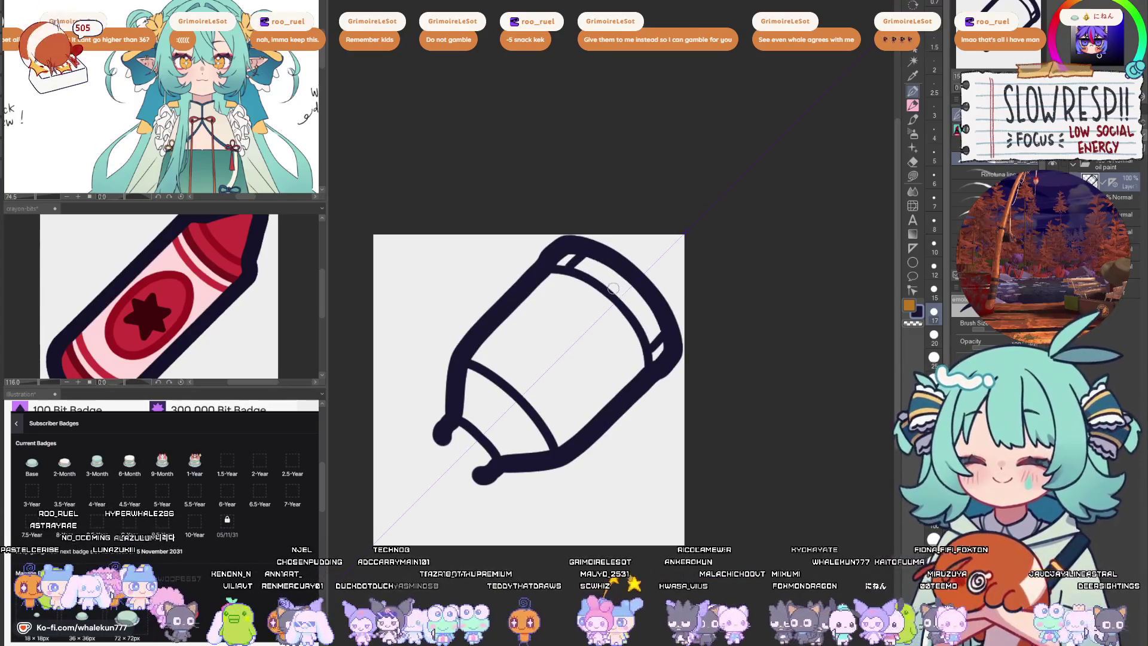
pyautogui.press('[')
pyautogui.press('[')
pyautogui.moveTo(611, 291); pyautogui.dragTo(622, 277)
pyautogui.hotkey('ctrl', 'z')
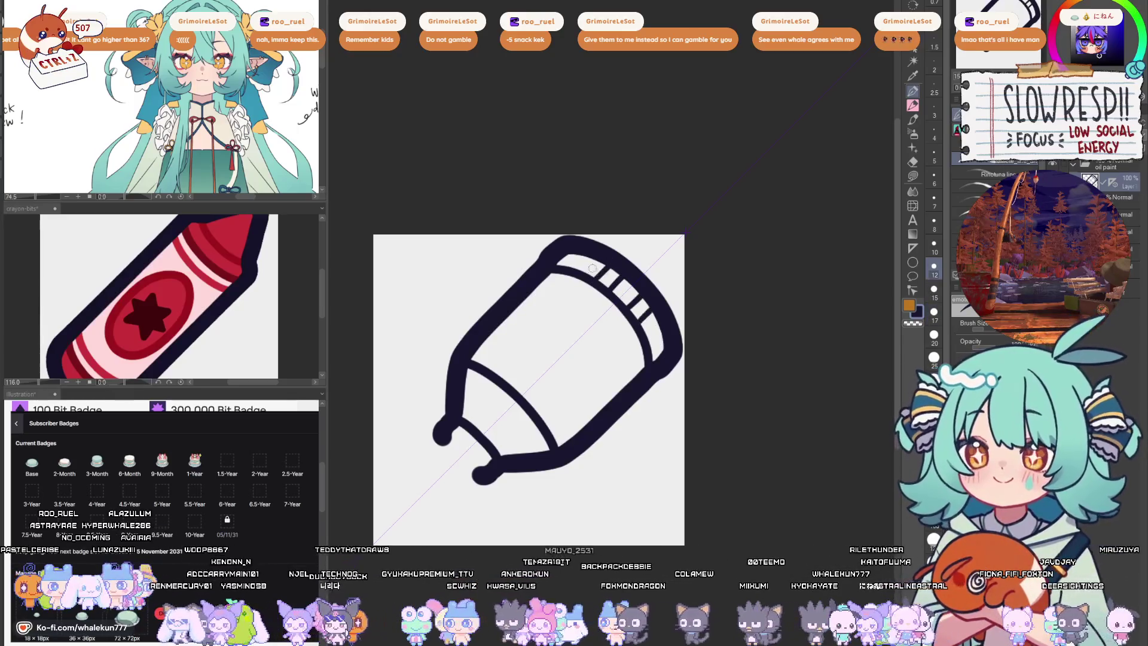
pyautogui.hotkey('ctrl', 'z')
pyautogui.hotkey('ctrl', 'z')
pyautogui.hotkey('ctrl', 'z')
pyautogui.hotkey('ctrl', 'z')
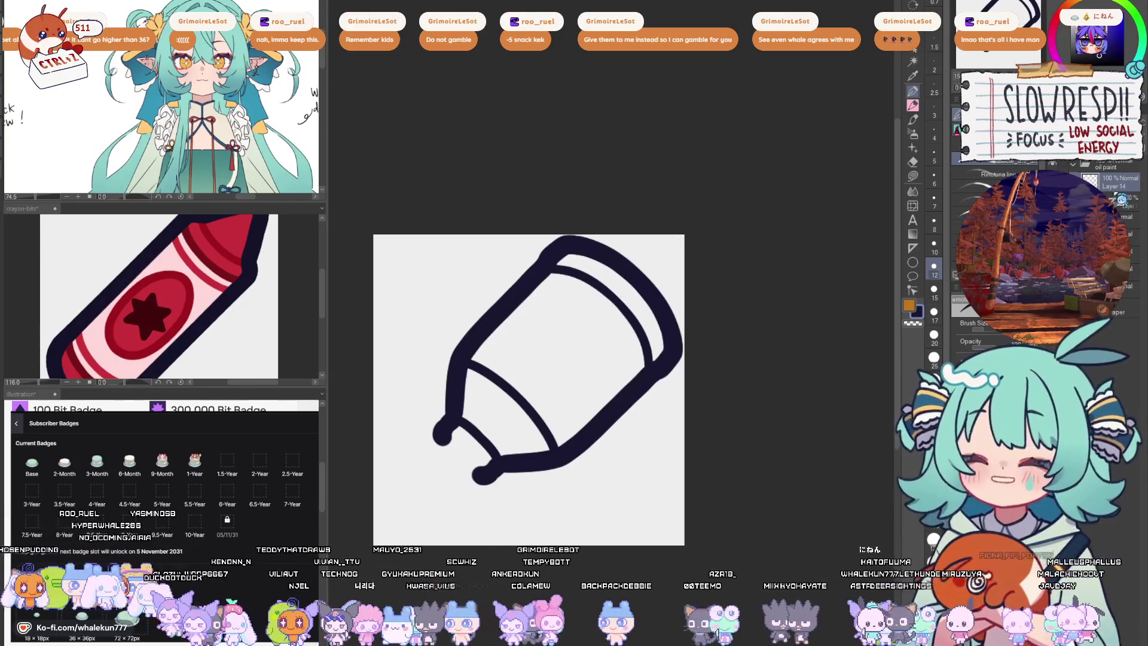
pyautogui.moveTo(1130, 214); pyautogui.dragTo(1128, 207)
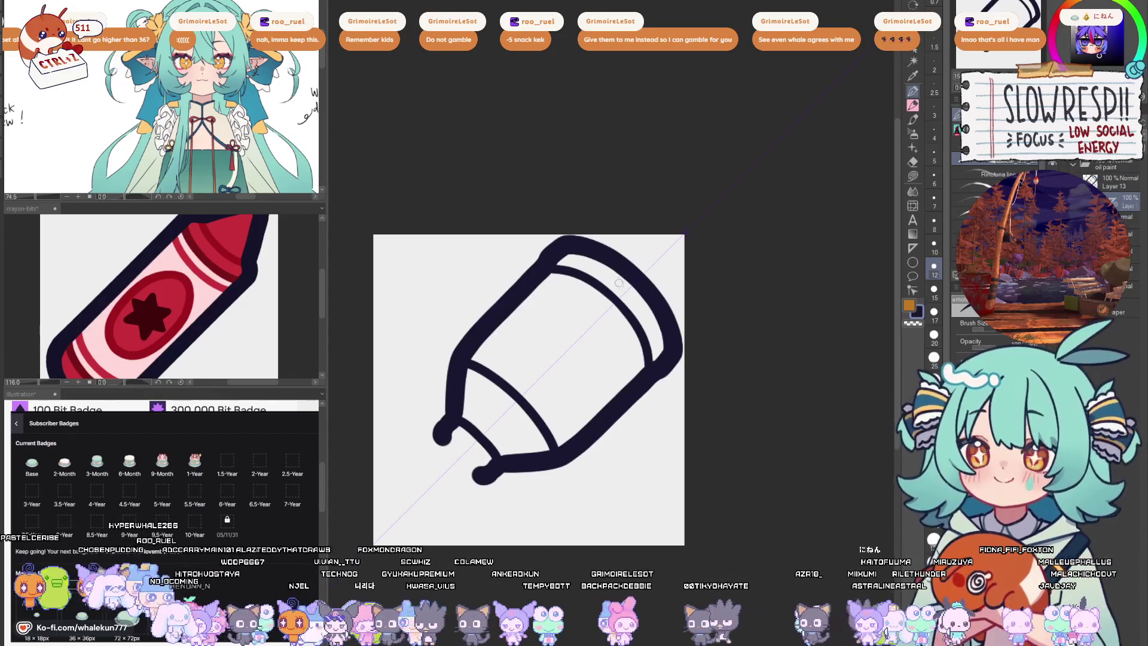
pyautogui.hotkey('ctrl', 'z')
pyautogui.hotkey('ctrl', 'z')
pyautogui.moveTo(600, 283)
pyautogui.mouseDown()
pyautogui.moveTo(612, 265)
pyautogui.moveTo(604, 275)
pyautogui.mouseUp()
pyautogui.hotkey('ctrl', 'z')
pyautogui.hotkey('ctrl', 'z')
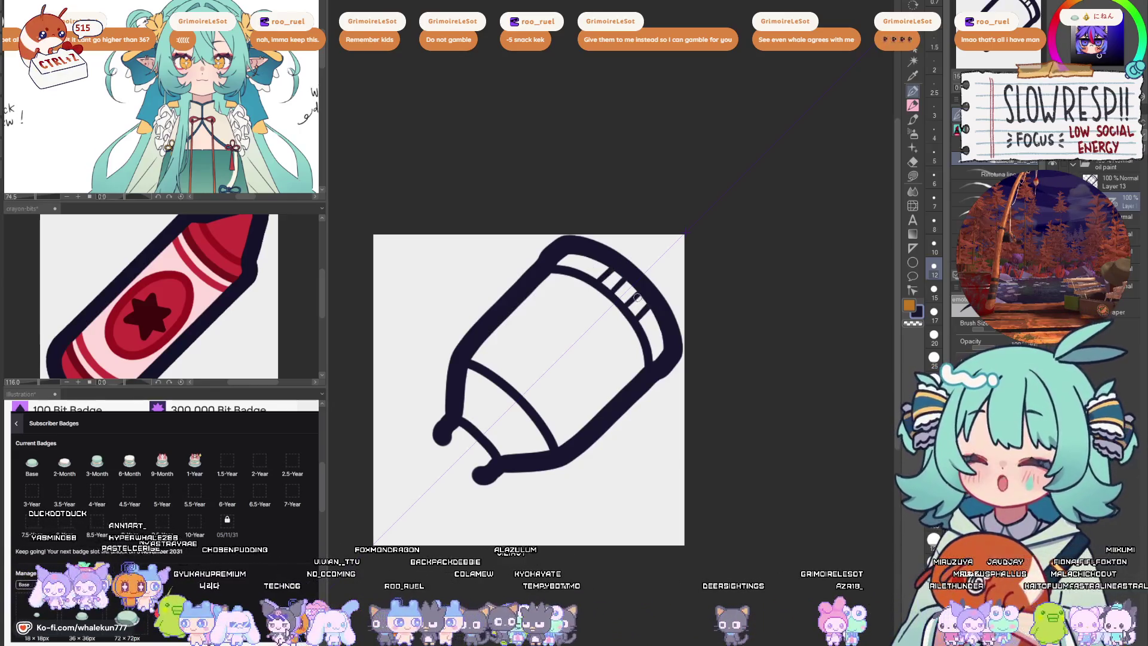
# - Rotate the canvas upright and draw mirrored stripes across the cap band, including both ends
pyautogui.hotkey('ctrl', 'z')
pyautogui.press('-')
pyautogui.moveTo(616, 302); pyautogui.dragTo(737, 265)
pyautogui.hotkey('ctrl', 'z')
pyautogui.moveTo(713, 247)
pyautogui.mouseDown()
pyautogui.moveTo(713, 263)
pyautogui.moveTo(742, 266)
pyautogui.moveTo(713, 263)
pyautogui.mouseUp()
pyautogui.hotkey('ctrl', 'z')
pyautogui.moveTo(736, 245)
pyautogui.mouseDown()
pyautogui.moveTo(737, 265)
pyautogui.moveTo(782, 275)
pyautogui.mouseUp()
pyautogui.moveTo(670, 256); pyautogui.dragTo(673, 274)
pyautogui.moveTo(791, 366)
pyautogui.mouseDown()
pyautogui.moveTo(747, 345)
pyautogui.moveTo(747, 360)
pyautogui.mouseUp()
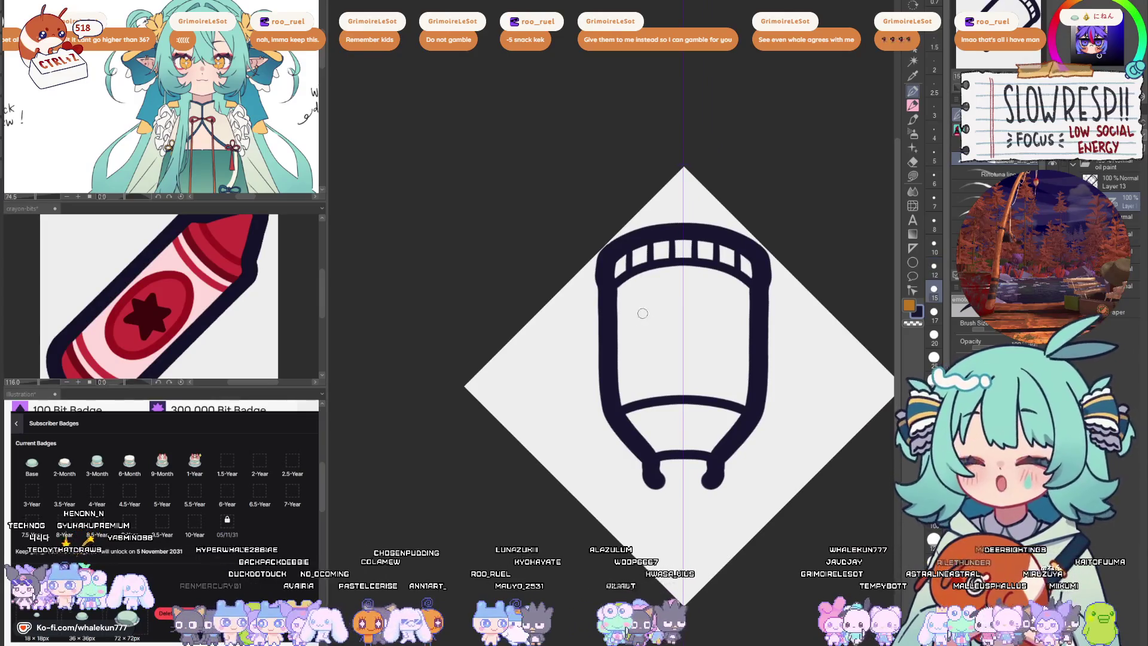
# - Draw the mirrored curved line under the striped cap band
pyautogui.moveTo(611, 311); pyautogui.dragTo(694, 280)
pyautogui.hotkey('ctrl', 'z')
pyautogui.moveTo(610, 302); pyautogui.dragTo(705, 286)
pyautogui.hotkey('ctrl', 'z')
pyautogui.moveTo(611, 305); pyautogui.dragTo(695, 281)
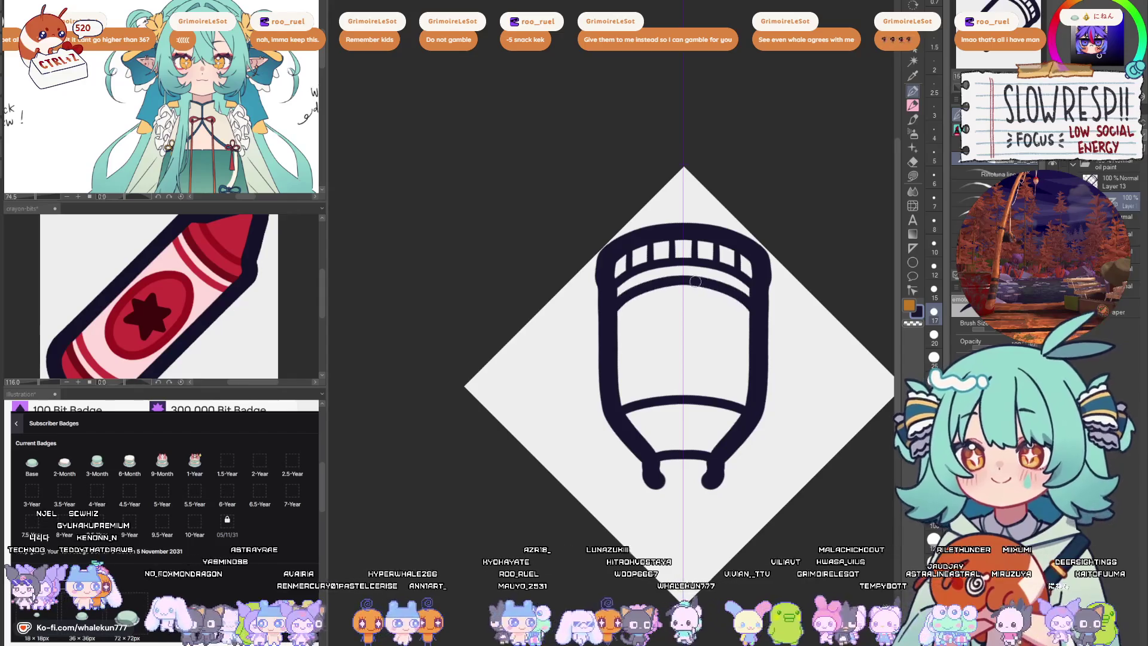
pyautogui.hotkey('ctrl', 'z')
pyautogui.moveTo(611, 304); pyautogui.dragTo(705, 286)
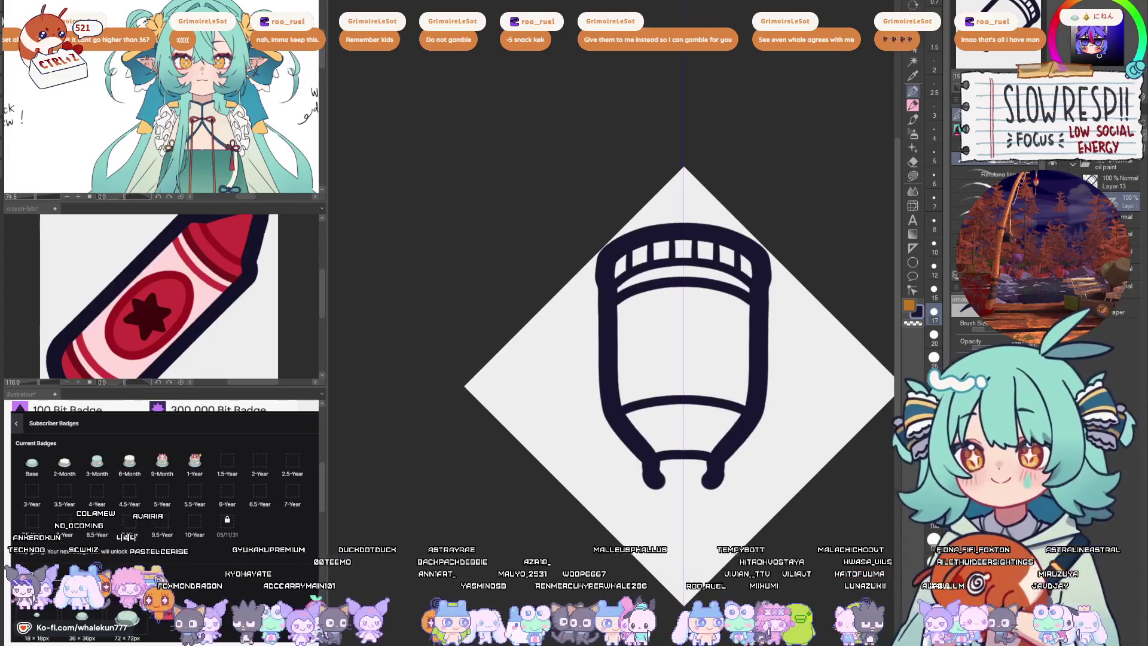
# - Draw an arc across the tube's top band and reset the canvas rotation to upright
pyautogui.hotkey('ctrl', '0')
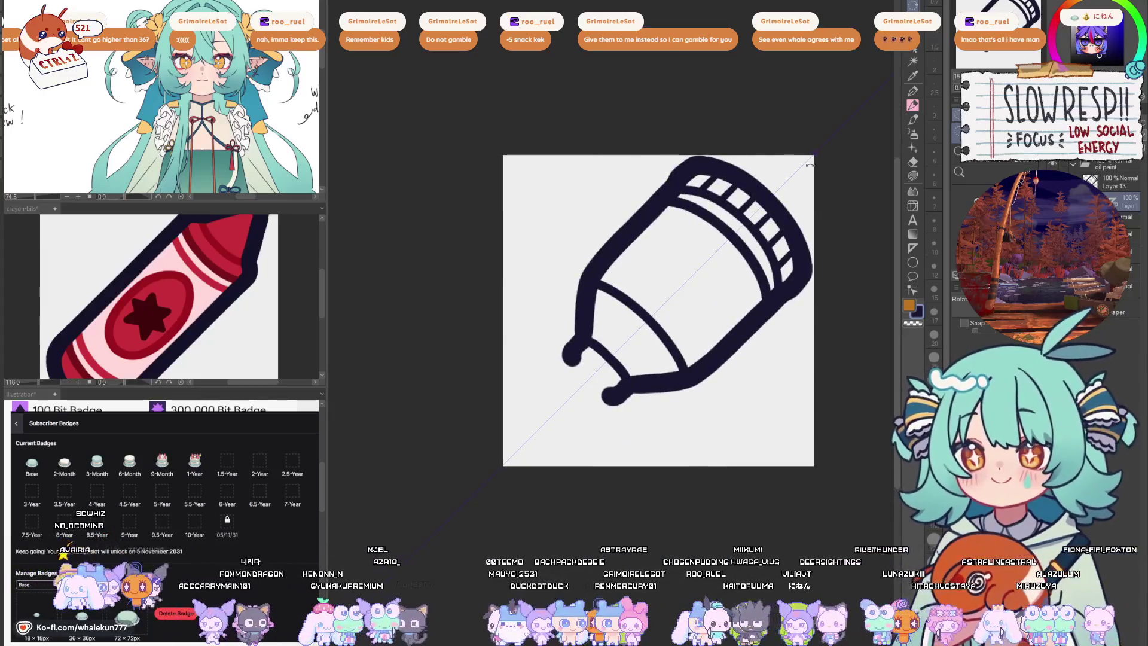
pyautogui.press('-')
pyautogui.hotkey('ctrl', 'z')
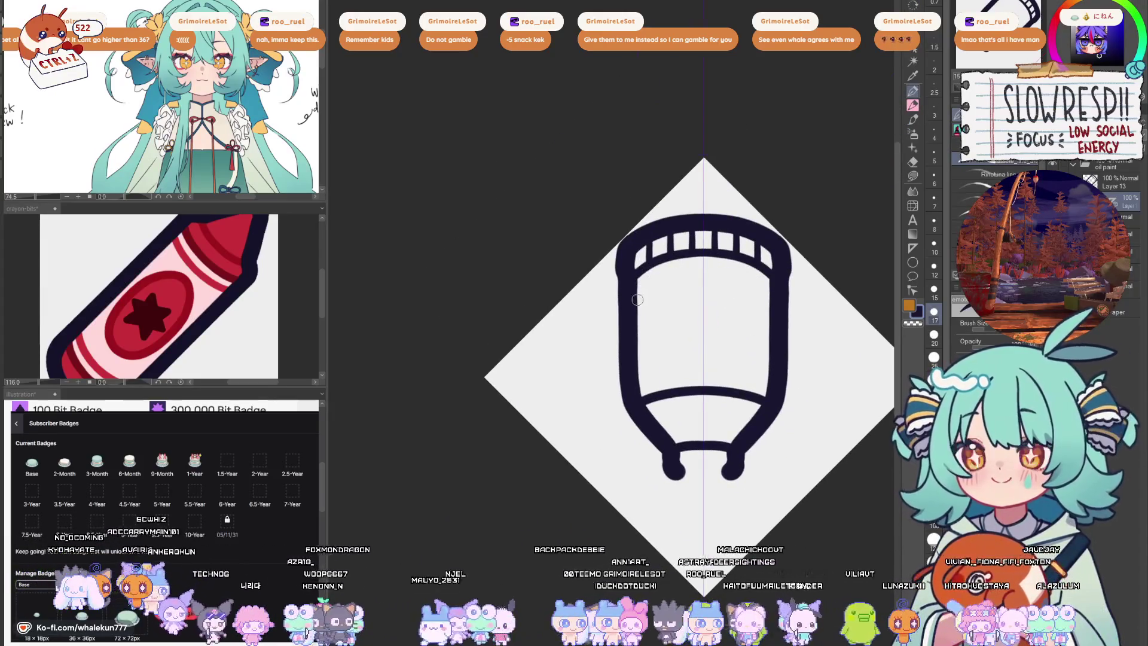
pyautogui.moveTo(634, 299)
pyautogui.mouseDown()
pyautogui.moveTo(770, 292)
pyautogui.moveTo(732, 273)
pyautogui.moveTo(666, 315)
pyautogui.moveTo(672, 349)
pyautogui.moveTo(717, 348)
pyautogui.mouseUp()
pyautogui.hotkey('ctrl', '@')
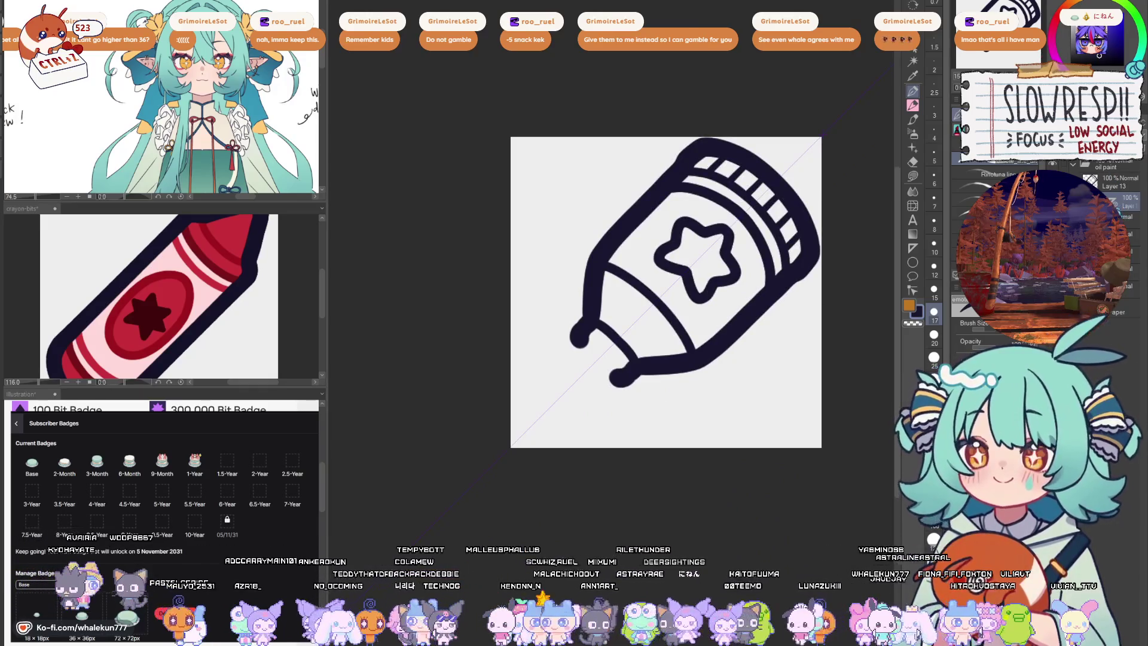
# - Add Layer 14, test a lasso selection around the tube body, and check the star artwork's visibility
pyautogui.hotkey('ctrl', 'shift', 'n')
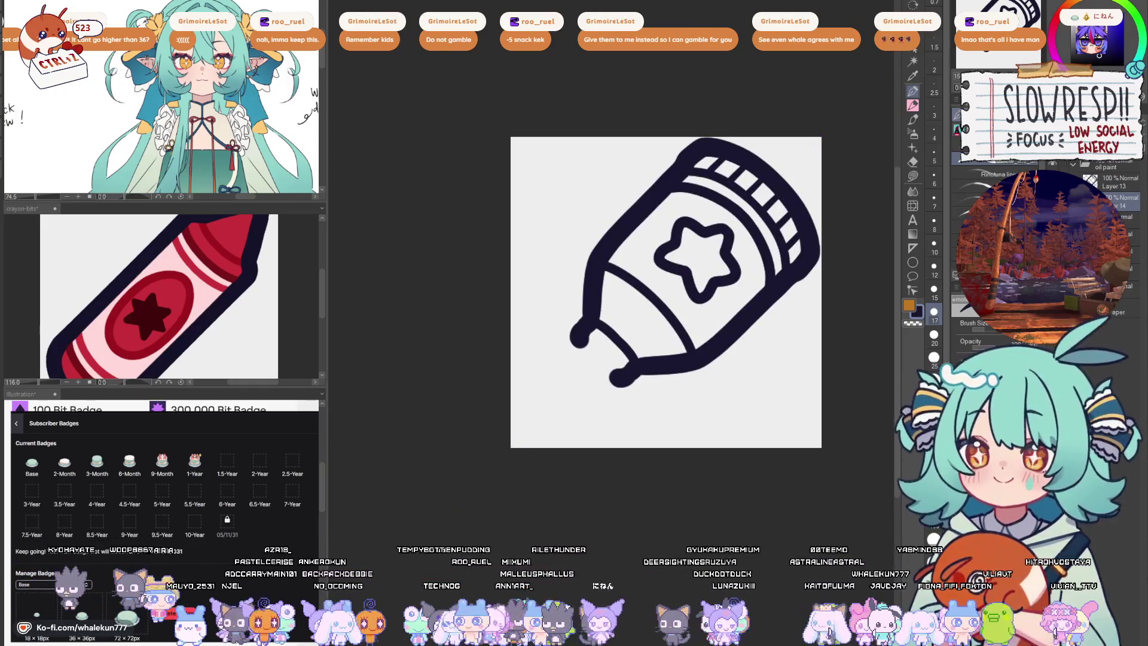
pyautogui.press('m')
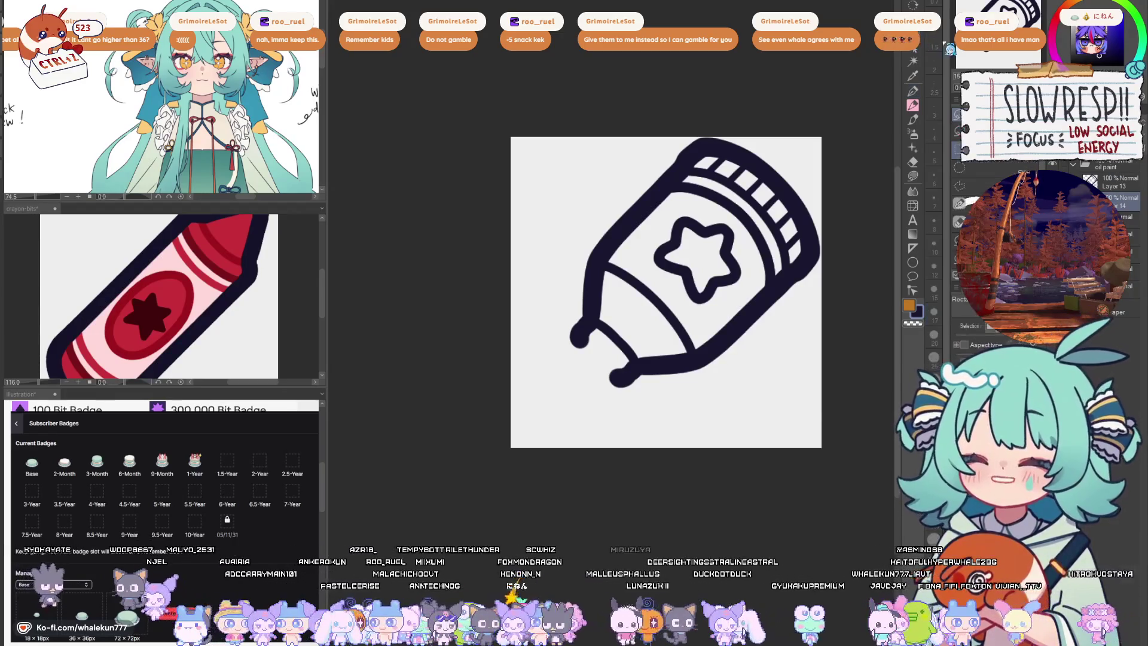
pyautogui.press('m')
pyautogui.moveTo(744, 201)
pyautogui.mouseDown()
pyautogui.moveTo(784, 257)
pyautogui.moveTo(627, 180)
pyautogui.moveTo(718, 180)
pyautogui.mouseUp()
pyautogui.click(1070, 182)
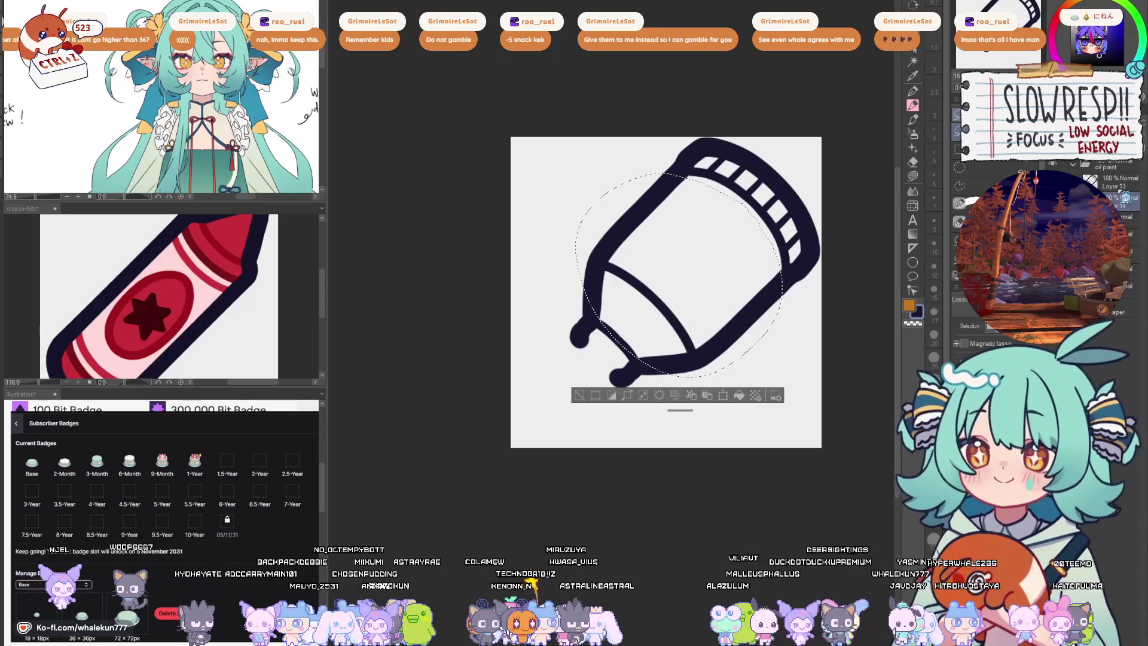
pyautogui.click(1071, 182)
pyautogui.hotkey('ctrl', 'd')
# - Add Layer 15 above the line art and return to the pen at size 25
pyautogui.click(1070, 201)
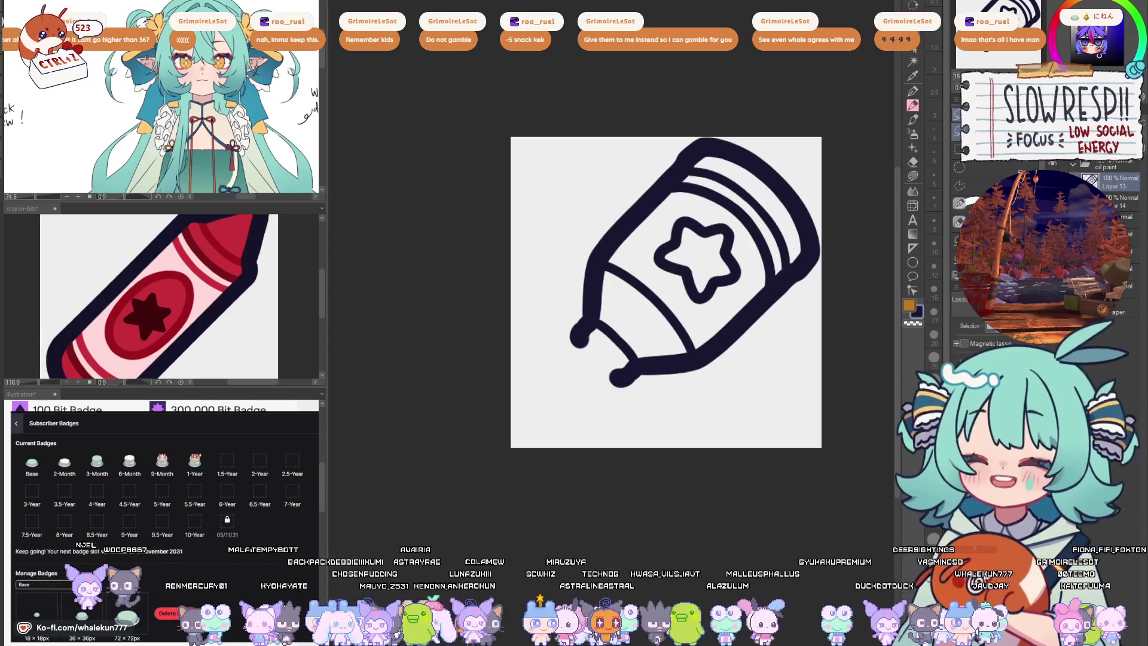
pyautogui.click(1070, 201)
pyautogui.click(1112, 202)
pyautogui.hotkey('ctrl', 'shift', 'n')
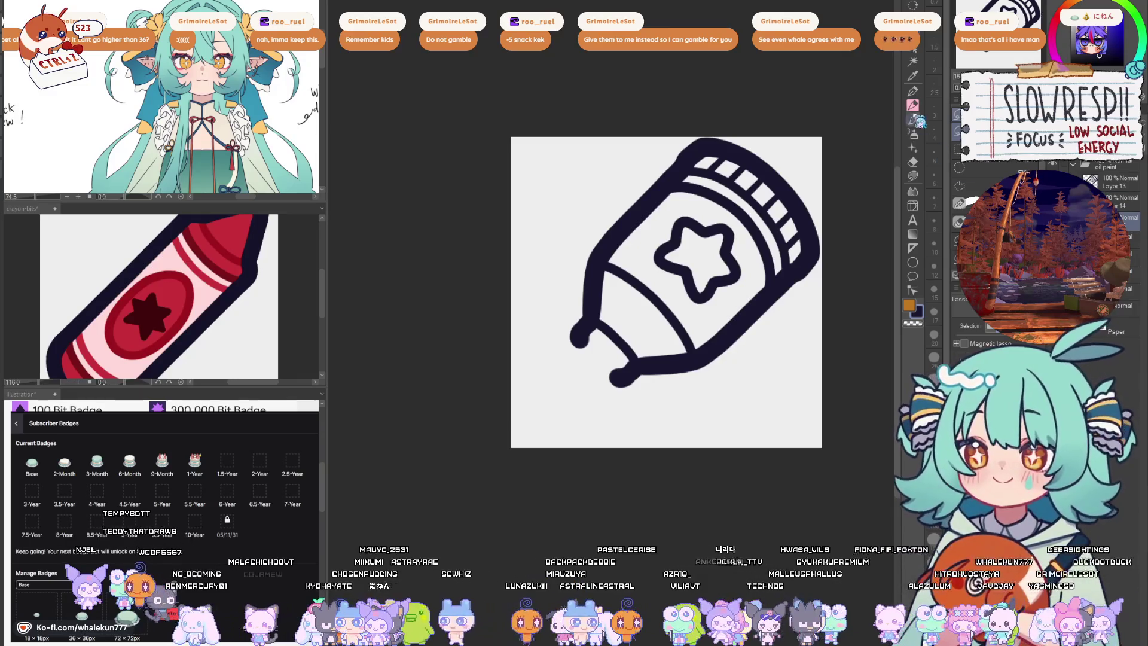
pyautogui.press('p')
pyautogui.moveTo(666, 292); pyautogui.dragTo(711, 269)
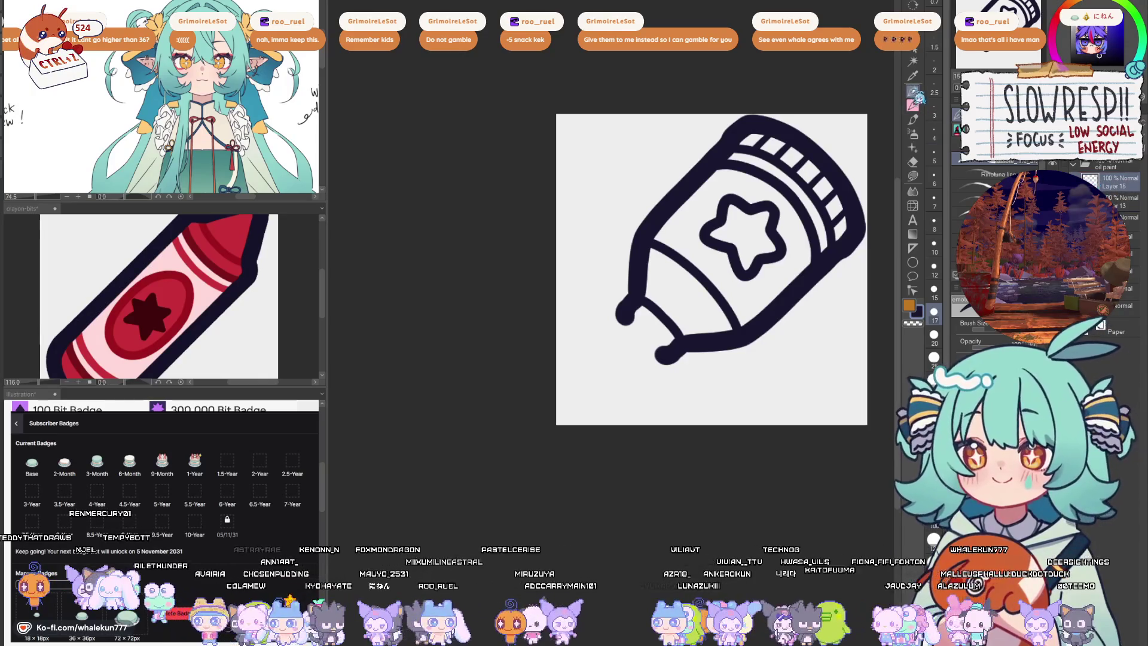
pyautogui.moveTo(633, 324); pyautogui.dragTo(638, 318)
pyautogui.press(']')
pyautogui.press(']')
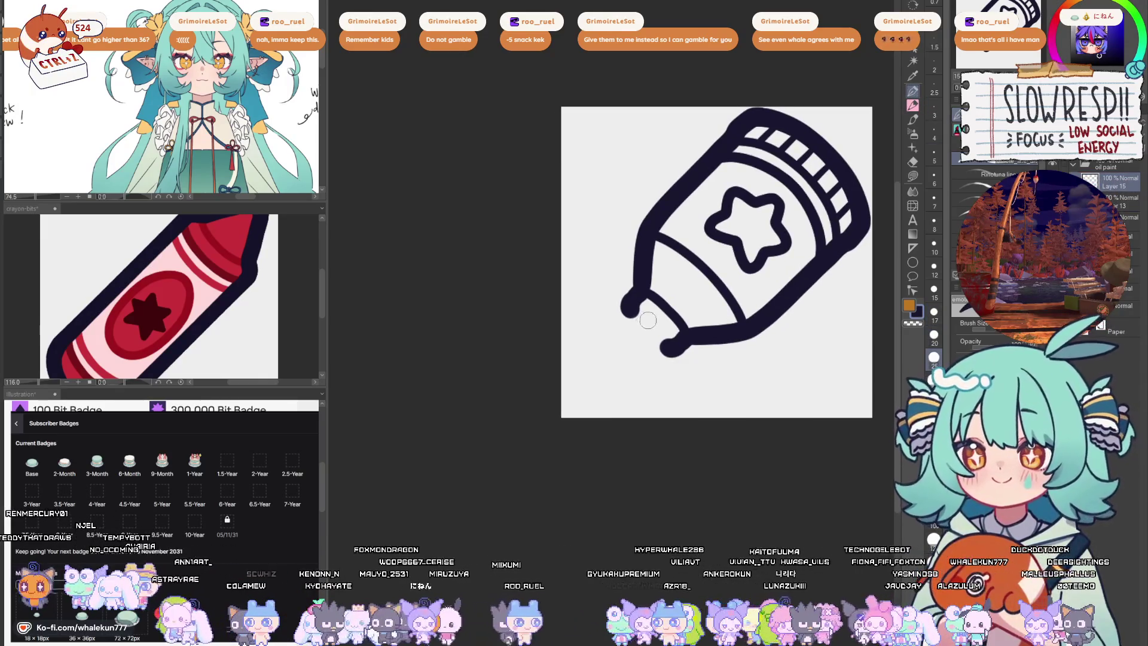
# - Outline the squeezed paint blob flowing from the nozzle, redrawing strokes until the shape closes
pyautogui.moveTo(630, 312)
pyautogui.mouseDown()
pyautogui.moveTo(588, 340)
pyautogui.moveTo(572, 380)
pyautogui.moveTo(669, 397)
pyautogui.moveTo(801, 387)
pyautogui.mouseUp()
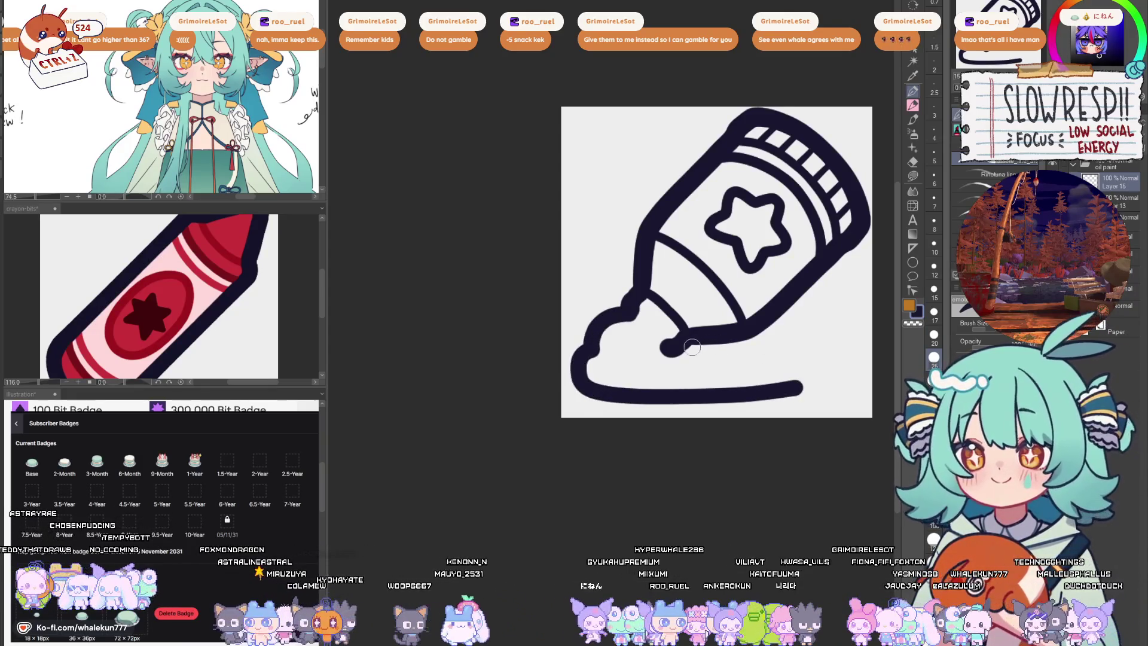
pyautogui.moveTo(678, 352); pyautogui.dragTo(714, 346)
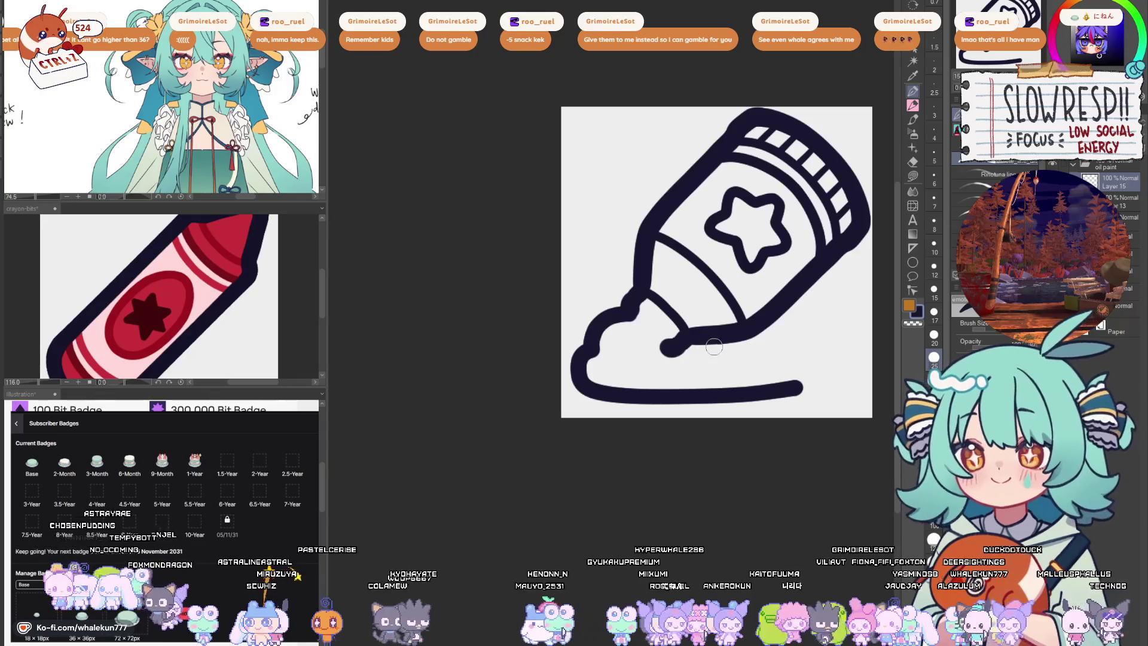
pyautogui.hotkey('ctrl', 'z')
pyautogui.hotkey('ctrl', 'z')
pyautogui.moveTo(634, 311)
pyautogui.mouseDown()
pyautogui.moveTo(598, 323)
pyautogui.moveTo(589, 350)
pyautogui.moveTo(625, 338)
pyautogui.mouseUp()
pyautogui.hotkey('ctrl', 'z')
pyautogui.moveTo(759, 328); pyautogui.dragTo(709, 357)
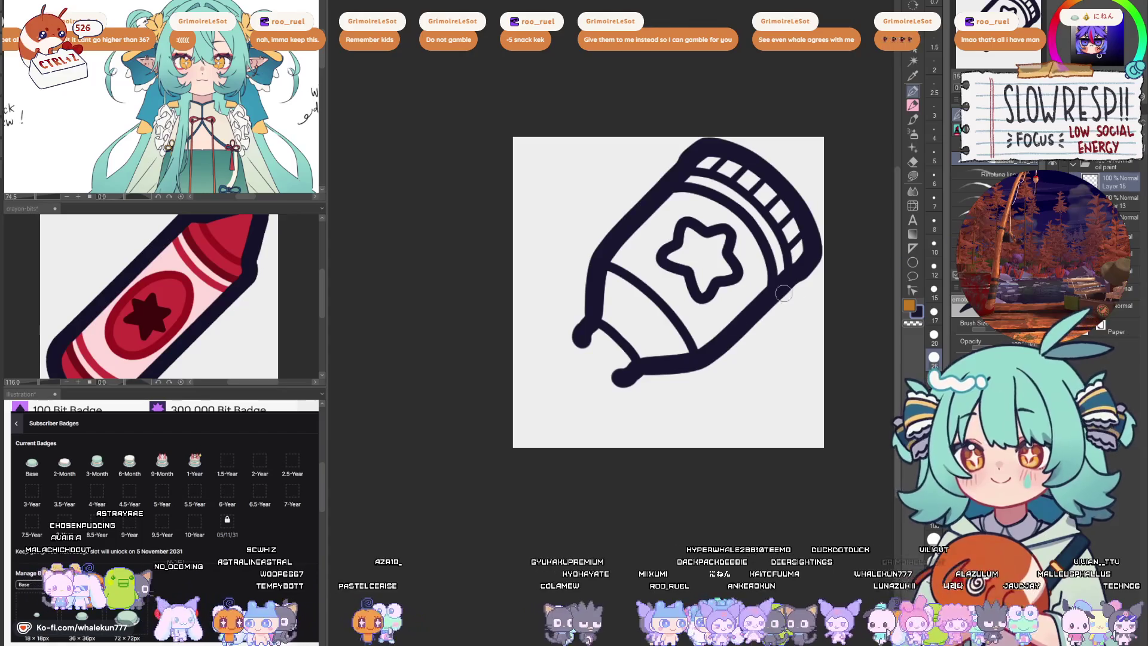
pyautogui.moveTo(578, 347)
pyautogui.mouseDown()
pyautogui.moveTo(530, 385)
pyautogui.moveTo(571, 426)
pyautogui.moveTo(686, 412)
pyautogui.mouseUp()
pyautogui.hotkey('ctrl', 'z')
pyautogui.moveTo(583, 336)
pyautogui.mouseDown()
pyautogui.moveTo(534, 386)
pyautogui.moveTo(523, 416)
pyautogui.moveTo(683, 426)
pyautogui.mouseUp()
pyautogui.moveTo(625, 375); pyautogui.dragTo(692, 426)
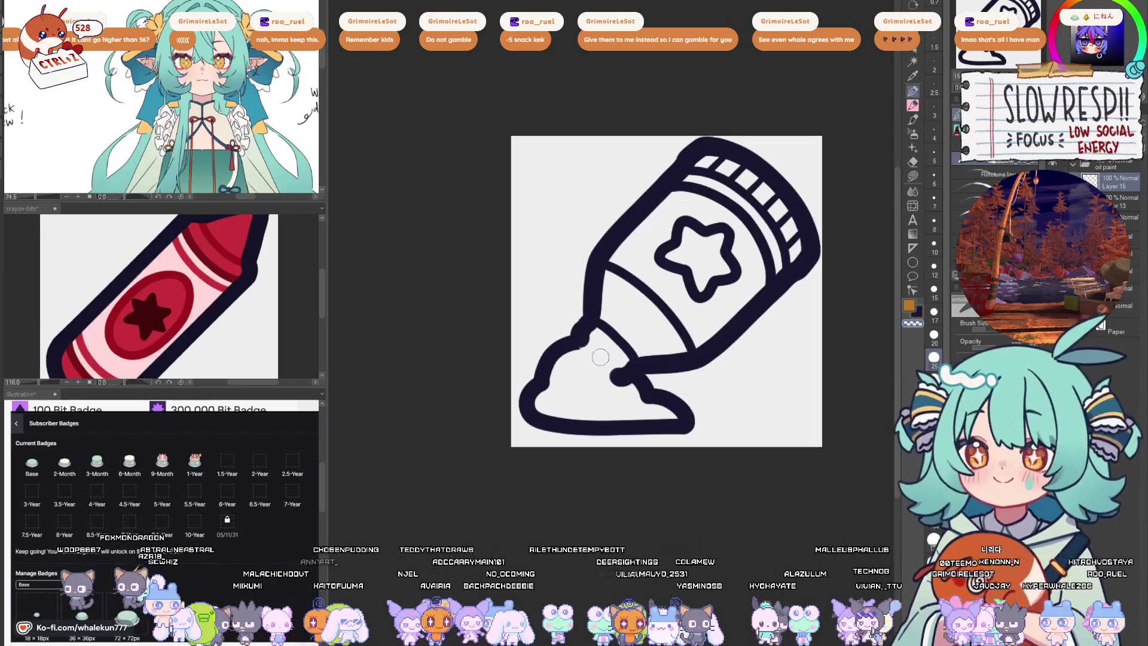
# - Draw the thick line across the tube's neck, then select Layer 14
pyautogui.moveTo(576, 332); pyautogui.dragTo(614, 373)
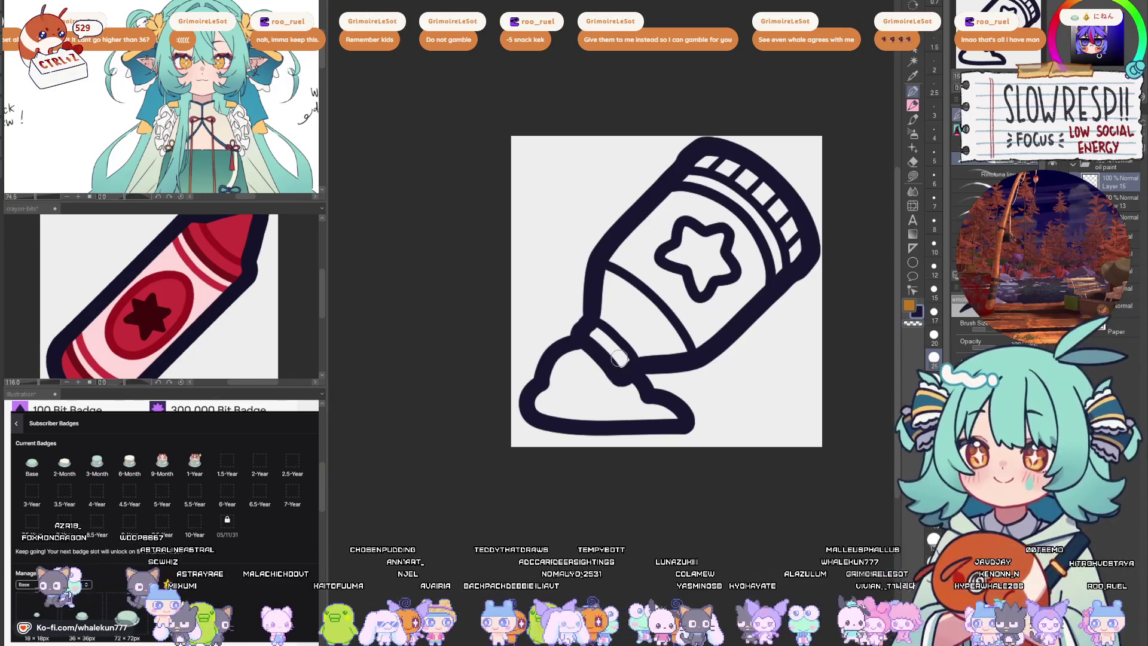
pyautogui.click(1130, 196)
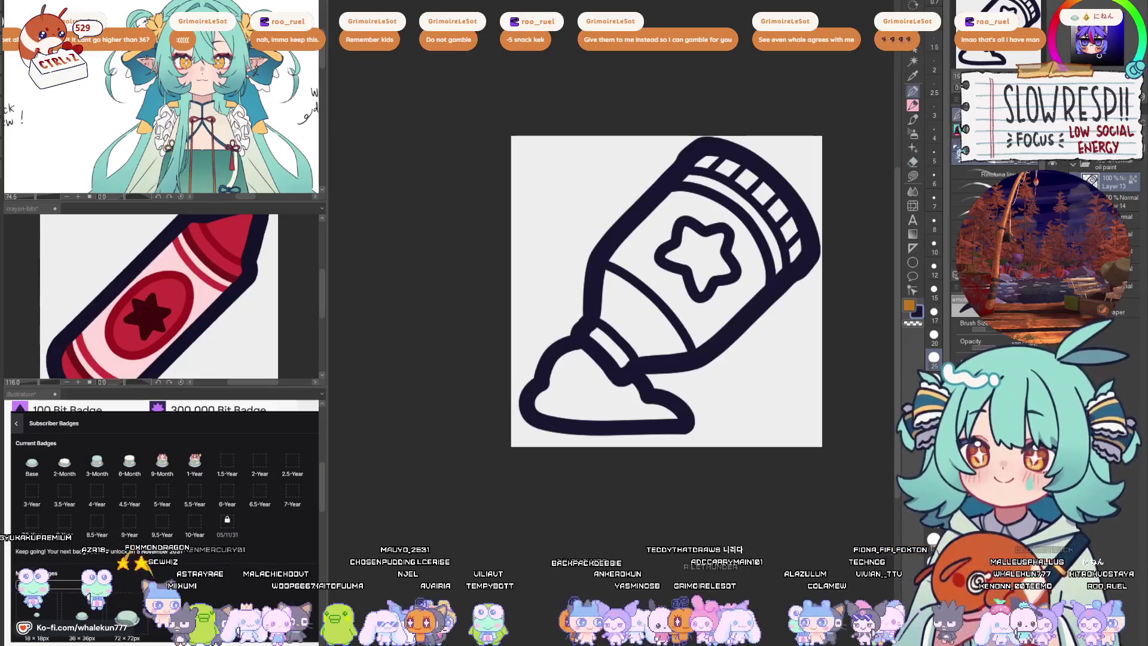
pyautogui.click(963, 146)
pyautogui.click(1127, 202)
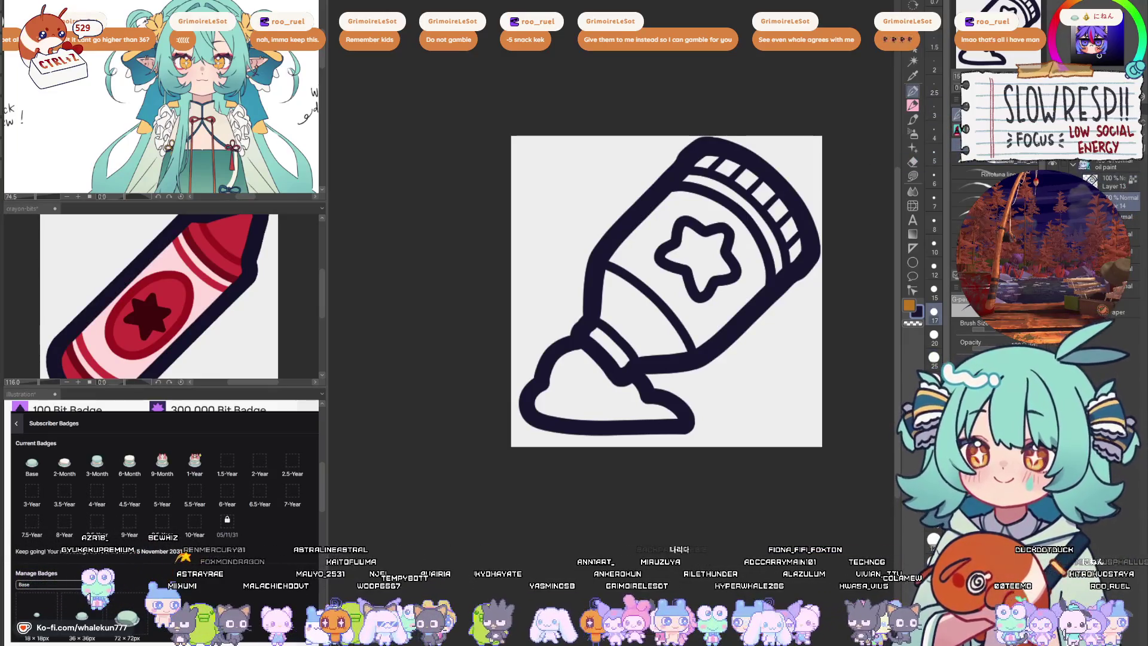
# - Lasso-fill the tube body in light teal on Layer 14
pyautogui.click(913, 176)
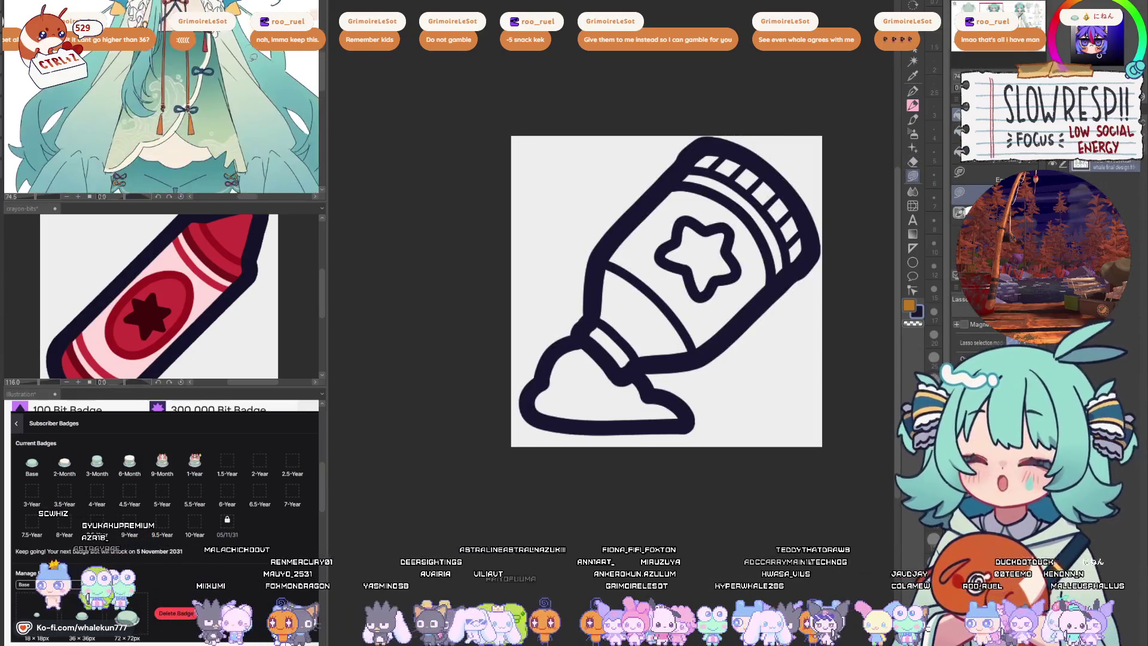
pyautogui.moveTo(603, 251); pyautogui.dragTo(565, 302)
pyautogui.moveTo(666, 193)
pyautogui.mouseDown()
pyautogui.moveTo(575, 288)
pyautogui.moveTo(550, 371)
pyautogui.mouseUp()
pyautogui.moveTo(505, 465); pyautogui.dragTo(637, 474)
pyautogui.moveTo(618, 436)
pyautogui.mouseDown()
pyautogui.moveTo(784, 293)
pyautogui.moveTo(777, 263)
pyautogui.mouseUp()
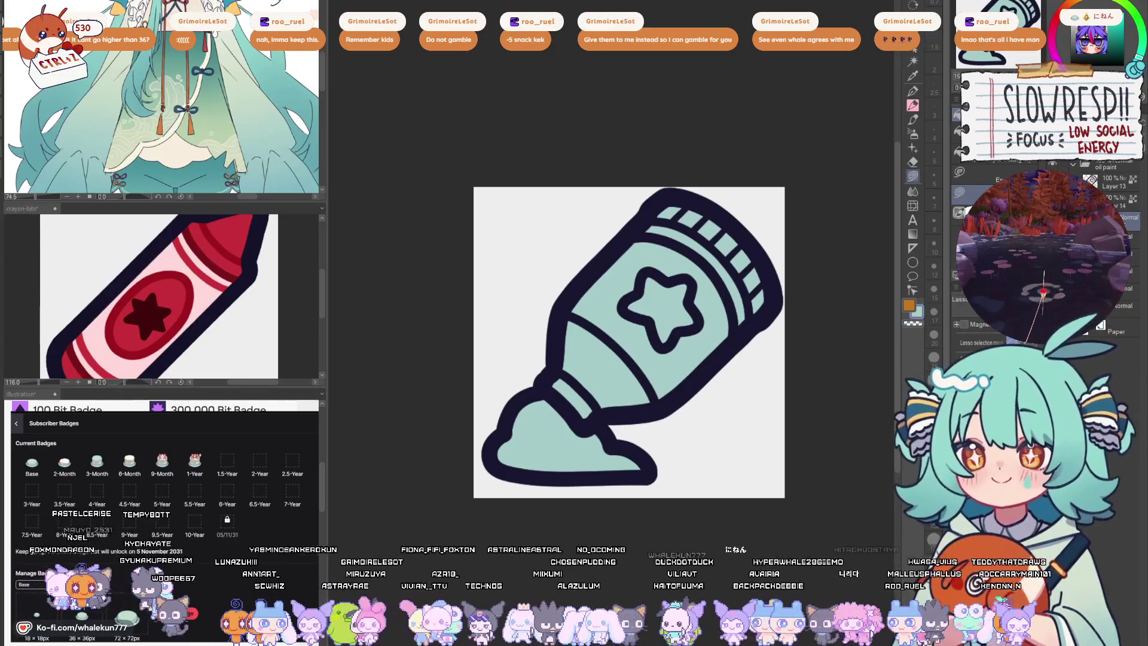
# - Fill the paint blob in darker teal and the tube's lower neck section in cream
pyautogui.scroll(-2, 161, 96)
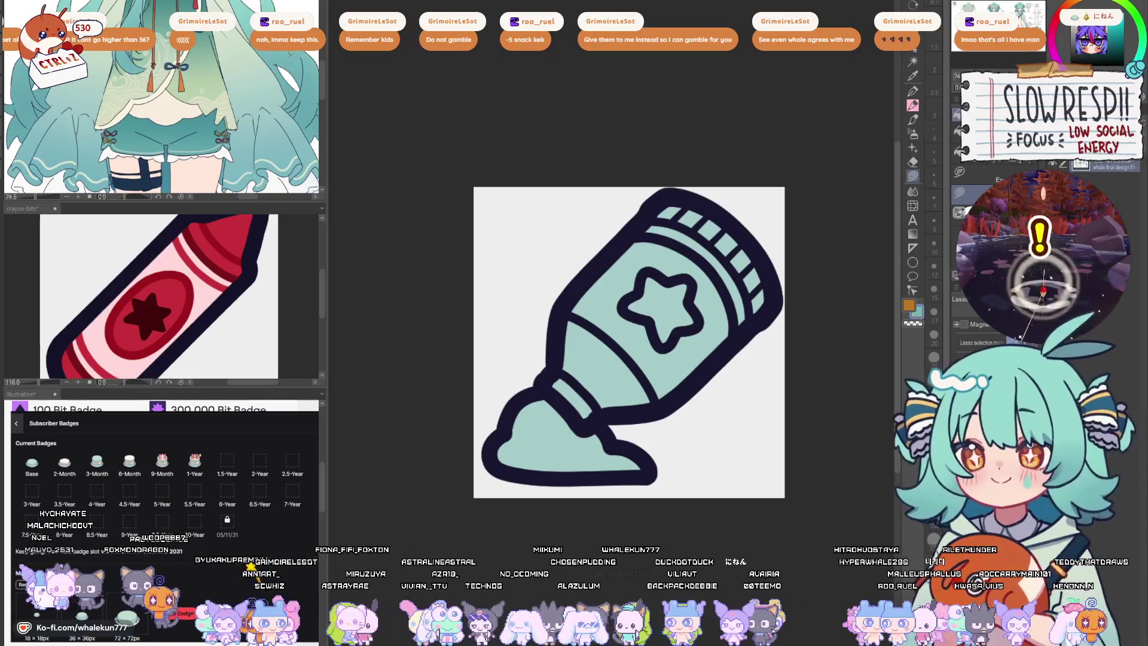
pyautogui.moveTo(551, 395)
pyautogui.mouseDown()
pyautogui.moveTo(510, 430)
pyautogui.moveTo(604, 487)
pyautogui.moveTo(607, 418)
pyautogui.moveTo(587, 386)
pyautogui.mouseUp()
pyautogui.scroll(-5, 588, 385)
pyautogui.scroll(6, 668, 397)
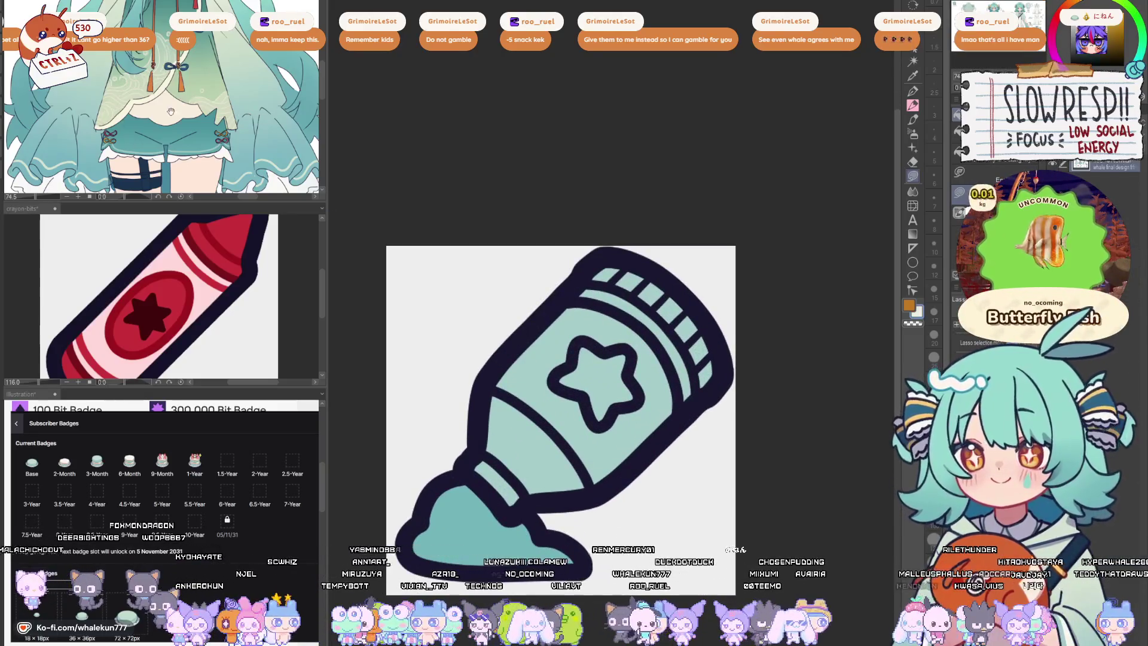
pyautogui.moveTo(481, 452)
pyautogui.mouseDown()
pyautogui.moveTo(511, 514)
pyautogui.moveTo(589, 473)
pyautogui.moveTo(488, 386)
pyautogui.mouseUp()
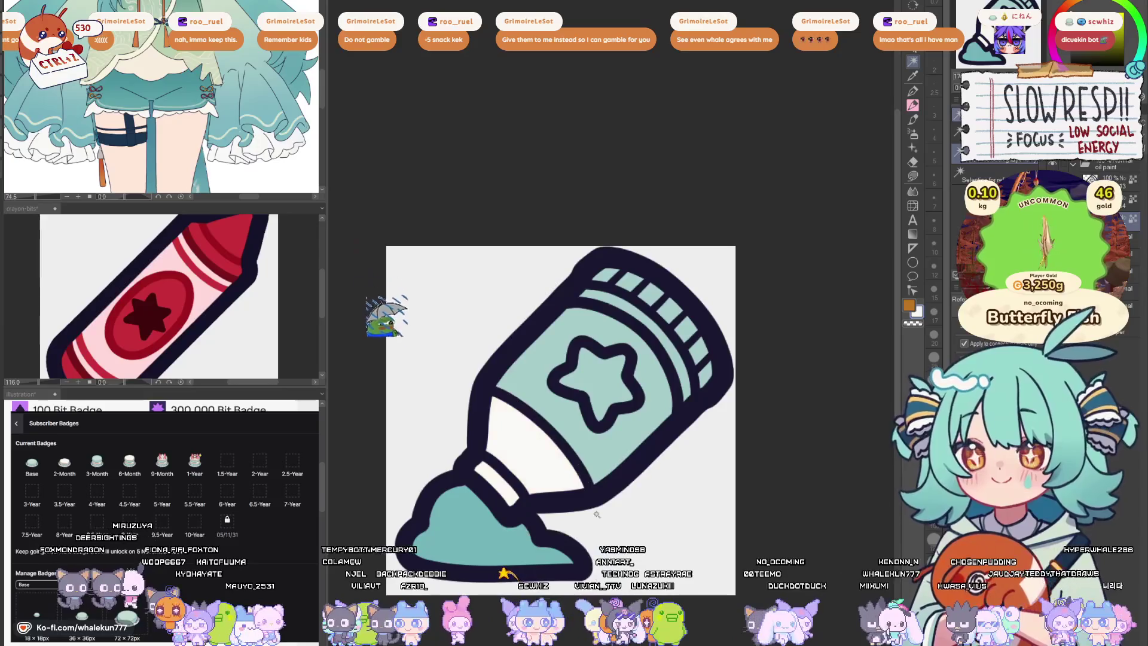
# - Lasso-fill the cap stripes white
pyautogui.press('h')
pyautogui.moveTo(651, 302)
pyautogui.mouseDown()
pyautogui.moveTo(657, 294)
pyautogui.moveTo(506, 413)
pyautogui.mouseUp()
pyautogui.press('h')
pyautogui.scroll(-3, 695, 295)
pyautogui.scroll(2, 695, 296)
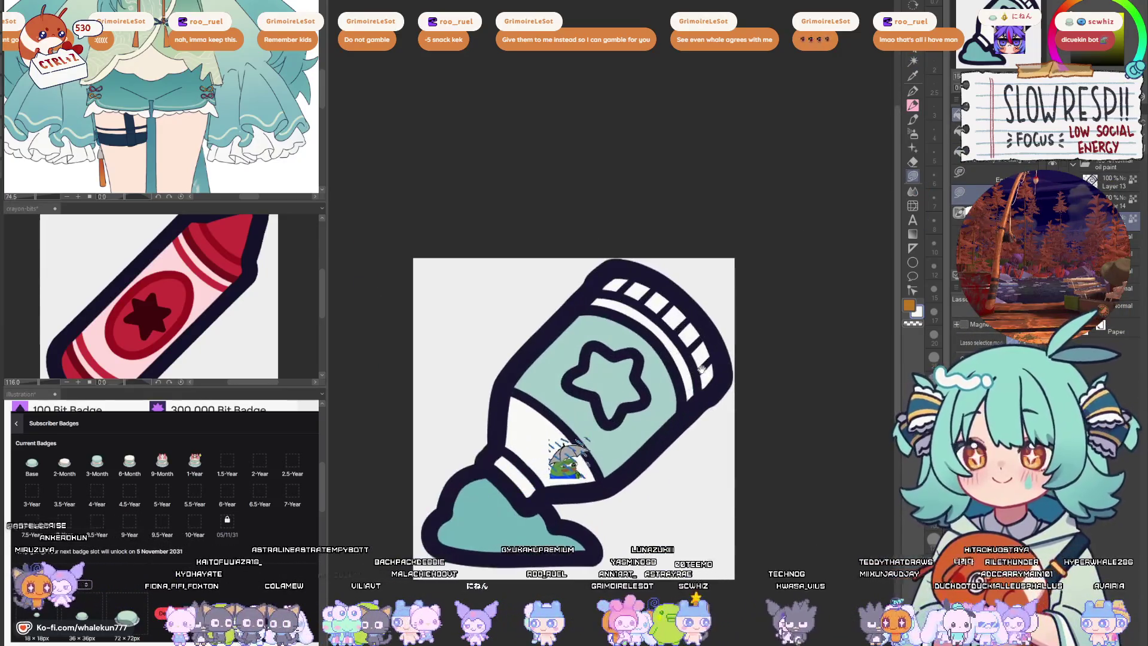
# - Lasso around the star on the teal body and fill it yellow-orange
pyautogui.moveTo(598, 351); pyautogui.dragTo(589, 338)
pyautogui.keyDown('alt'); pyautogui.click(589, 338); pyautogui.keyUp('alt')
pyautogui.moveTo(572, 295)
pyautogui.mouseDown()
pyautogui.moveTo(499, 360)
pyautogui.moveTo(628, 458)
pyautogui.moveTo(663, 346)
pyautogui.moveTo(628, 305)
pyautogui.mouseUp()
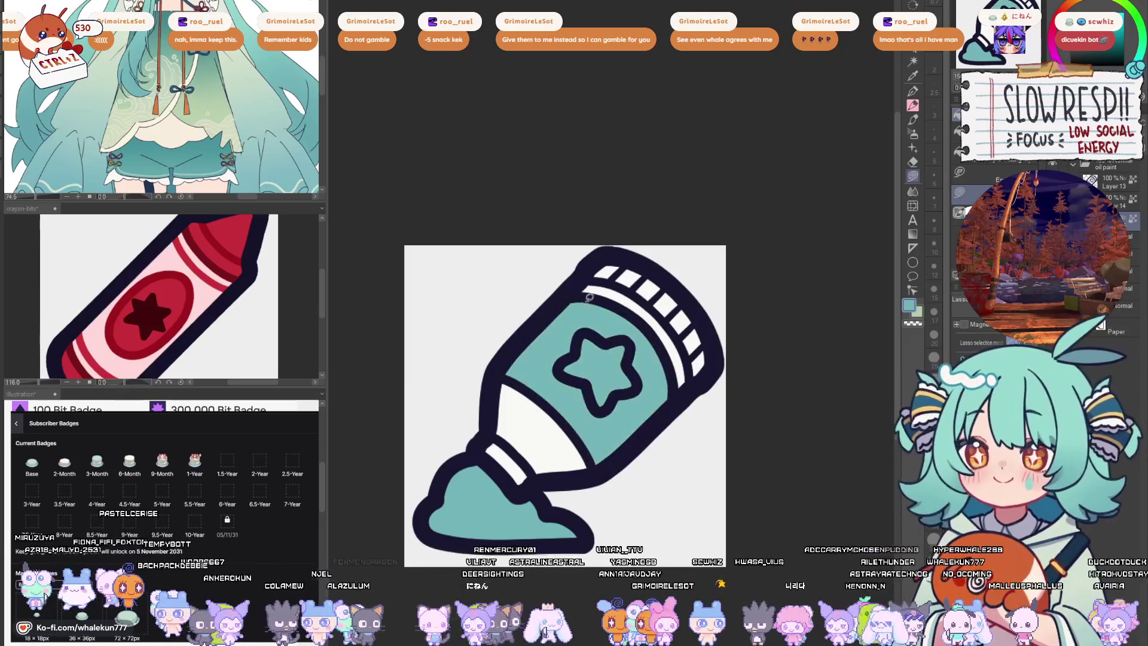
pyautogui.scroll(-5, 693, 319)
pyautogui.scroll(3, 693, 320)
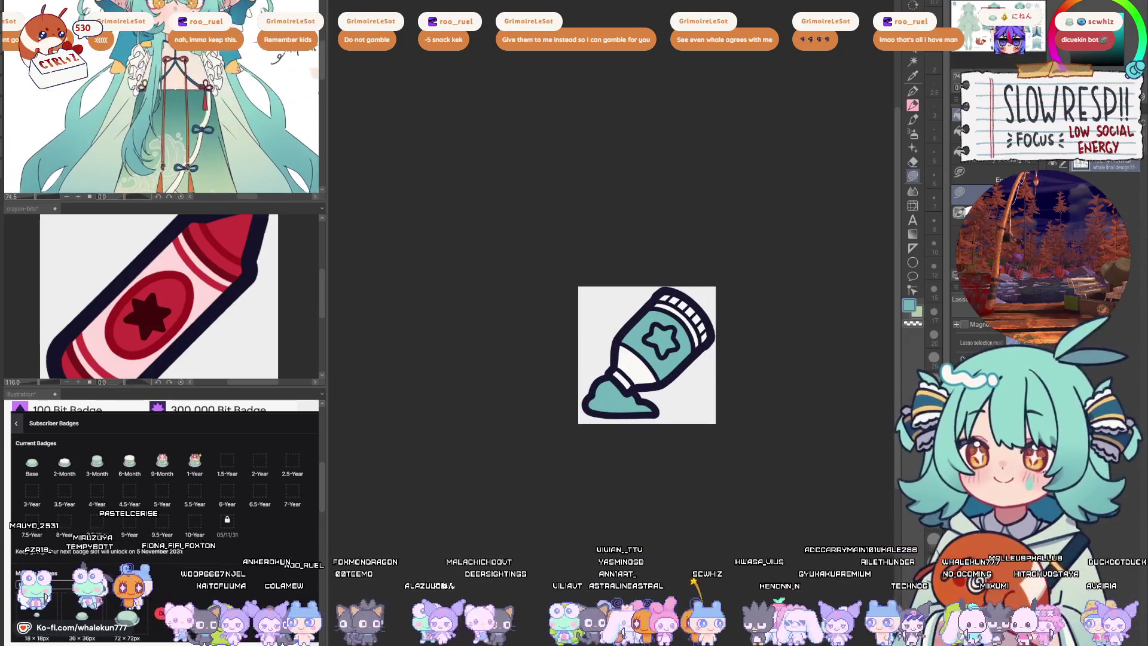
pyautogui.scroll(2, 677, 328)
pyautogui.moveTo(669, 328)
pyautogui.mouseDown()
pyautogui.moveTo(642, 328)
pyautogui.moveTo(631, 356)
pyautogui.moveTo(664, 376)
pyautogui.moveTo(677, 331)
pyautogui.mouseUp()
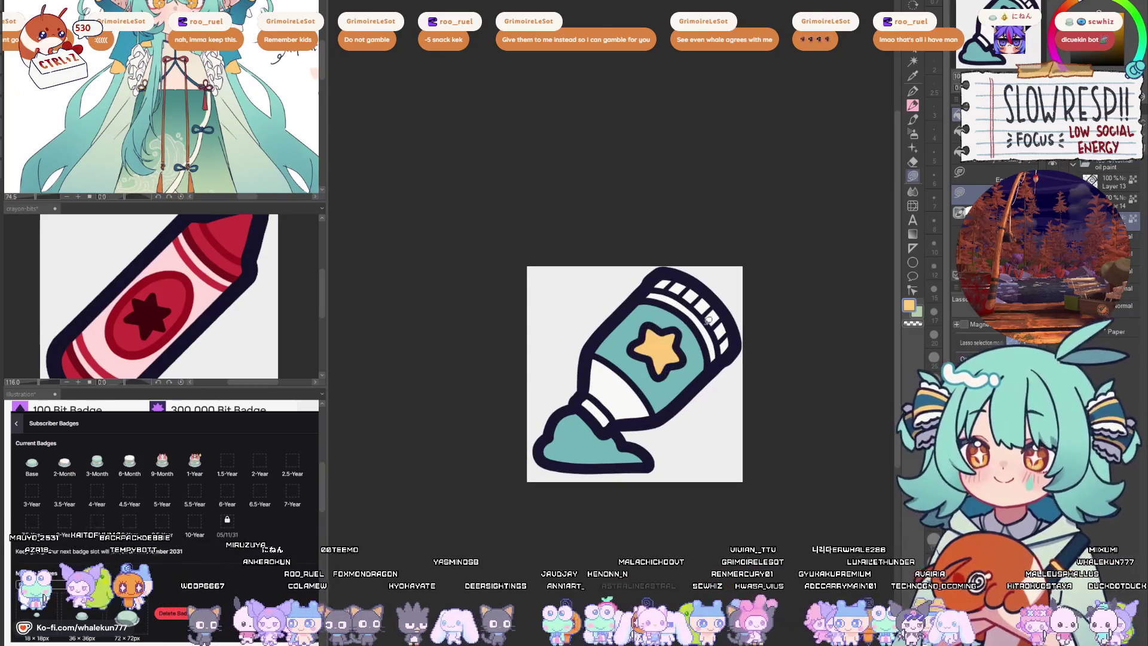
# - With the G-pen in white, fade the dark separator lines between the cap stripes to faint grey
pyautogui.scroll(-5, 728, 330)
pyautogui.scroll(4, 666, 375)
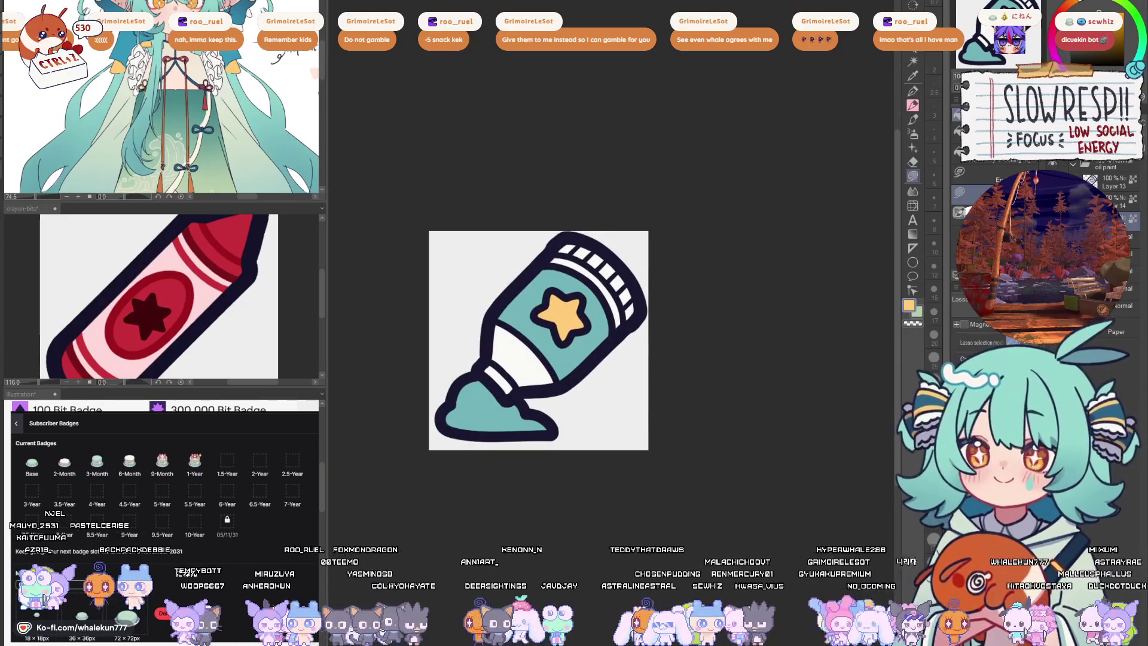
pyautogui.press('p')
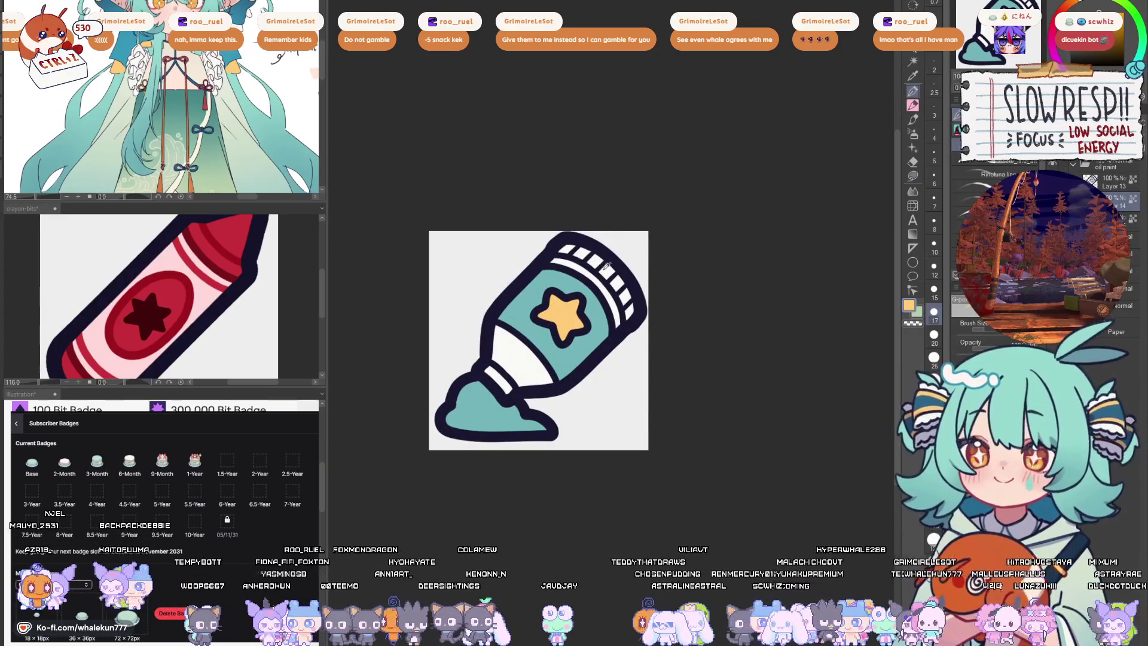
pyautogui.keyDown('alt'); pyautogui.click(605, 266); pyautogui.keyUp('alt')
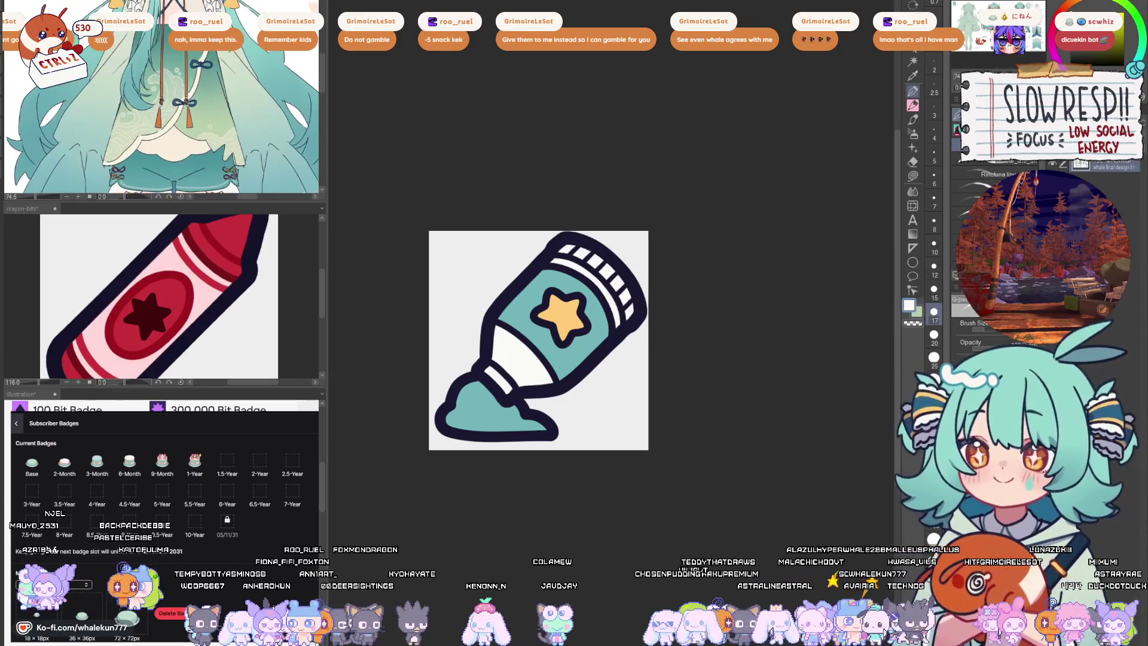
pyautogui.scroll(1, 705, 362)
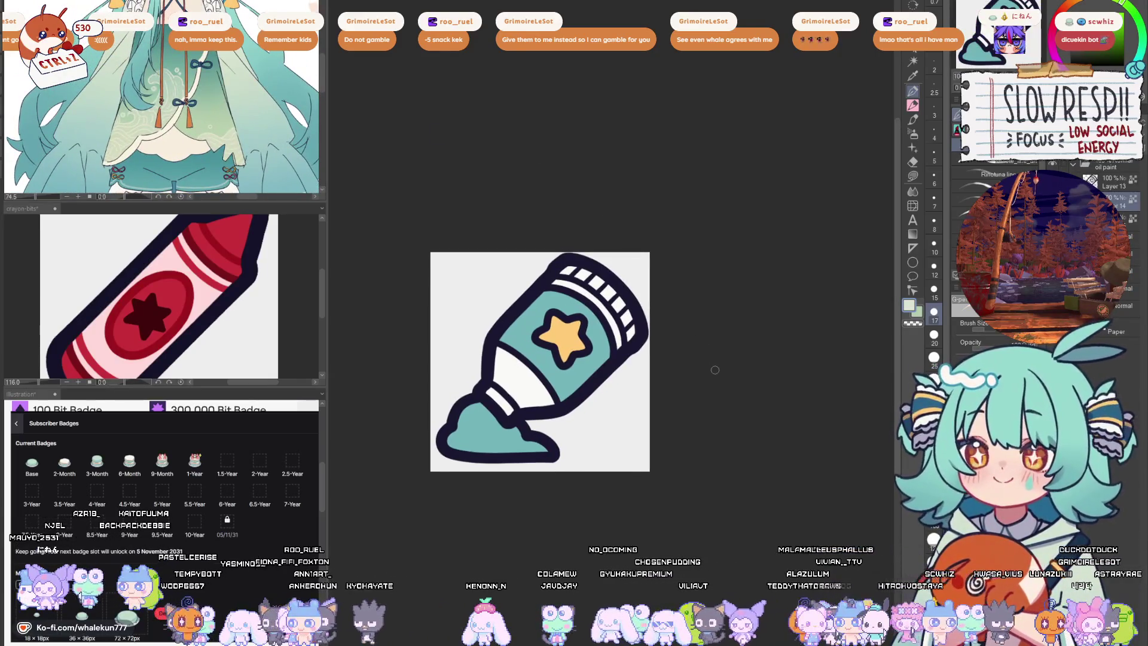
pyautogui.hotkey('ctrl', 'z')
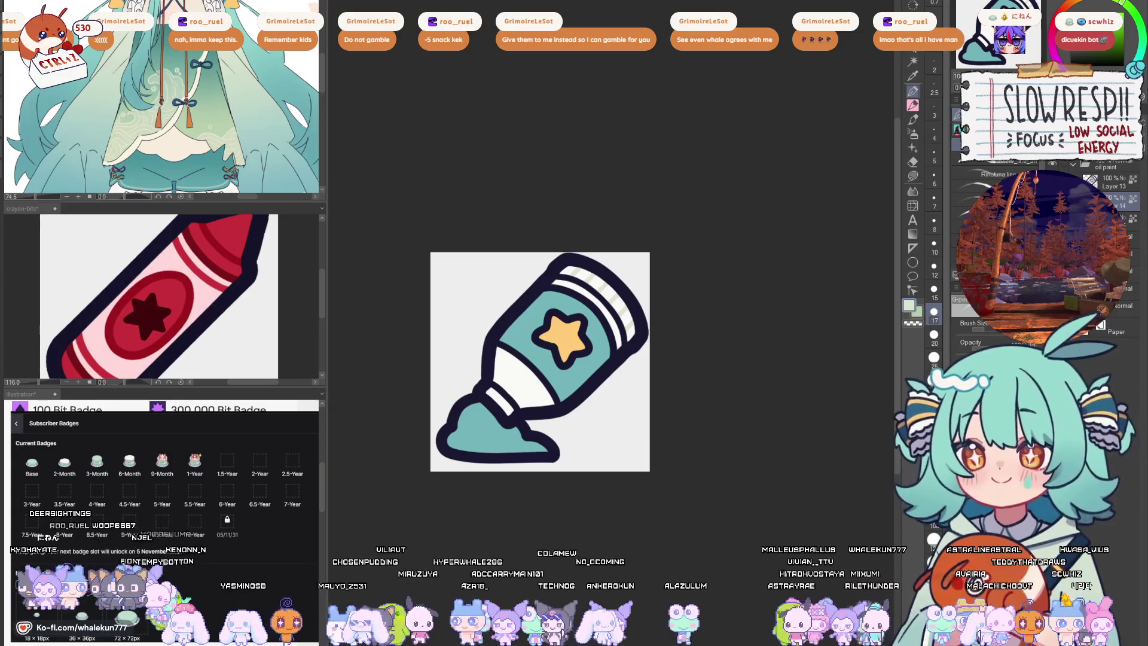
pyautogui.moveTo(637, 406); pyautogui.dragTo(671, 389)
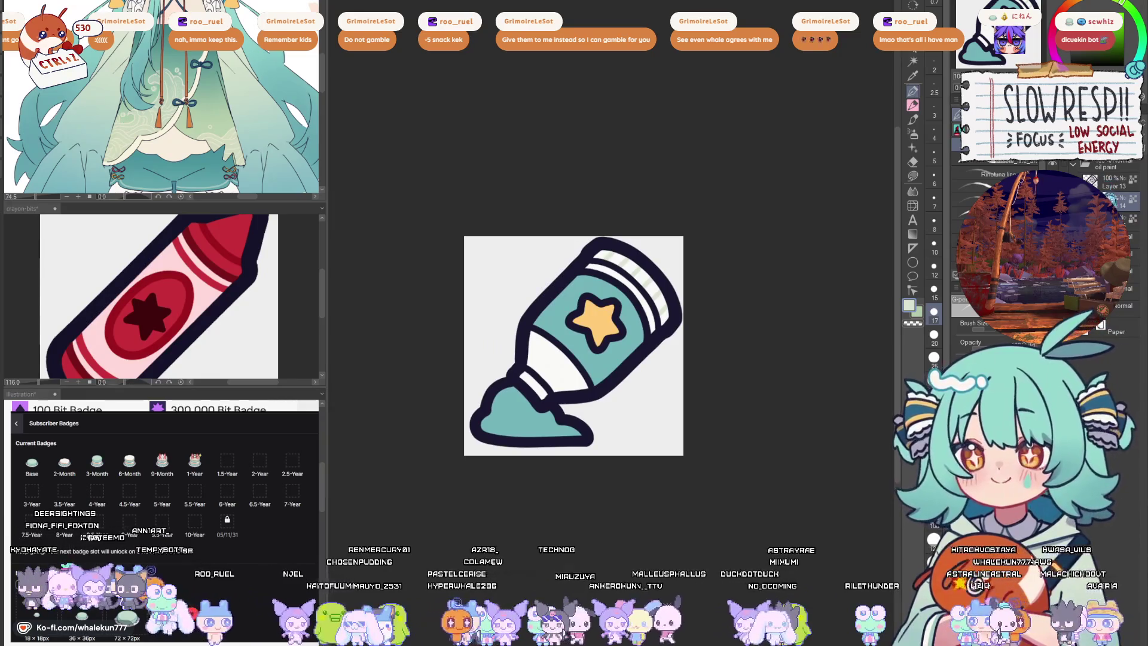
pyautogui.scroll(2, 596, 254)
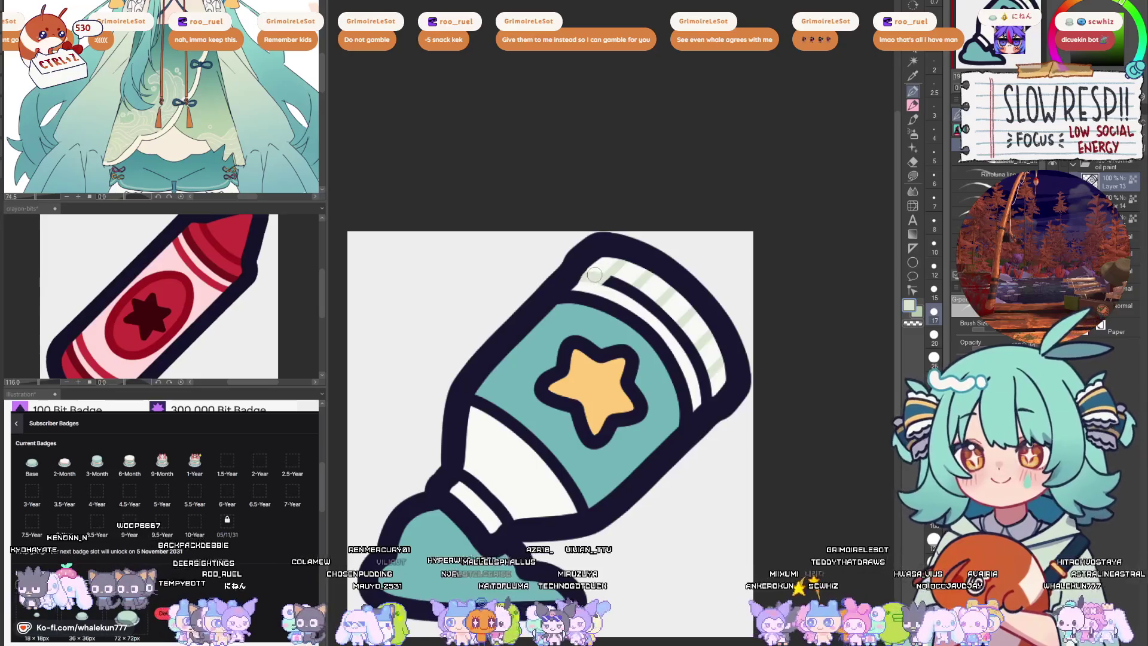
# - Paint grey stripes along the cap rim and across the lower white neck band
pyautogui.moveTo(660, 317)
pyautogui.mouseDown()
pyautogui.moveTo(716, 386)
pyautogui.moveTo(773, 305)
pyautogui.mouseUp()
pyautogui.moveTo(528, 403); pyautogui.dragTo(577, 434)
pyautogui.scroll(-5, 634, 378)
pyautogui.scroll(3, 710, 359)
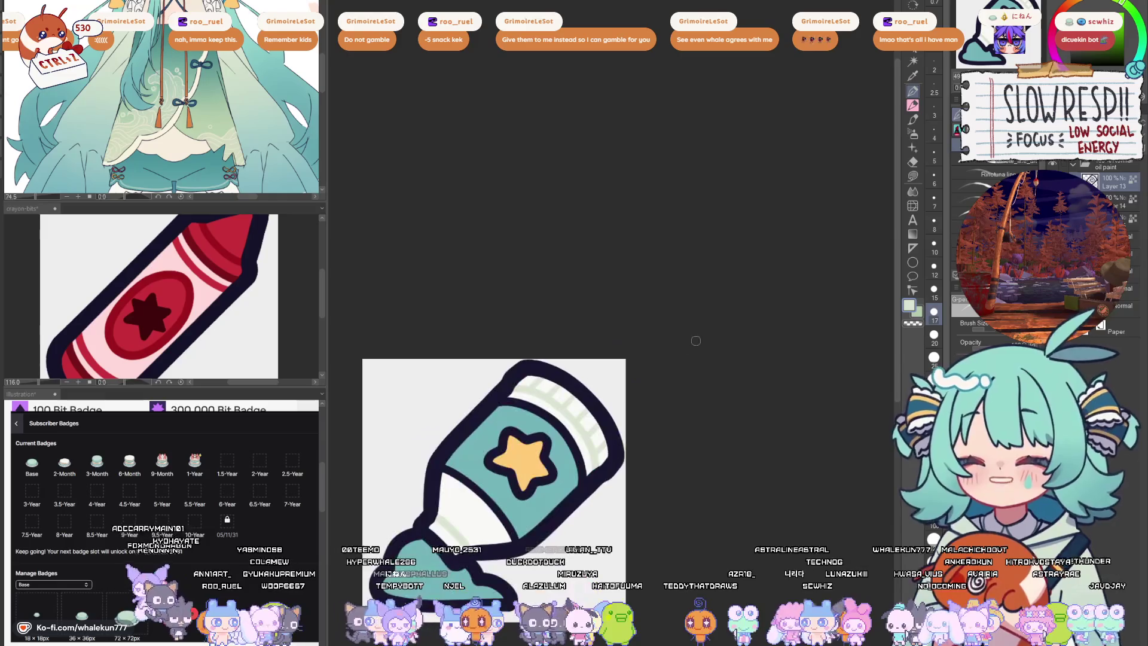
pyautogui.moveTo(494, 491); pyautogui.dragTo(600, 361)
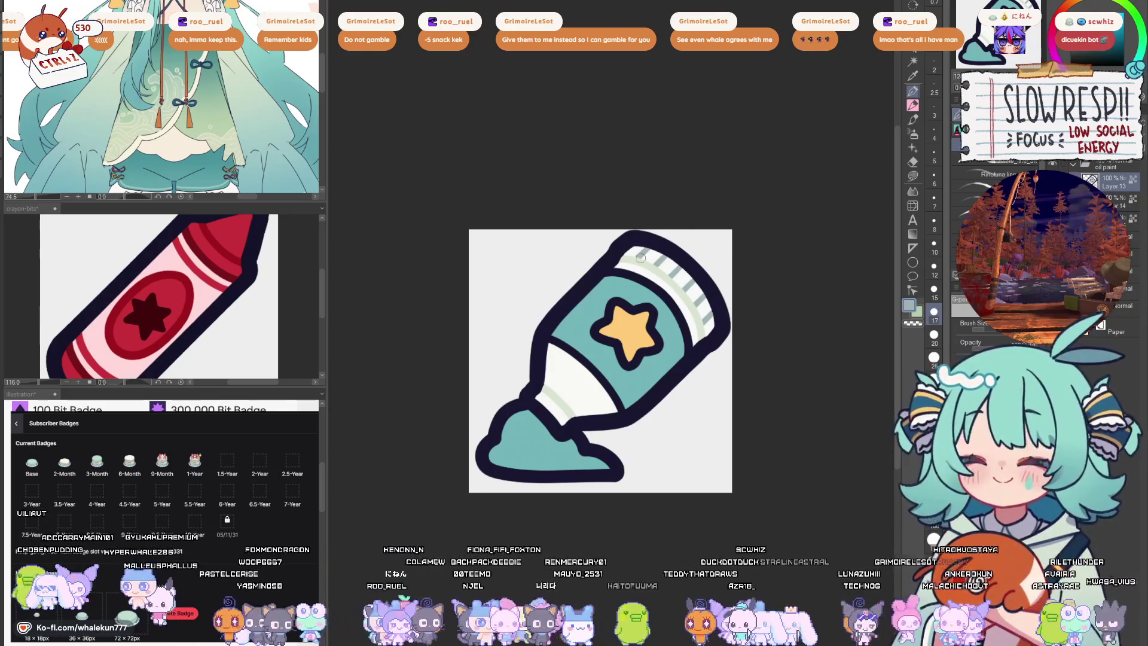
pyautogui.scroll(1, 637, 257)
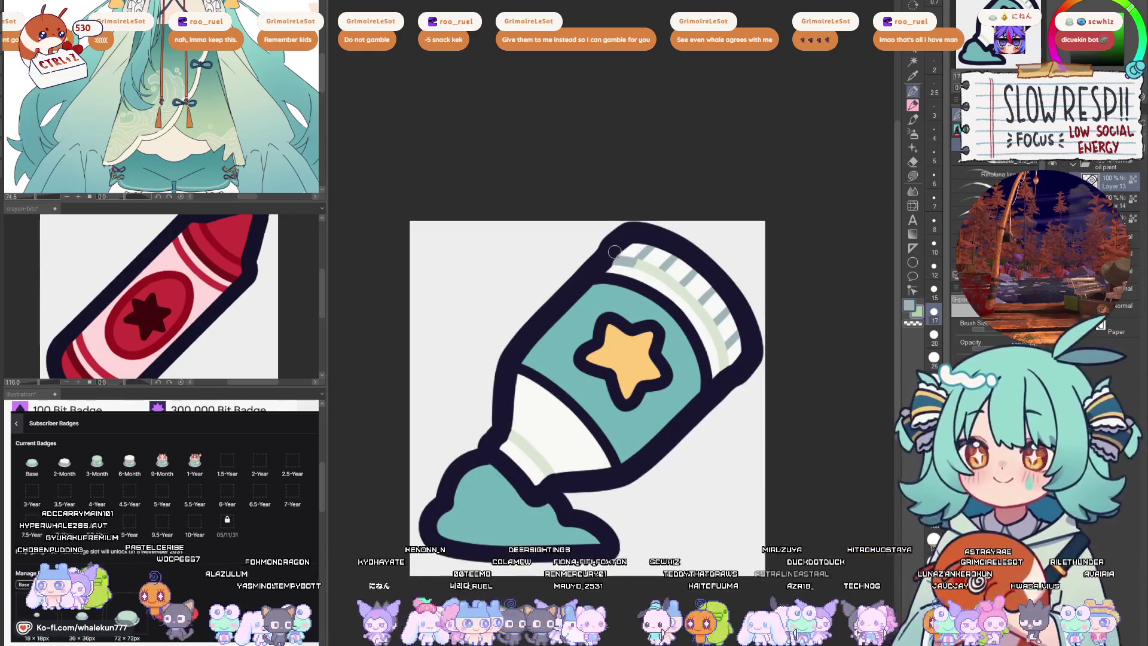
pyautogui.moveTo(637, 256)
pyautogui.mouseDown()
pyautogui.moveTo(693, 302)
pyautogui.moveTo(730, 360)
pyautogui.moveTo(727, 373)
pyautogui.moveTo(706, 377)
pyautogui.mouseUp()
pyautogui.moveTo(513, 431); pyautogui.dragTo(554, 467)
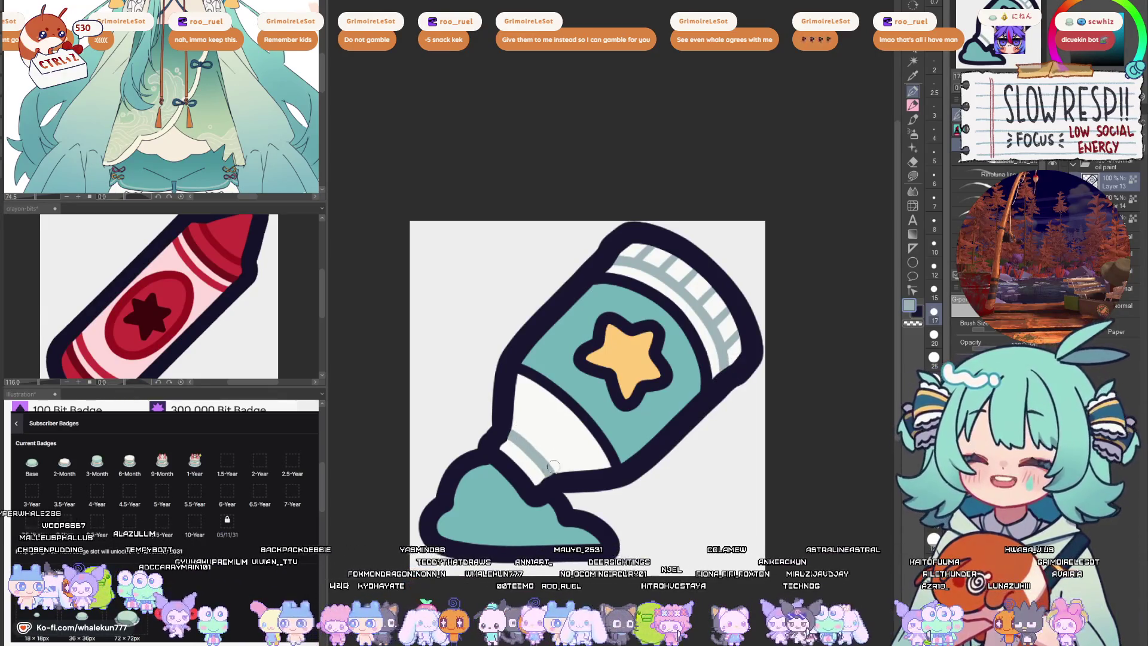
# - Eyedrop the star's yellow-orange, choose a darker orange, and outline the star
pyautogui.keyDown('alt'); pyautogui.click(631, 354); pyautogui.keyUp('alt')
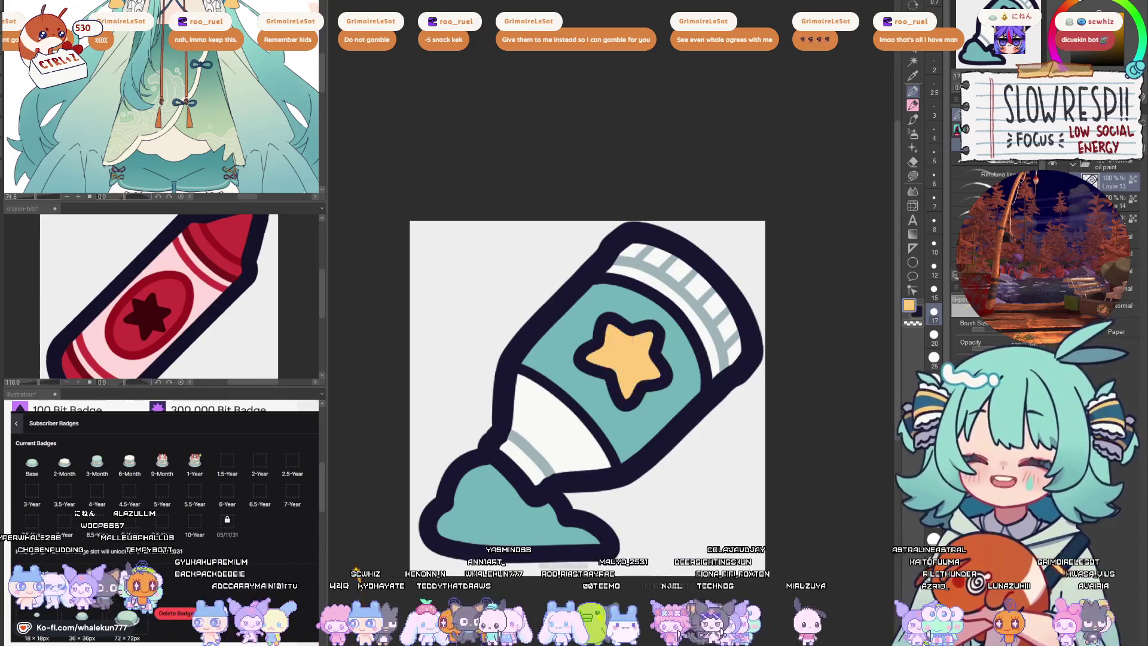
pyautogui.click(1080, 6)
pyautogui.moveTo(620, 336)
pyautogui.mouseDown()
pyautogui.moveTo(617, 318)
pyautogui.moveTo(579, 368)
pyautogui.moveTo(634, 401)
pyautogui.moveTo(663, 342)
pyautogui.moveTo(649, 337)
pyautogui.mouseUp()
# - Eyedrop the tube's teal, darken it, and line the teal-cream boundary in dark teal
pyautogui.keyDown('alt'); pyautogui.click(679, 348); pyautogui.keyUp('alt')
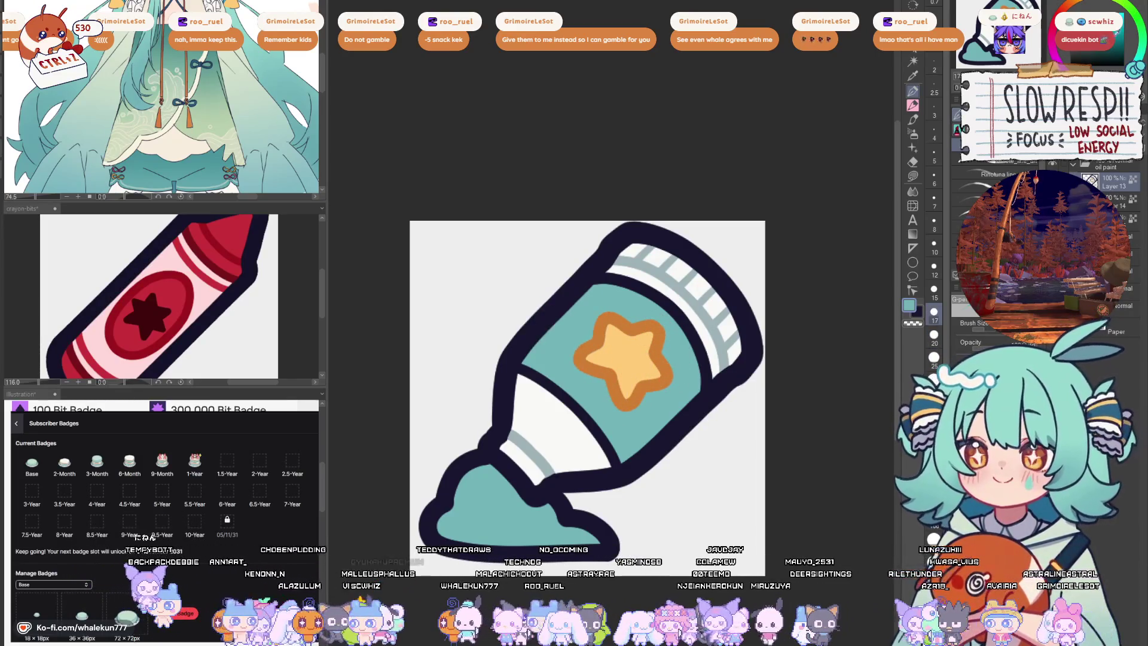
pyautogui.click(1113, 36)
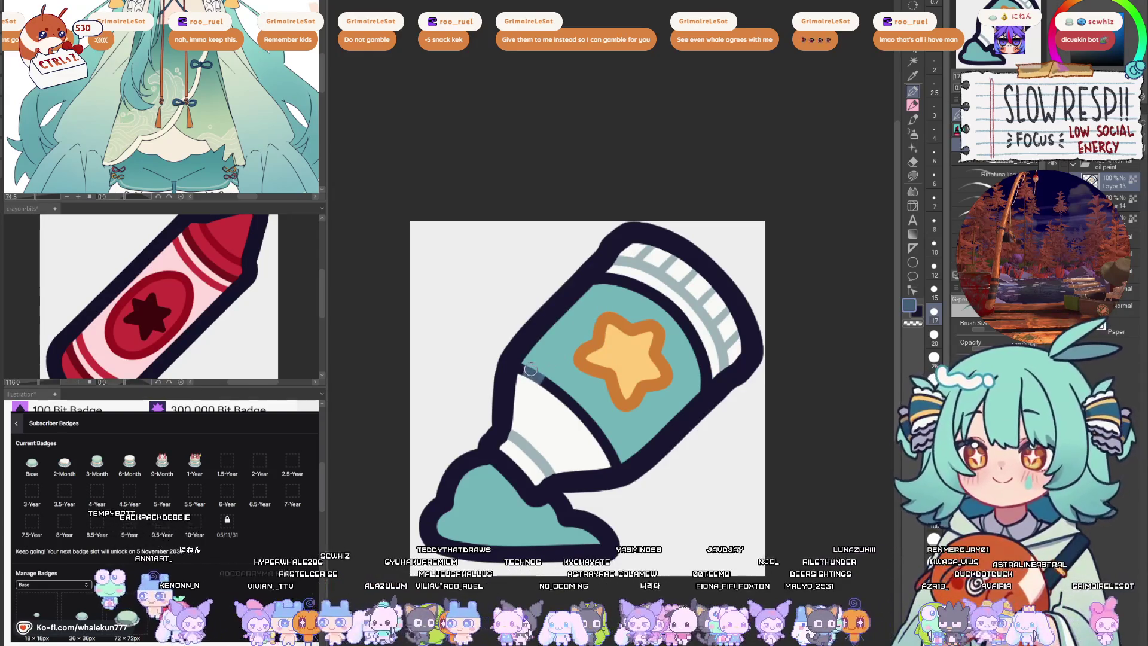
pyautogui.moveTo(527, 371); pyautogui.dragTo(619, 454)
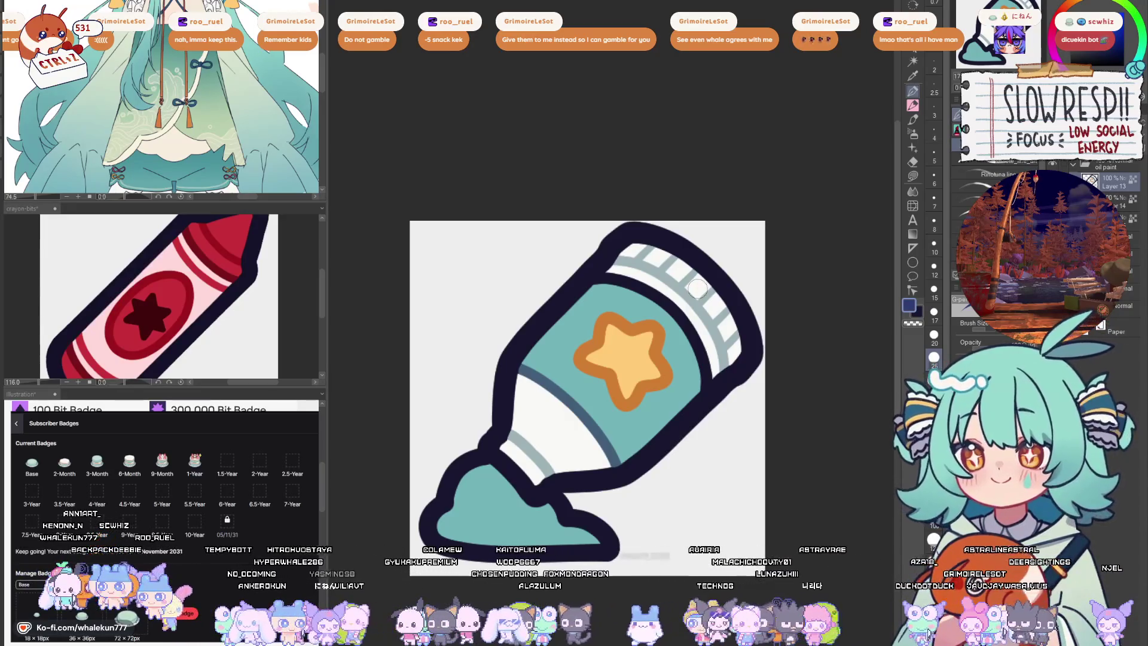
pyautogui.moveTo(545, 384); pyautogui.dragTo(519, 366)
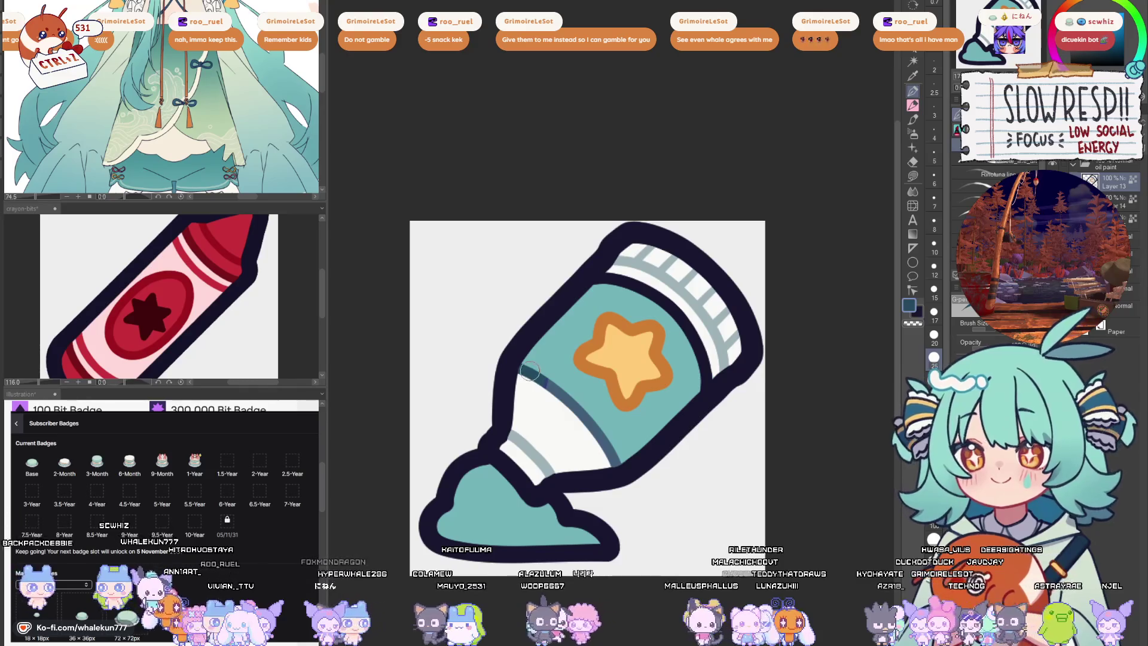
pyautogui.moveTo(532, 374); pyautogui.dragTo(566, 389)
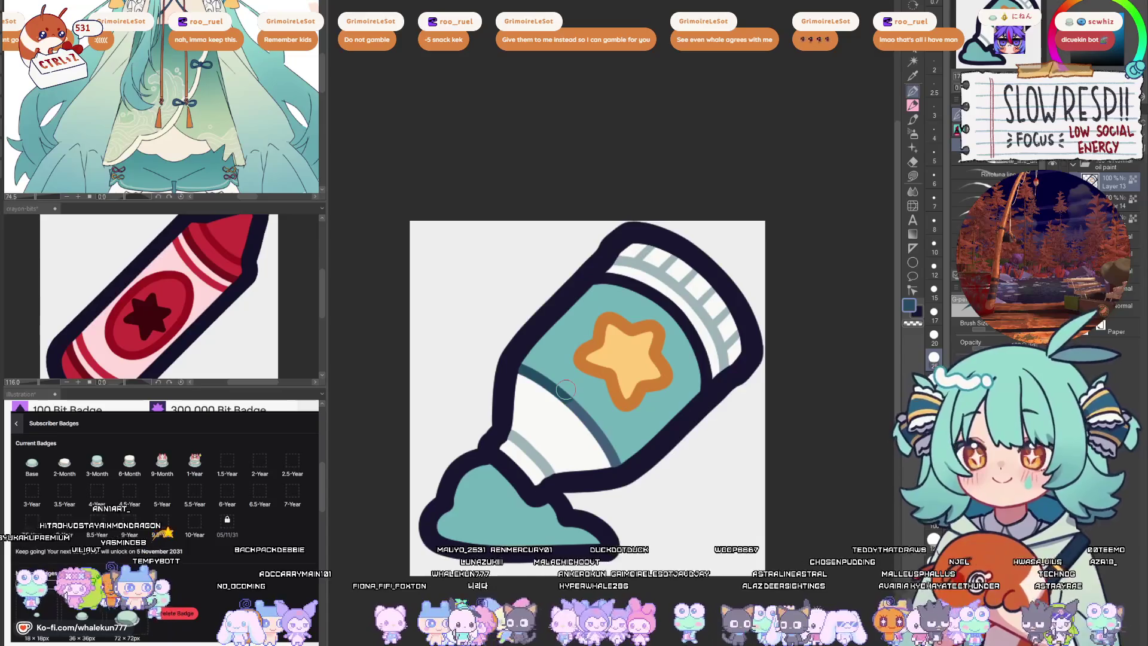
# - Line the teal band's lower and upper edges in dark teal, then shade the blob's left edge
pyautogui.moveTo(572, 393); pyautogui.dragTo(619, 459)
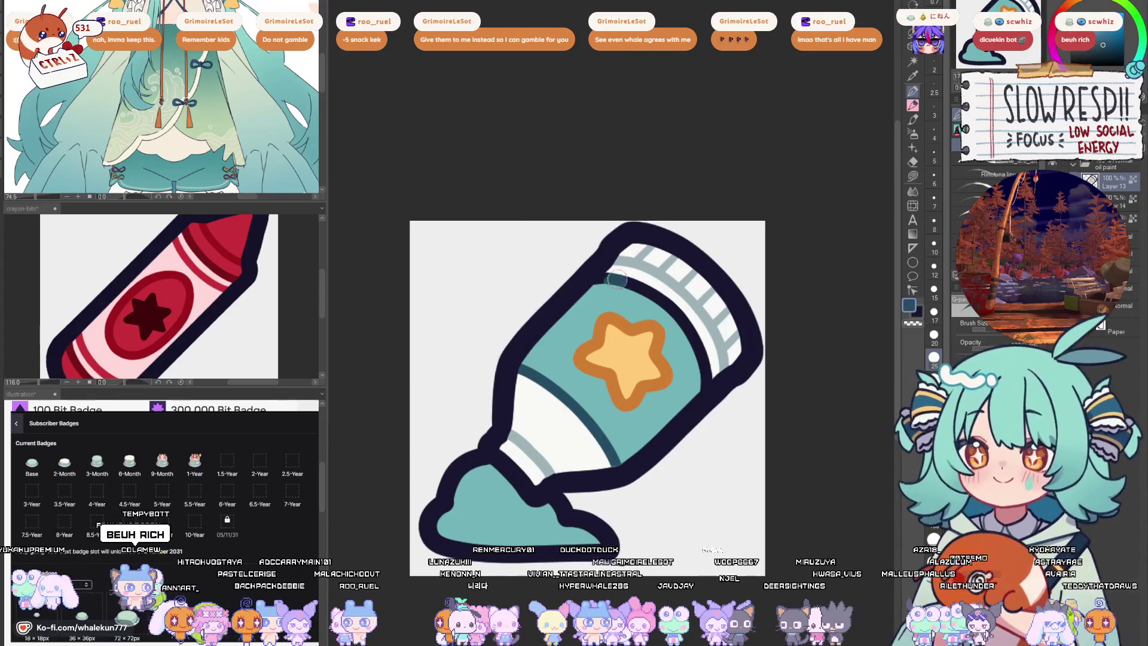
pyautogui.moveTo(595, 279)
pyautogui.mouseDown()
pyautogui.moveTo(666, 299)
pyautogui.moveTo(711, 378)
pyautogui.moveTo(698, 381)
pyautogui.mouseUp()
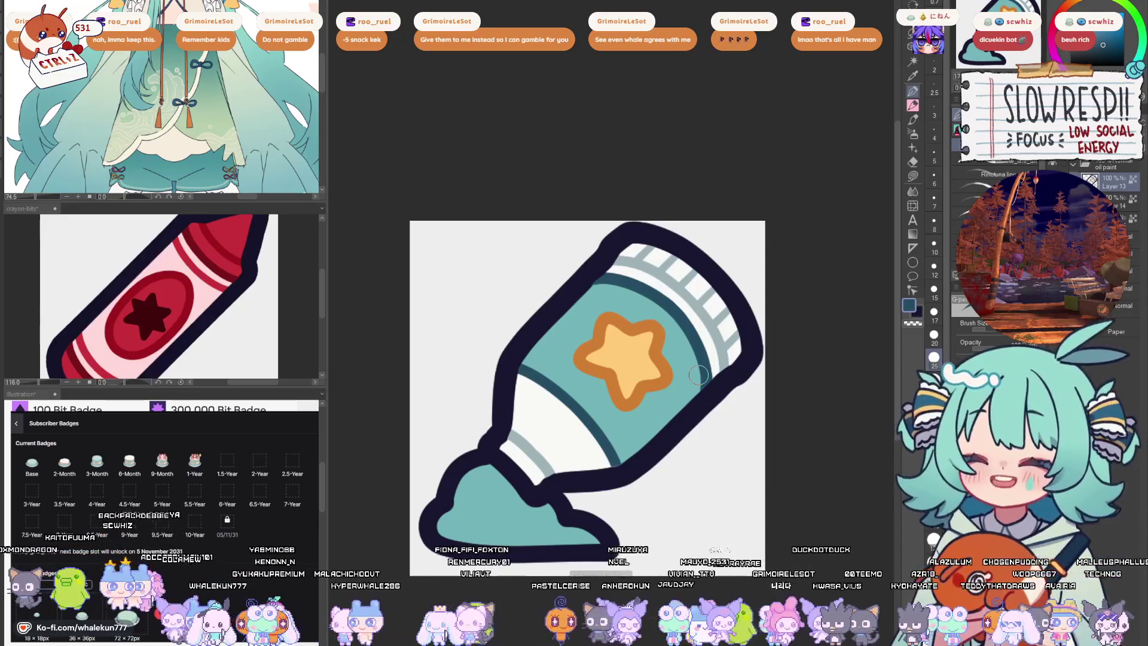
pyautogui.moveTo(699, 375); pyautogui.dragTo(809, 287)
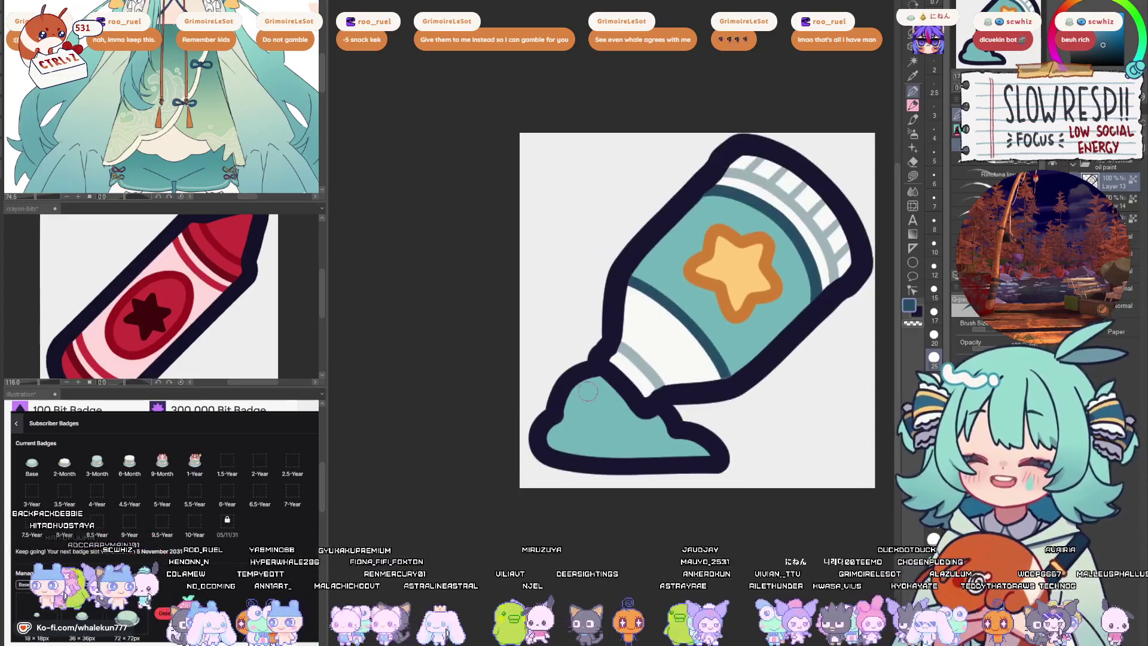
pyautogui.moveTo(581, 372)
pyautogui.mouseDown()
pyautogui.moveTo(541, 436)
pyautogui.moveTo(573, 464)
pyautogui.moveTo(708, 467)
pyautogui.moveTo(718, 445)
pyautogui.moveTo(675, 416)
pyautogui.mouseUp()
pyautogui.scroll(-5, 676, 416)
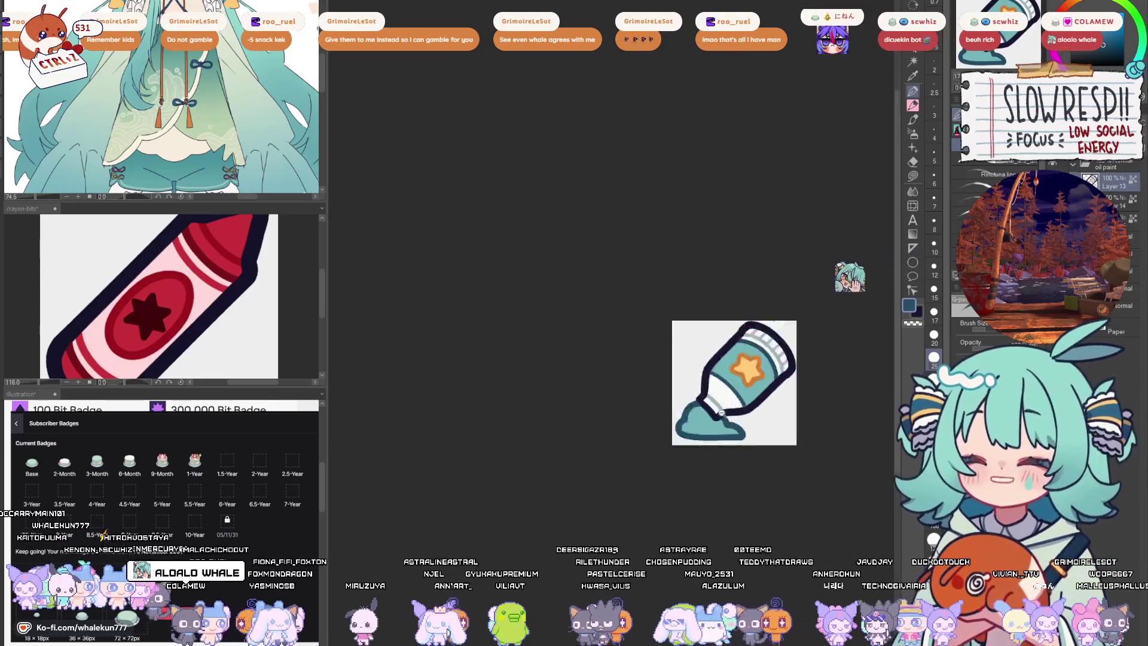
pyautogui.scroll(2, 672, 430)
pyautogui.scroll(3, 673, 429)
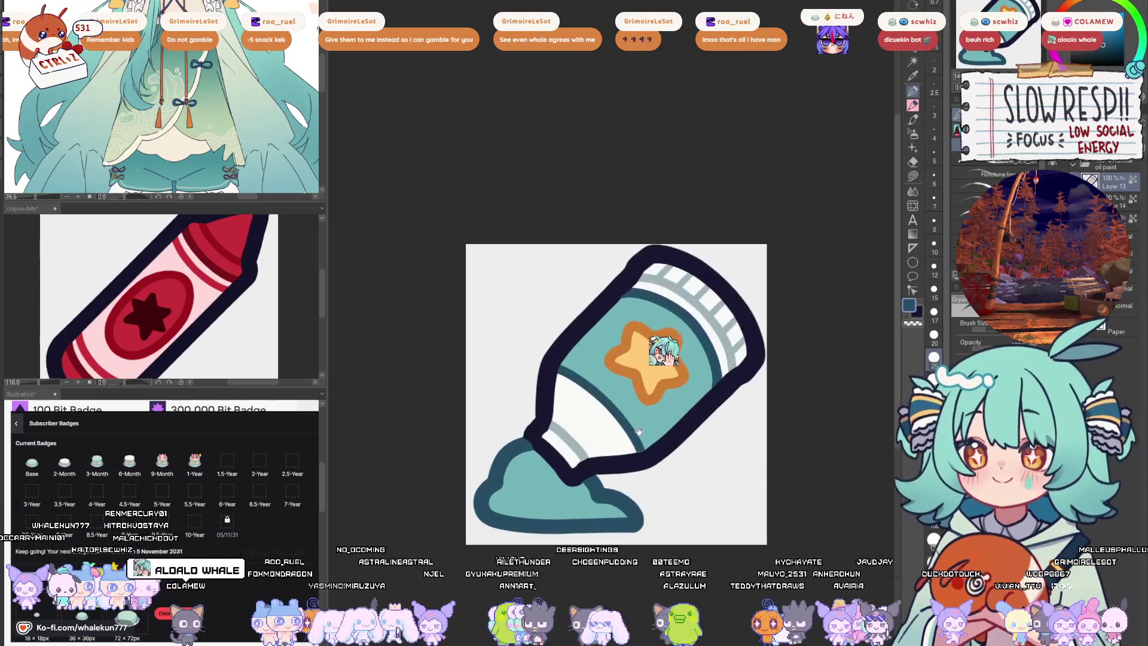
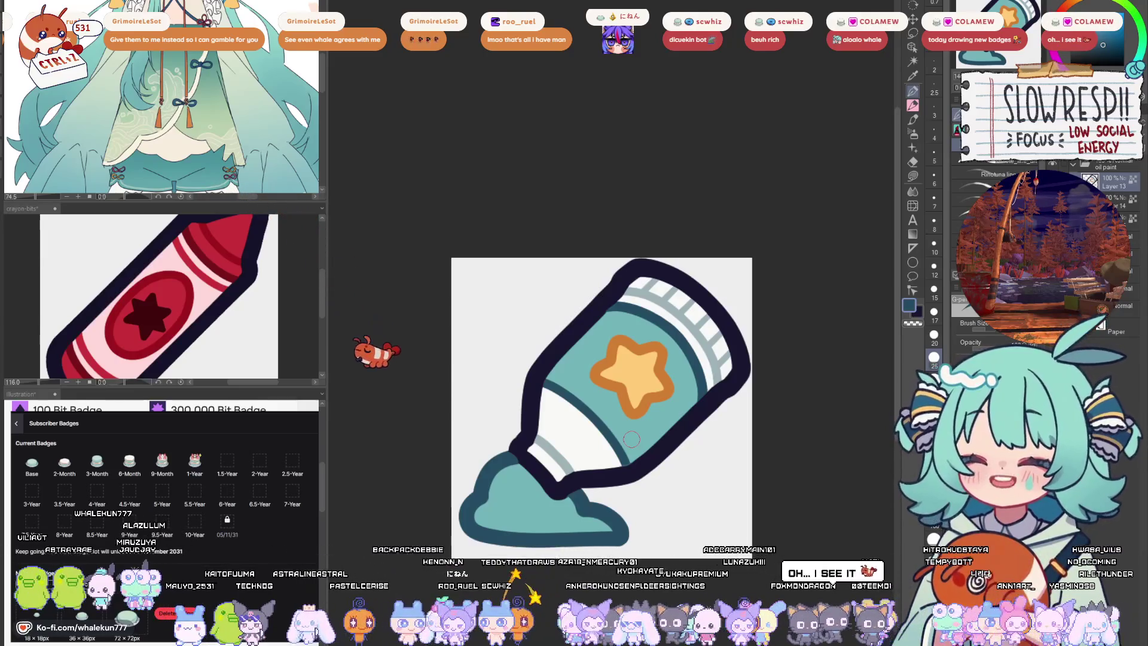
# - Pick a red-orange colour and brush an outline around the star
pyautogui.scroll(-4, 688, 418)
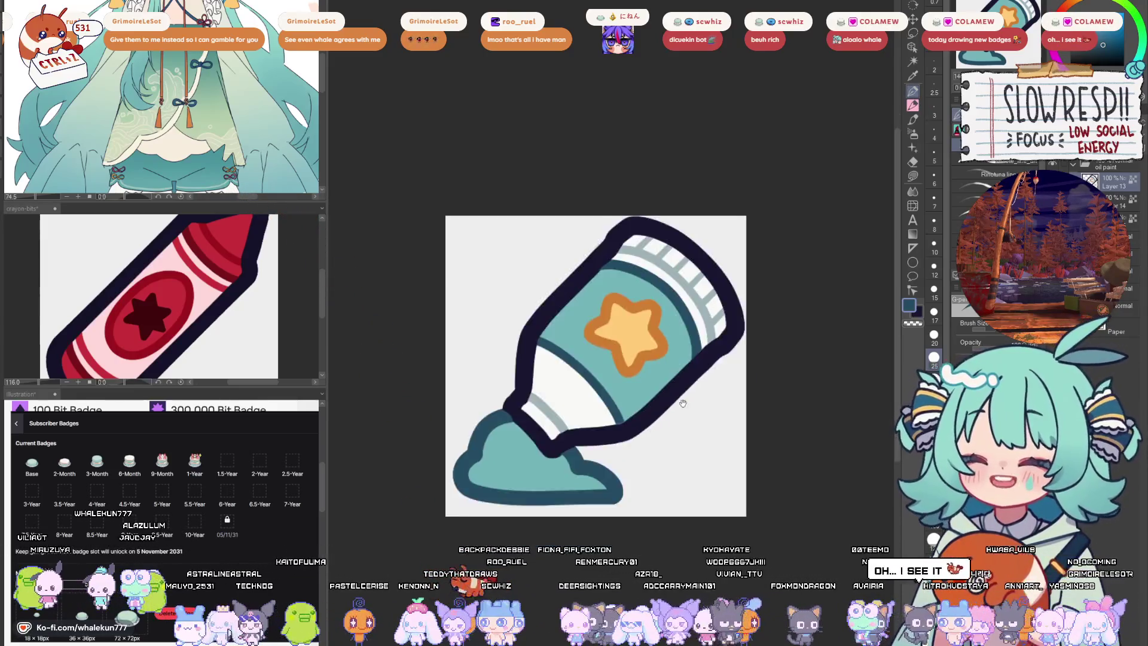
pyautogui.scroll(3, 694, 422)
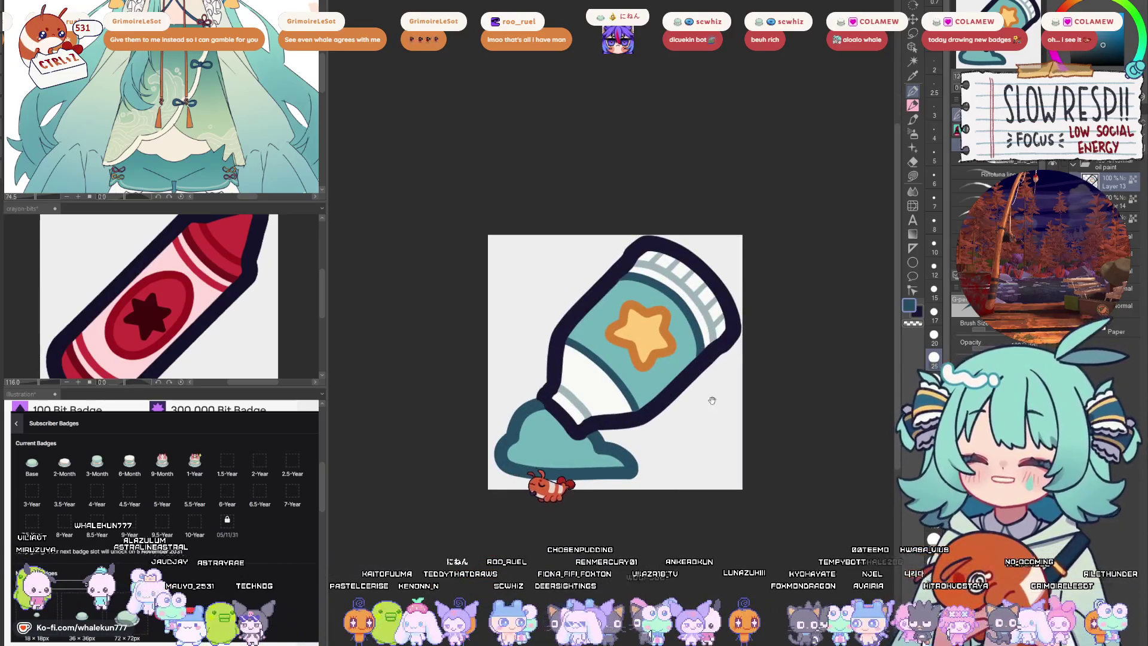
pyautogui.scroll(2, 628, 366)
pyautogui.hotkey('ctrl', 'z')
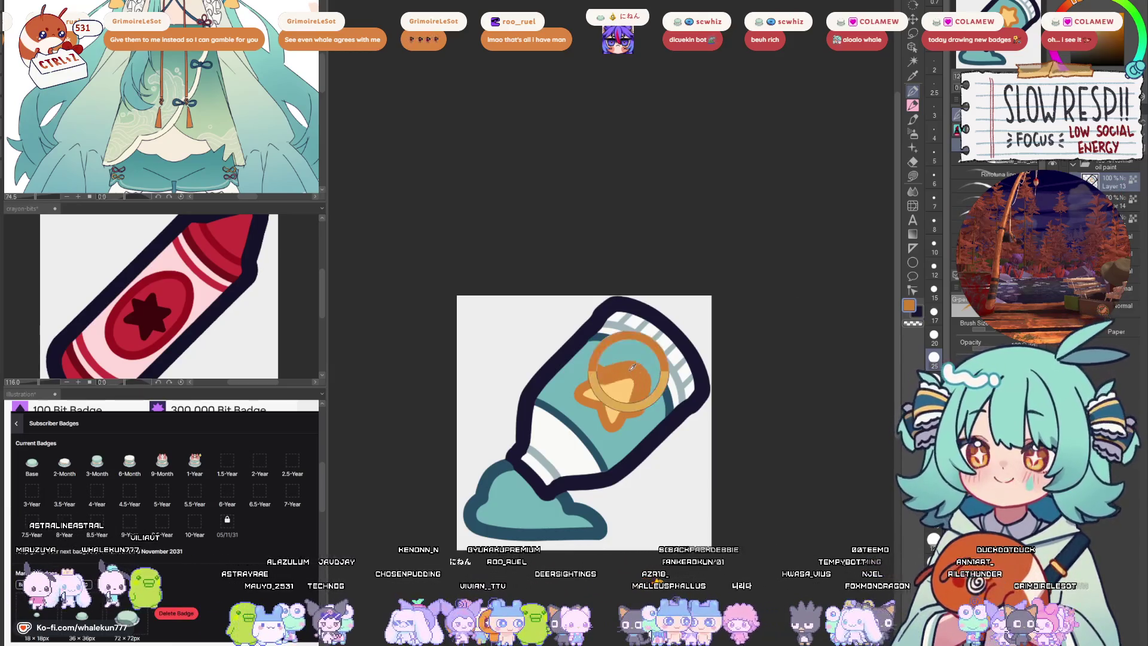
pyautogui.click(1065, 6)
pyautogui.moveTo(609, 363)
pyautogui.mouseDown()
pyautogui.moveTo(598, 419)
pyautogui.moveTo(625, 371)
pyautogui.moveTo(633, 413)
pyautogui.mouseUp()
# - Toggle the Paper layer's eye icon to hide the white paper backing
pyautogui.scroll(-5, 632, 319)
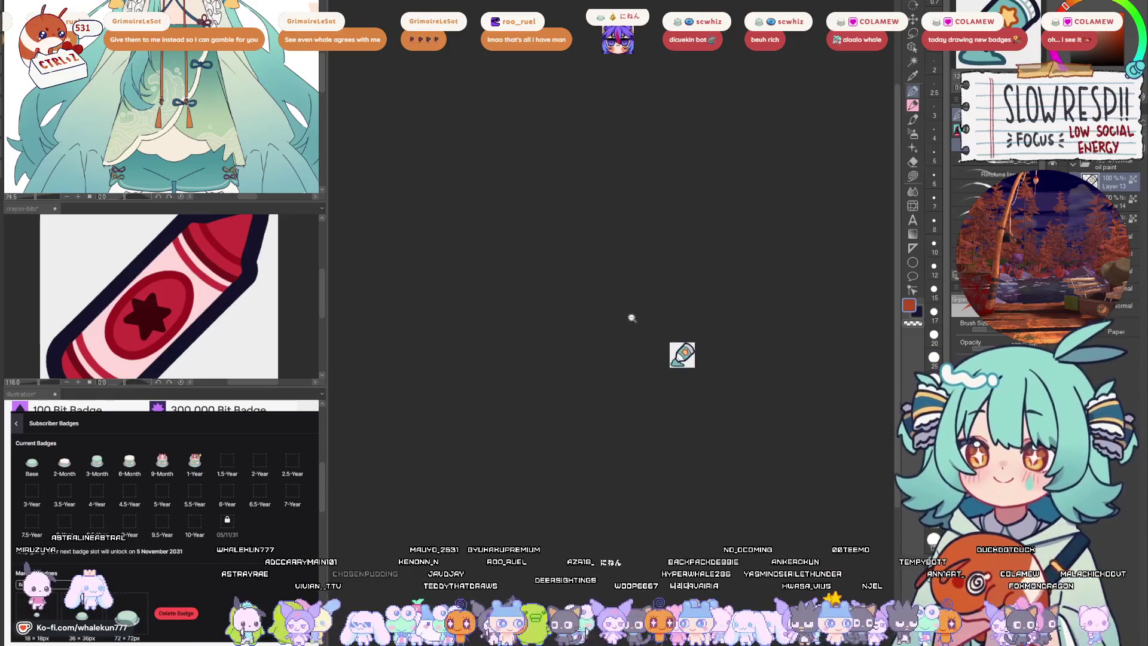
pyautogui.scroll(2, 693, 376)
pyautogui.scroll(-2, 714, 389)
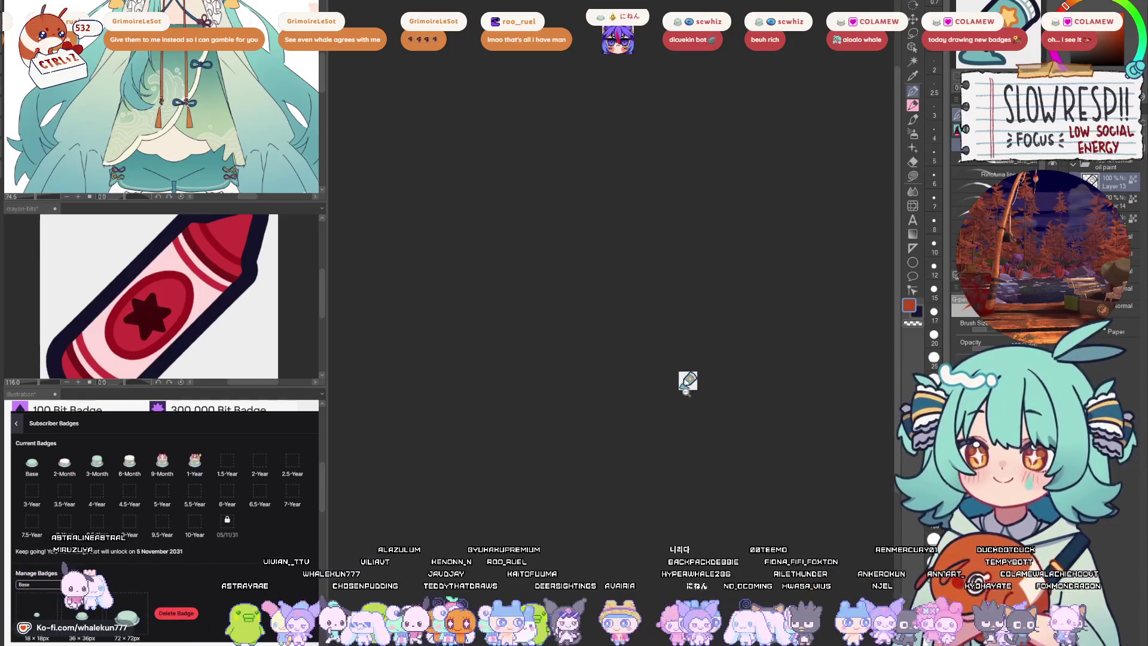
pyautogui.scroll(2, 674, 425)
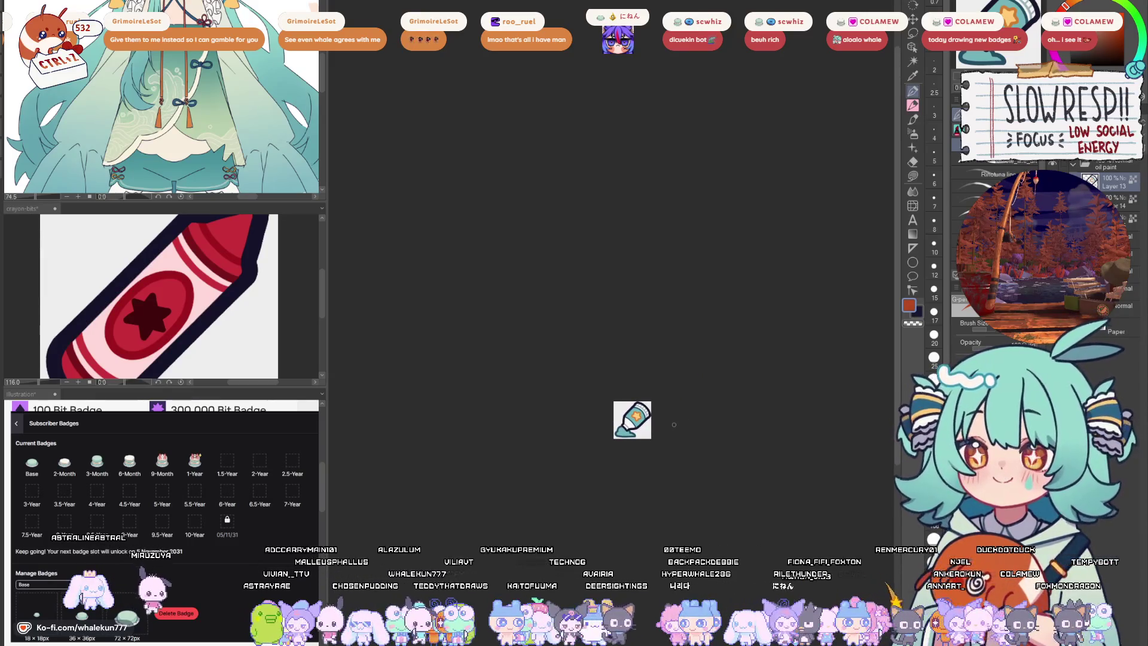
pyautogui.scroll(2, 694, 417)
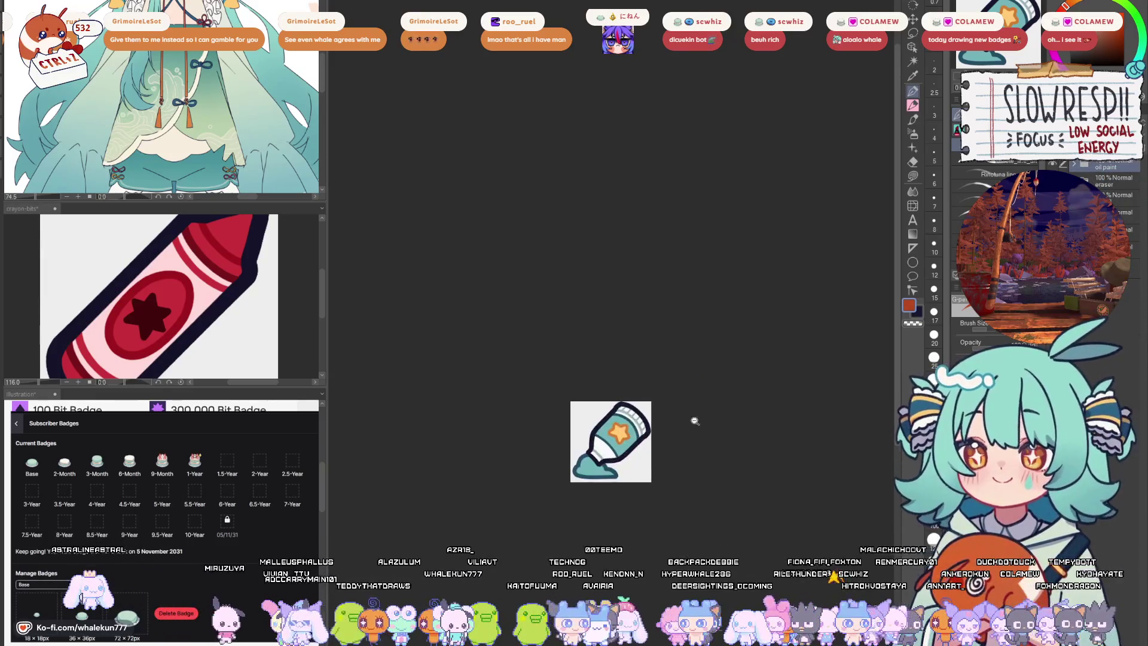
pyautogui.scroll(-2, 718, 428)
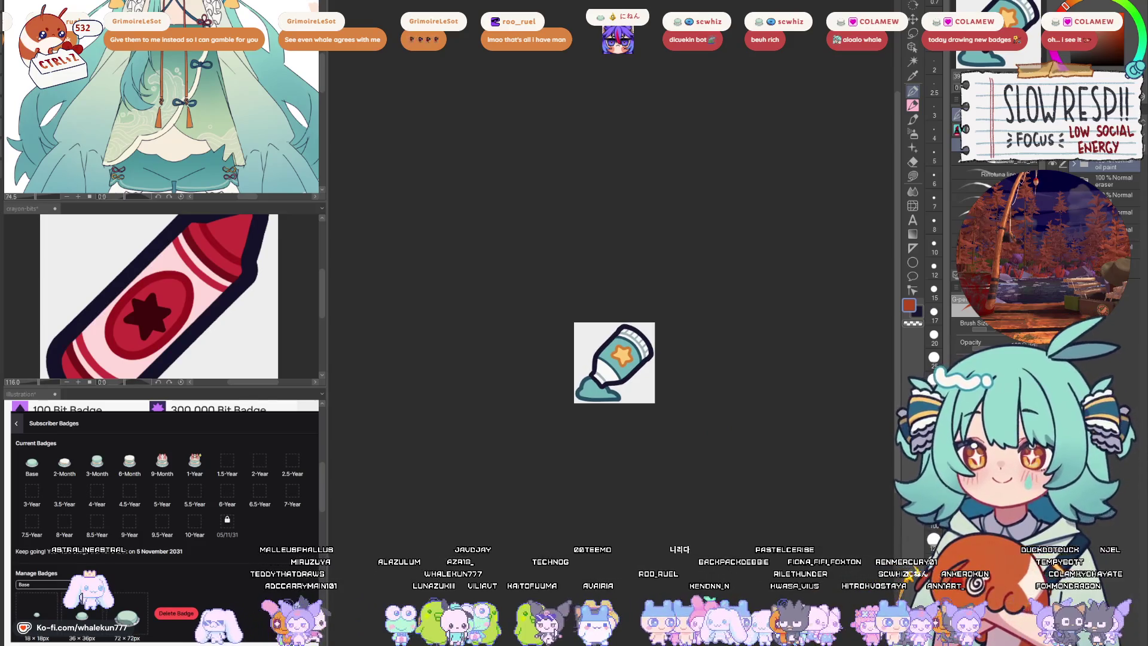
pyautogui.press('k')
pyautogui.scroll(1, 614, 363)
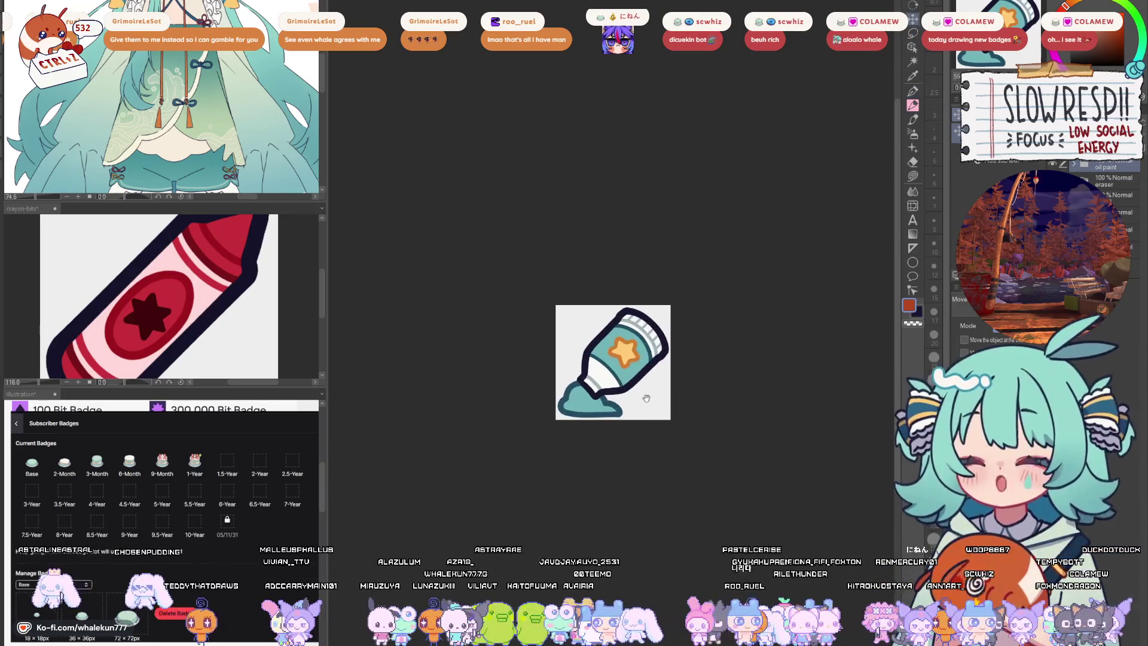
pyautogui.scroll(1, 626, 434)
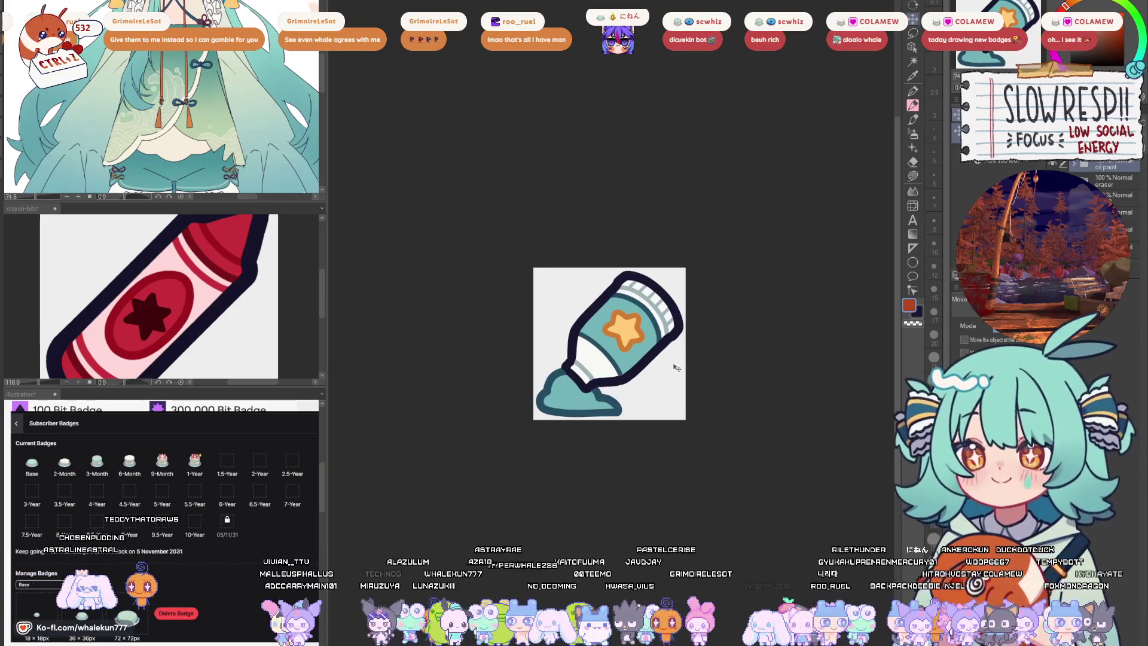
pyautogui.click(1052, 287)
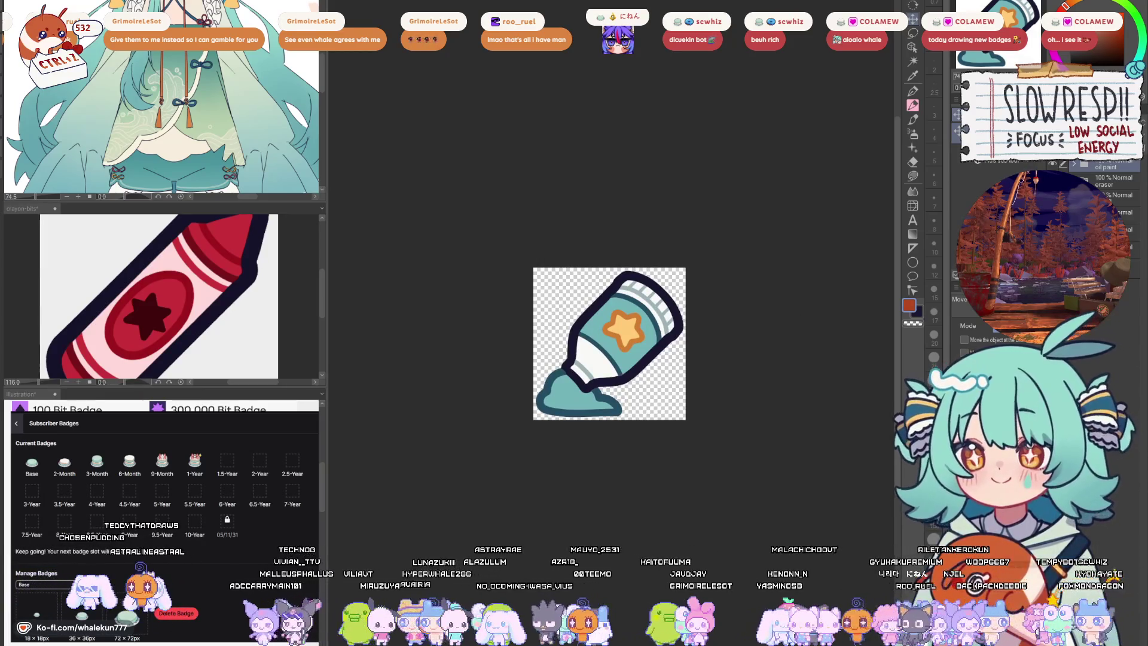
pyautogui.click(1053, 288)
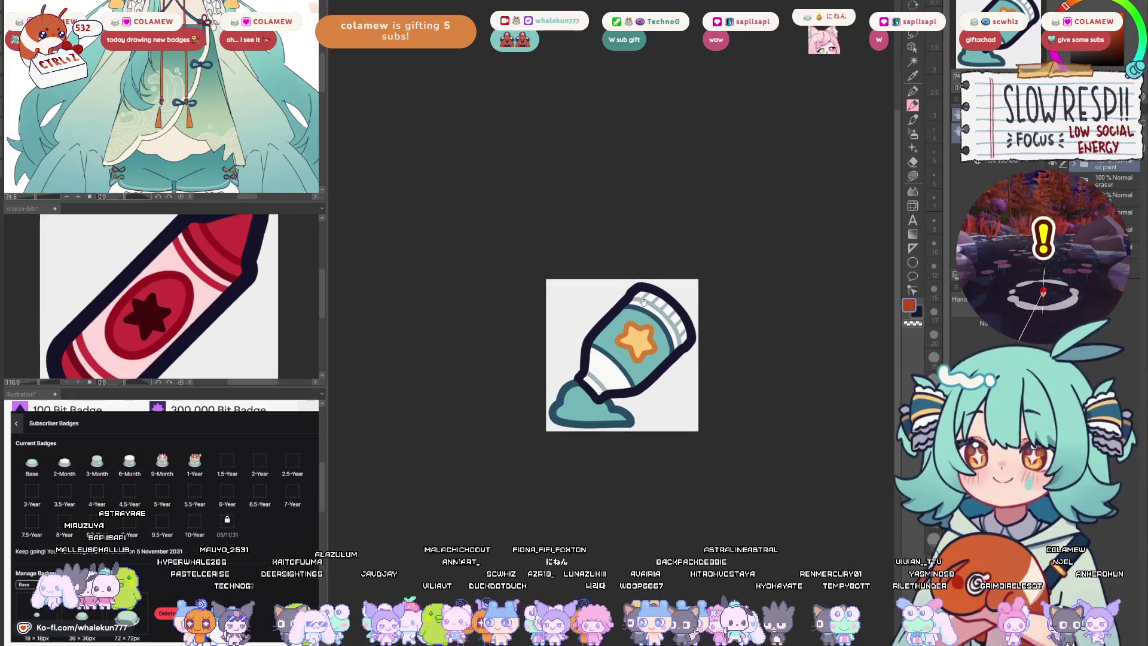
pyautogui.scroll(2, 670, 270)
pyautogui.moveTo(669, 270); pyautogui.dragTo(666, 269)
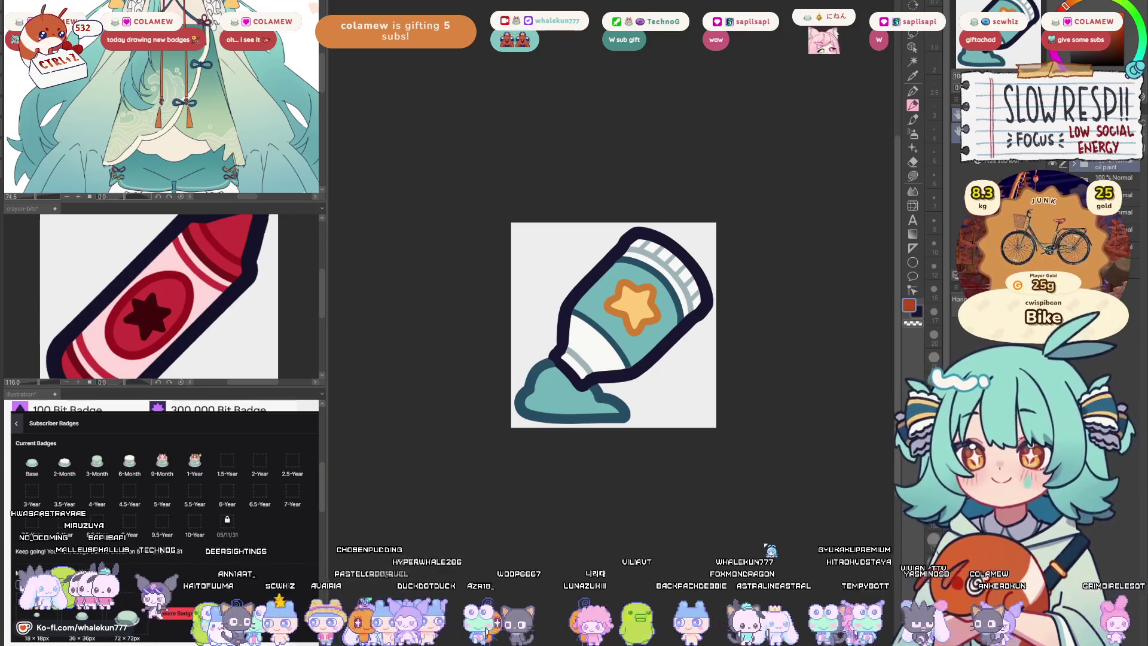
pyautogui.click(964, 281)
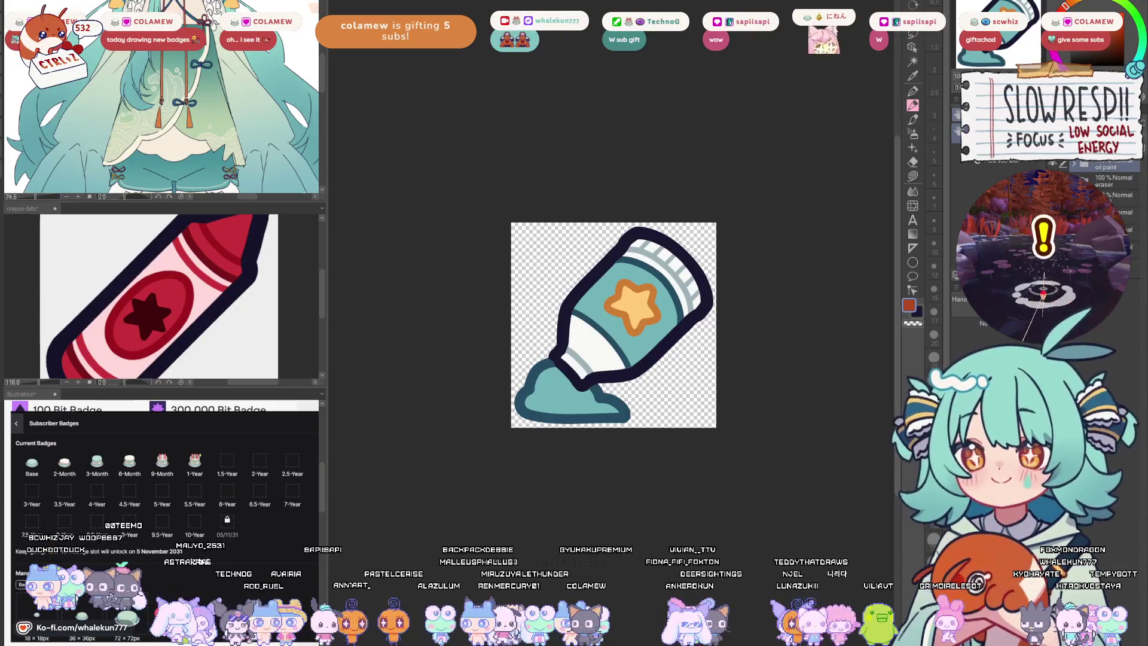
pyautogui.hotkey('ctrl', 'Tab')
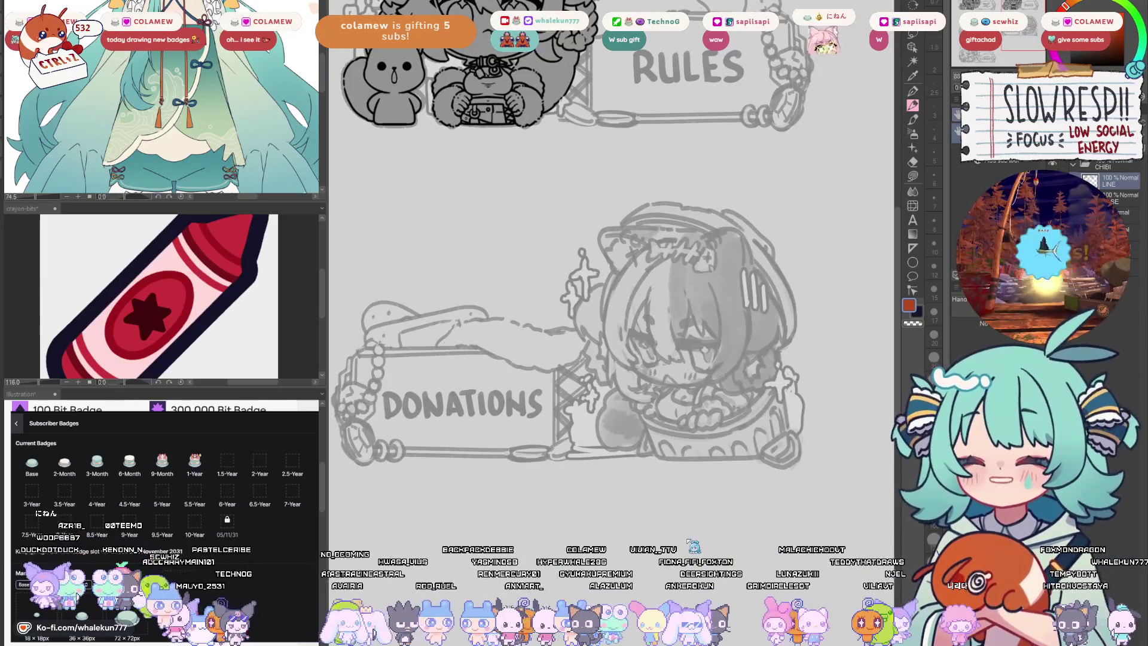
pyautogui.hotkey('ctrl', 'Tab')
pyautogui.hotkey('ctrl', 'Tab')
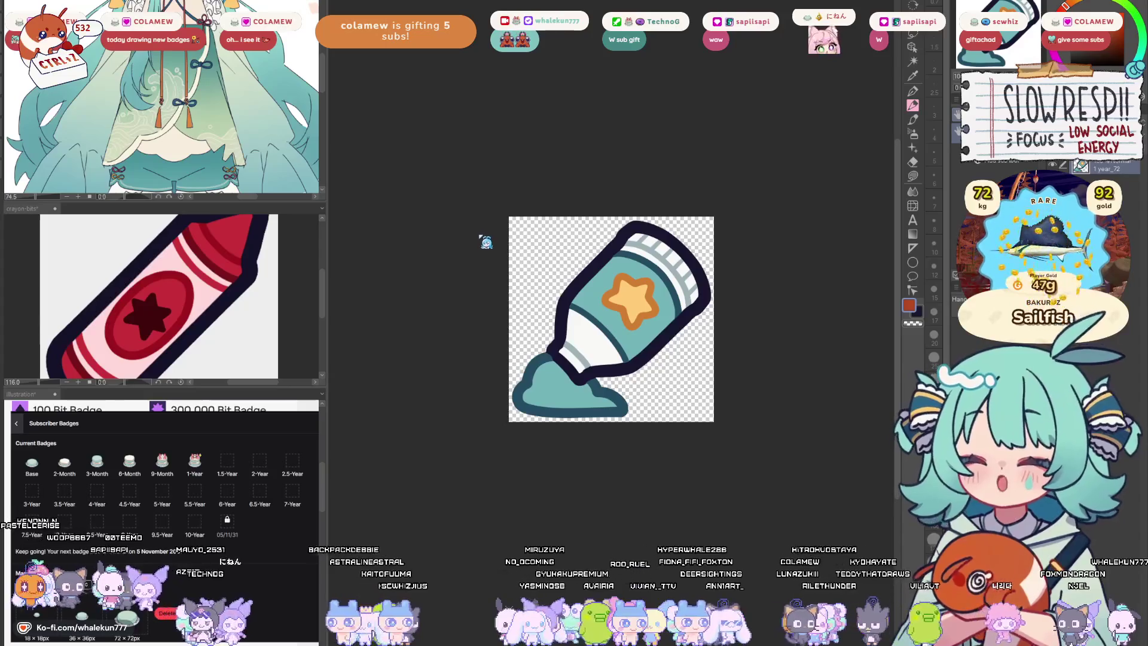
pyautogui.hotkey('ctrl', 'alt', '0')
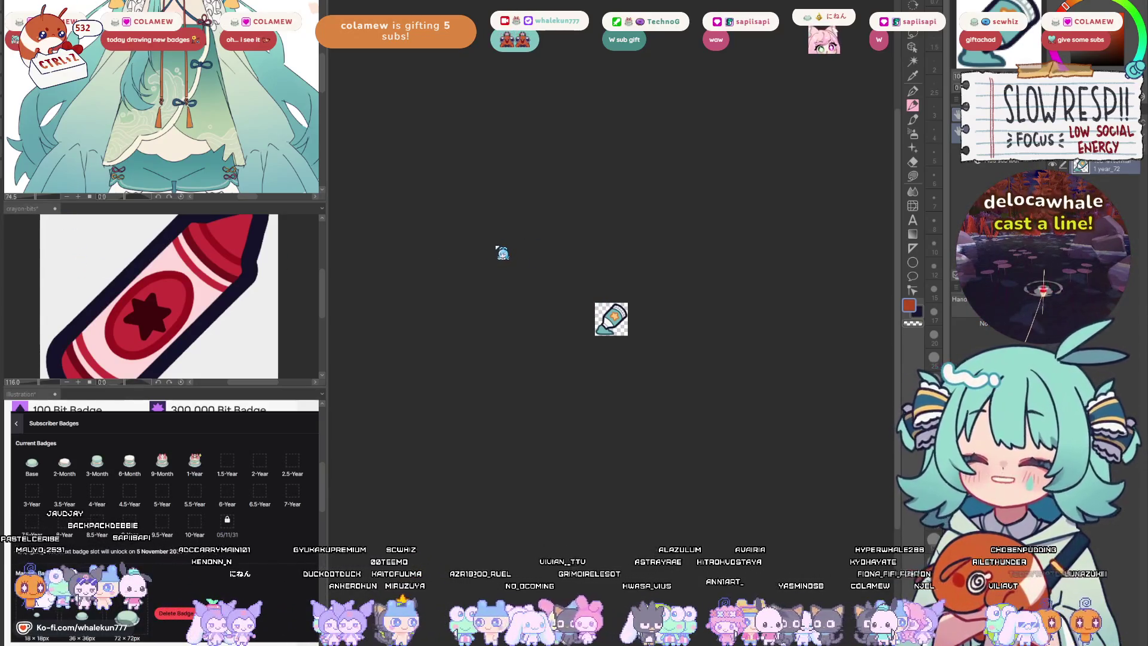
pyautogui.hotkey('ctrl', '-')
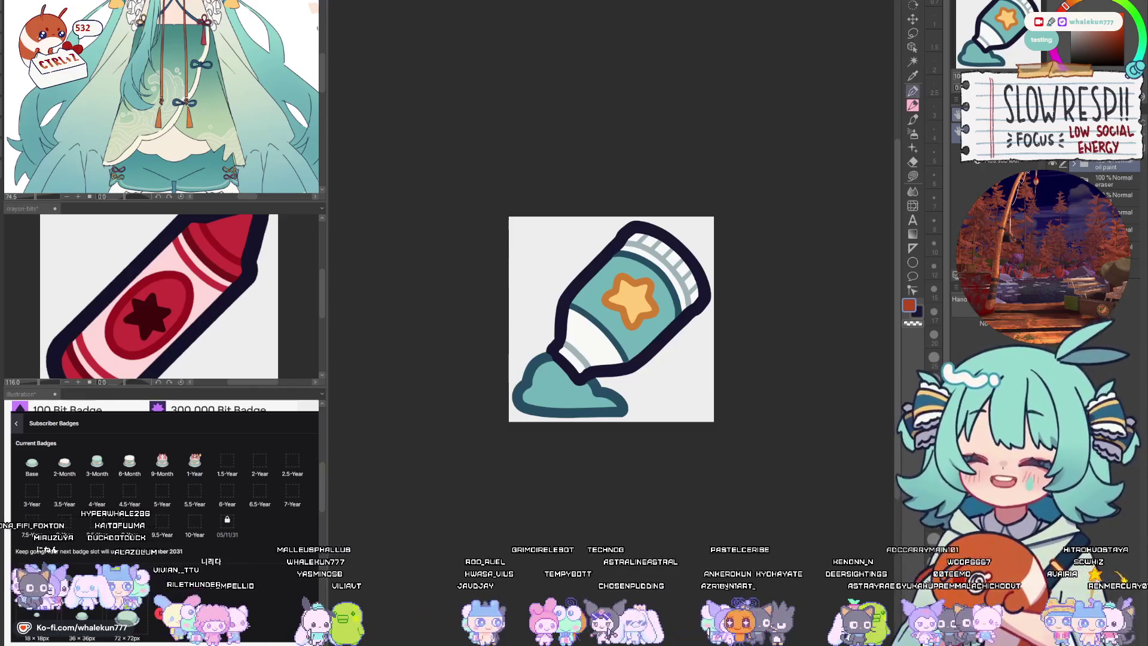
# - Choose a pen at brush size 25 and clear the paint-tube drawing from the canvas
pyautogui.click(987, 175)
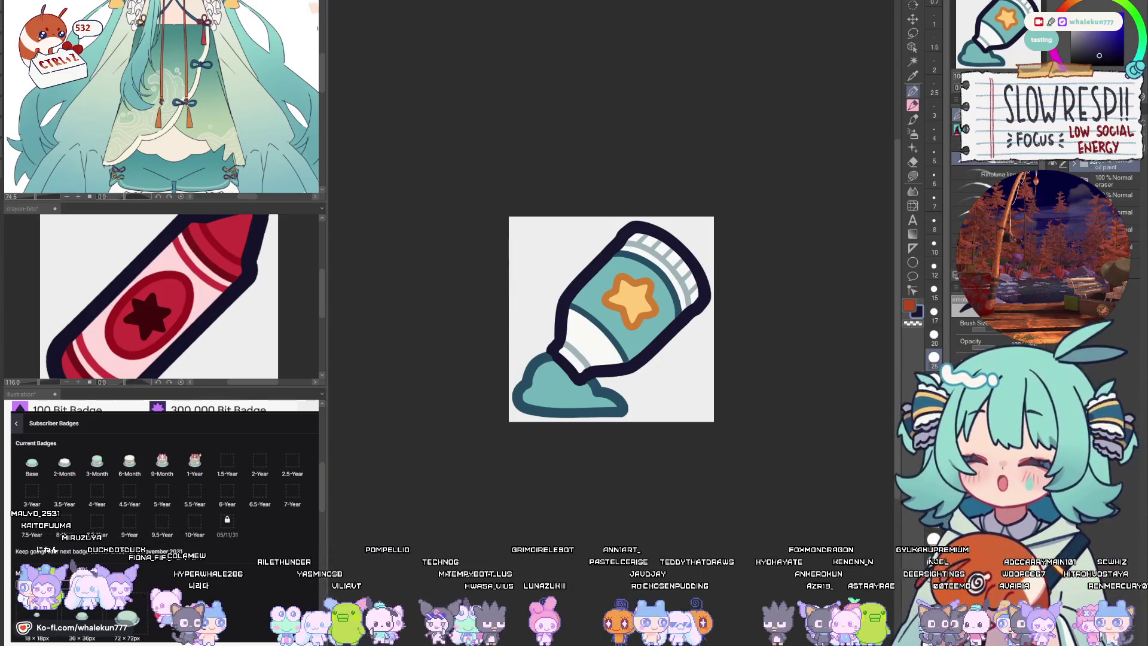
pyautogui.scroll(1, 1118, 177)
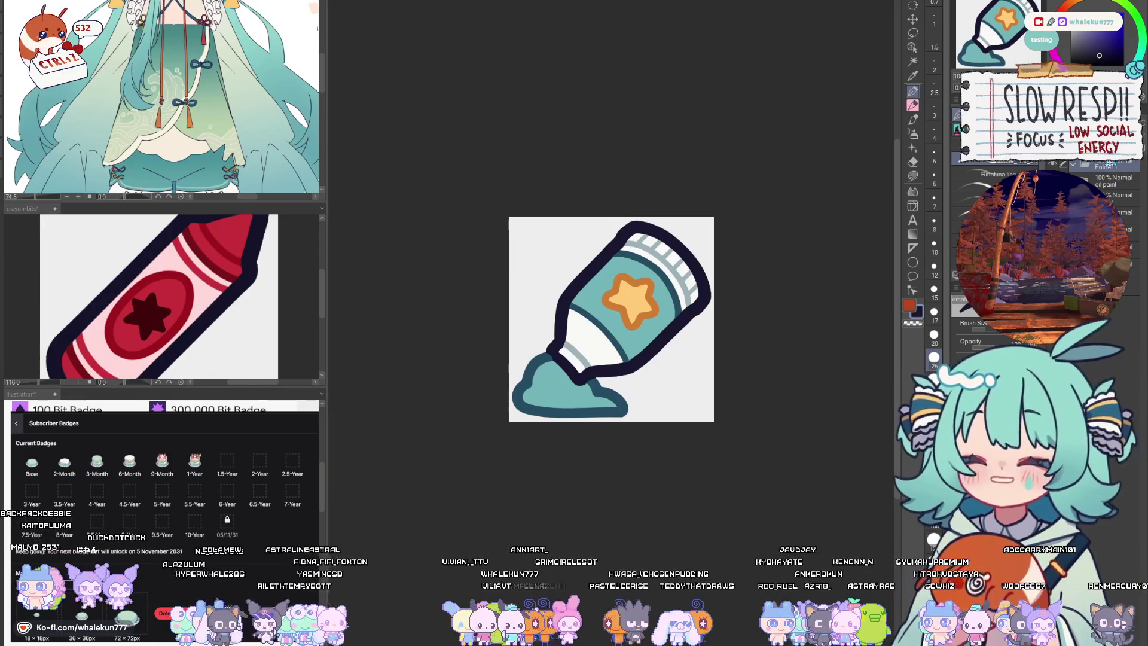
pyautogui.press('Delete')
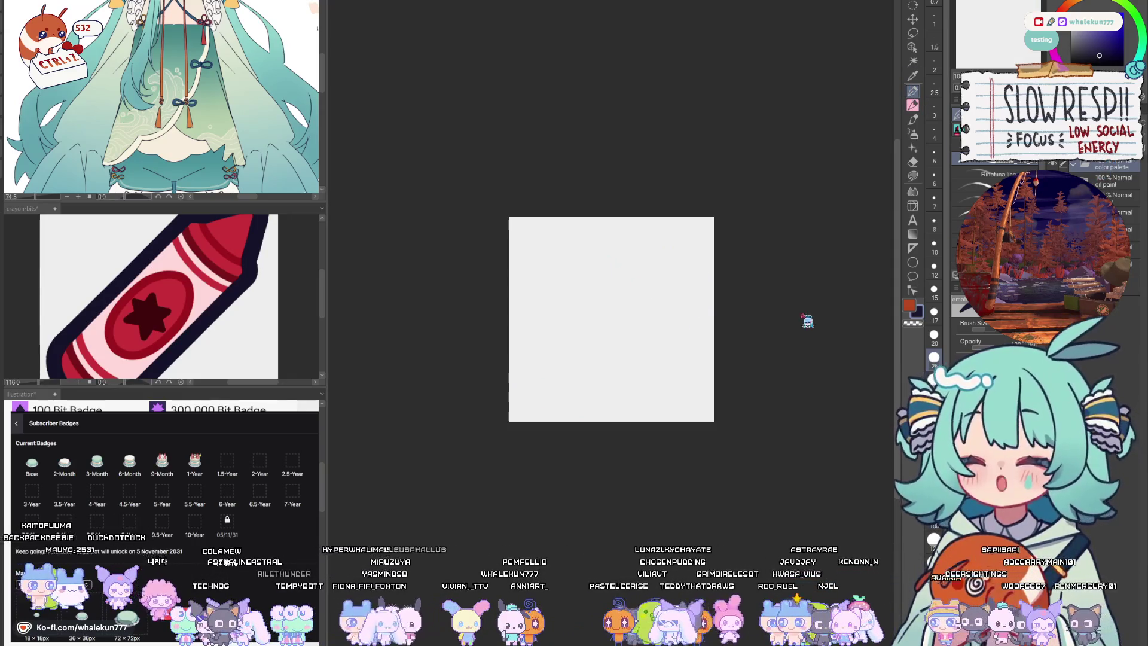
# - Add a new empty layer, sketch a trial dark oval, and undo it
pyautogui.hotkey('ctrl', 'shift', 'n')
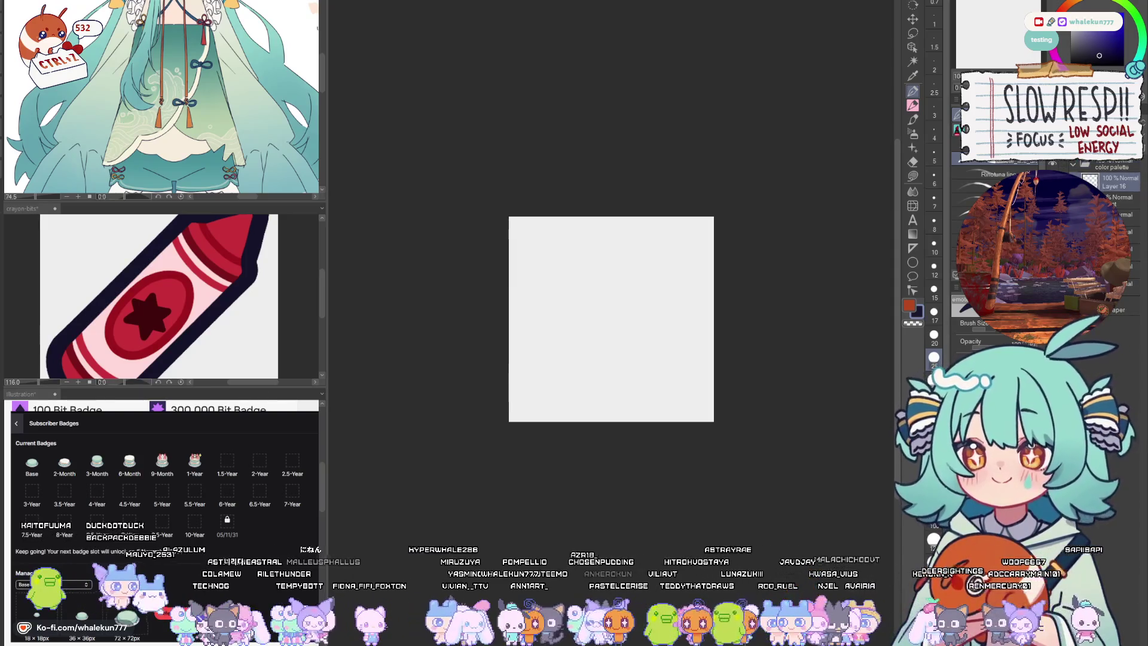
pyautogui.scroll(3, 568, 332)
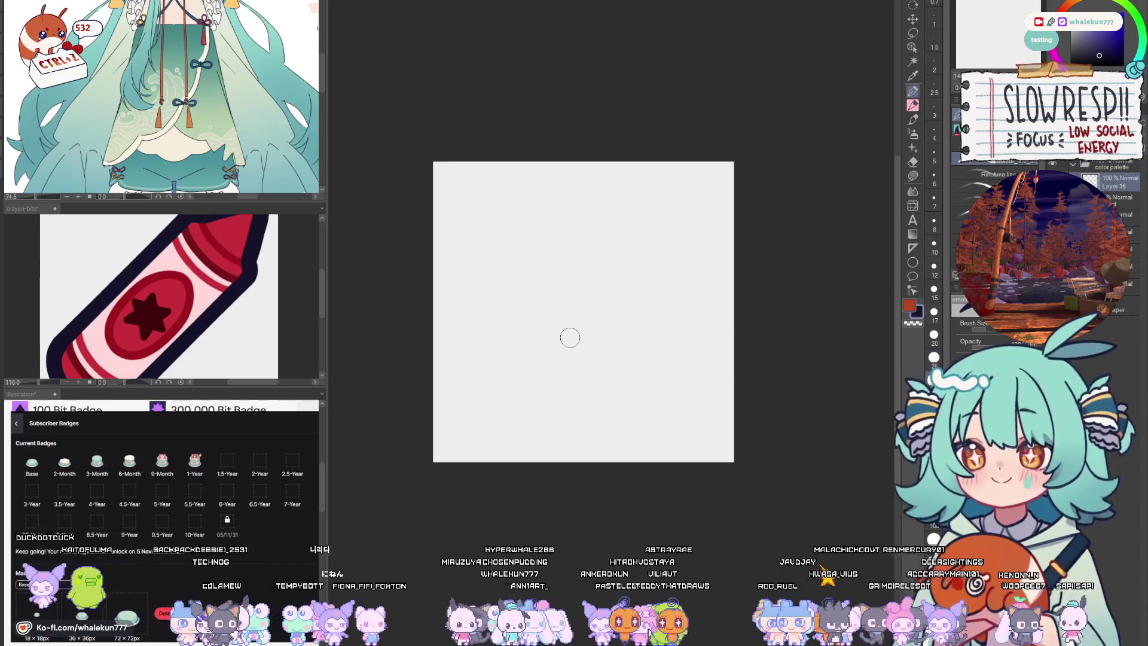
pyautogui.moveTo(570, 336); pyautogui.dragTo(513, 337)
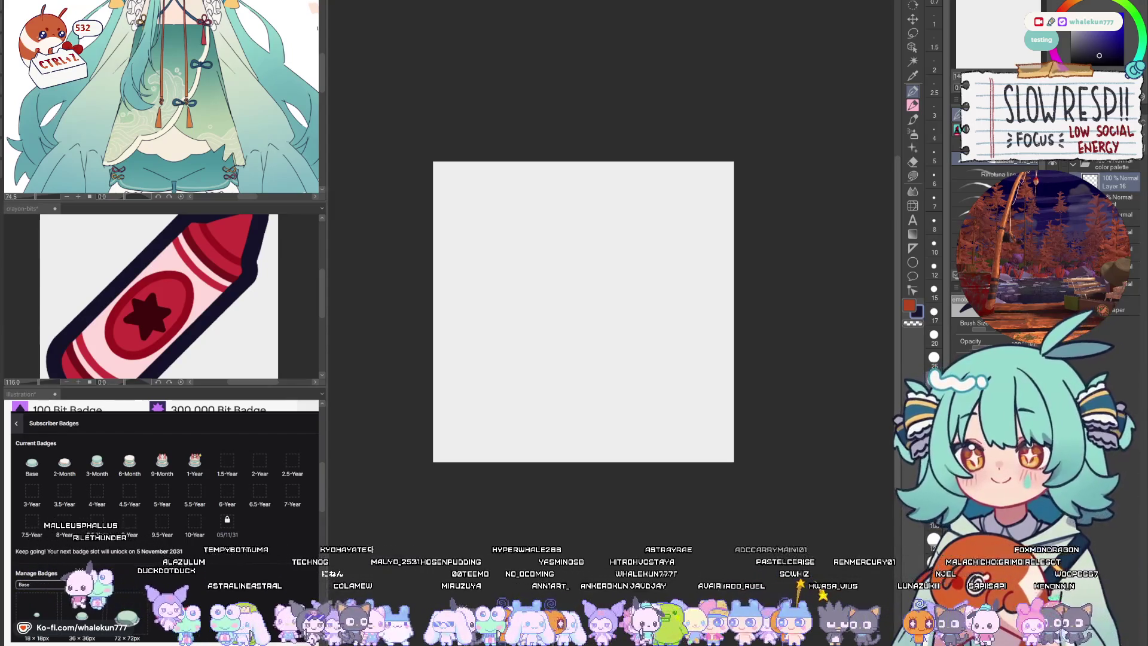
pyautogui.moveTo(639, 188)
pyautogui.mouseDown()
pyautogui.moveTo(562, 196)
pyautogui.moveTo(472, 284)
pyautogui.moveTo(493, 422)
pyautogui.moveTo(640, 379)
pyautogui.moveTo(622, 186)
pyautogui.mouseUp()
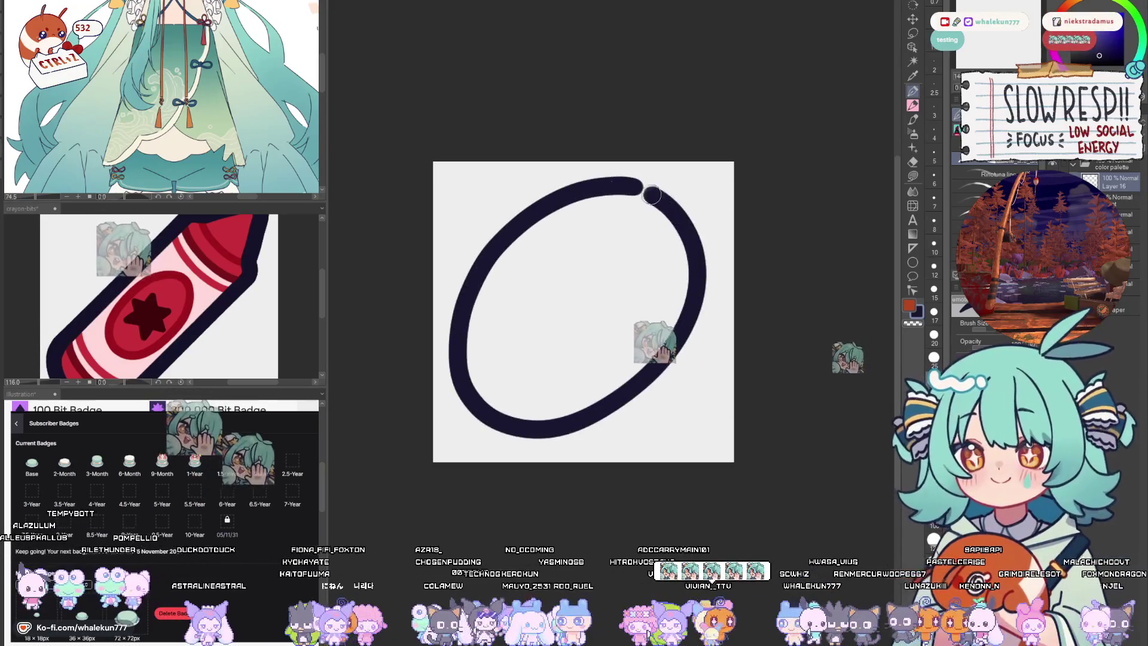
pyautogui.hotkey('ctrl', 'z')
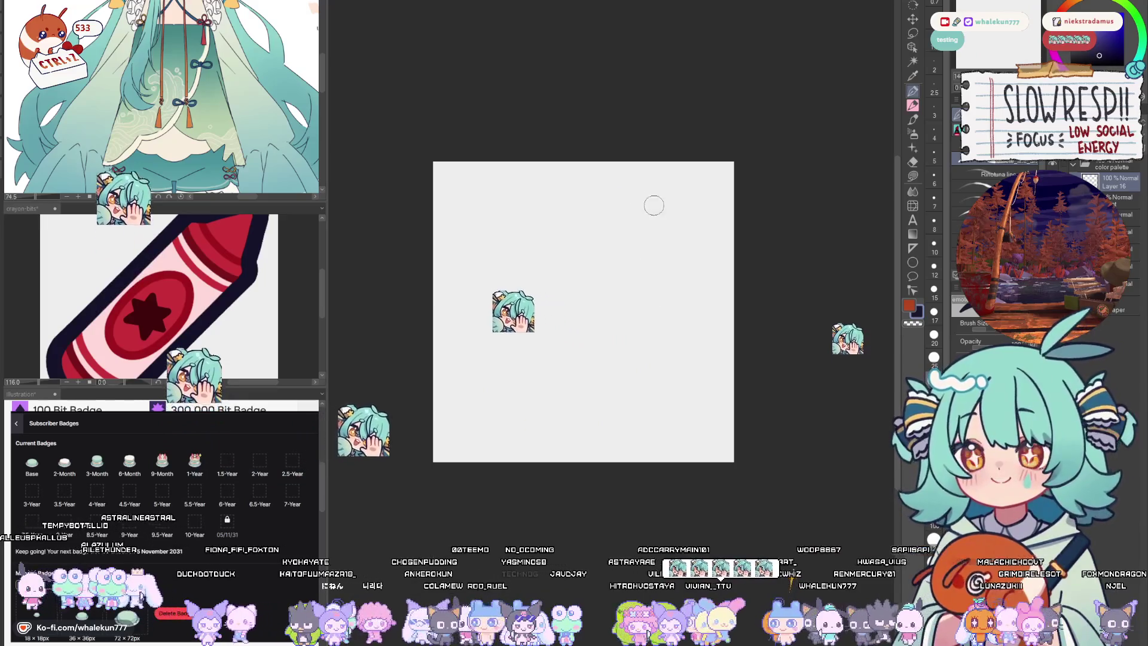
# - Sketch and undo a trial palette curve, then pick the Ruler/Symmetry tool
pyautogui.moveTo(635, 248); pyautogui.dragTo(616, 264)
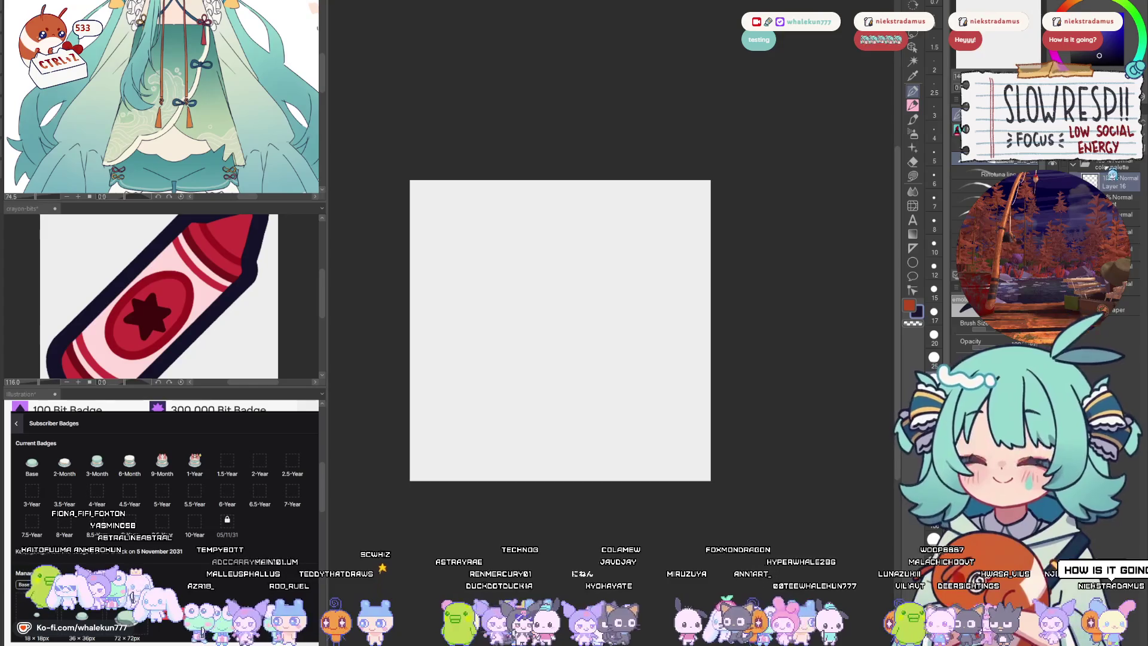
pyautogui.moveTo(635, 215)
pyautogui.mouseDown()
pyautogui.moveTo(486, 260)
pyautogui.moveTo(438, 416)
pyautogui.moveTo(621, 386)
pyautogui.moveTo(624, 214)
pyautogui.moveTo(586, 205)
pyautogui.moveTo(439, 417)
pyautogui.moveTo(669, 264)
pyautogui.moveTo(658, 219)
pyautogui.moveTo(556, 203)
pyautogui.moveTo(523, 446)
pyautogui.moveTo(686, 323)
pyautogui.mouseUp()
pyautogui.hotkey('ctrl', 'z')
pyautogui.hotkey('ctrl', 'z')
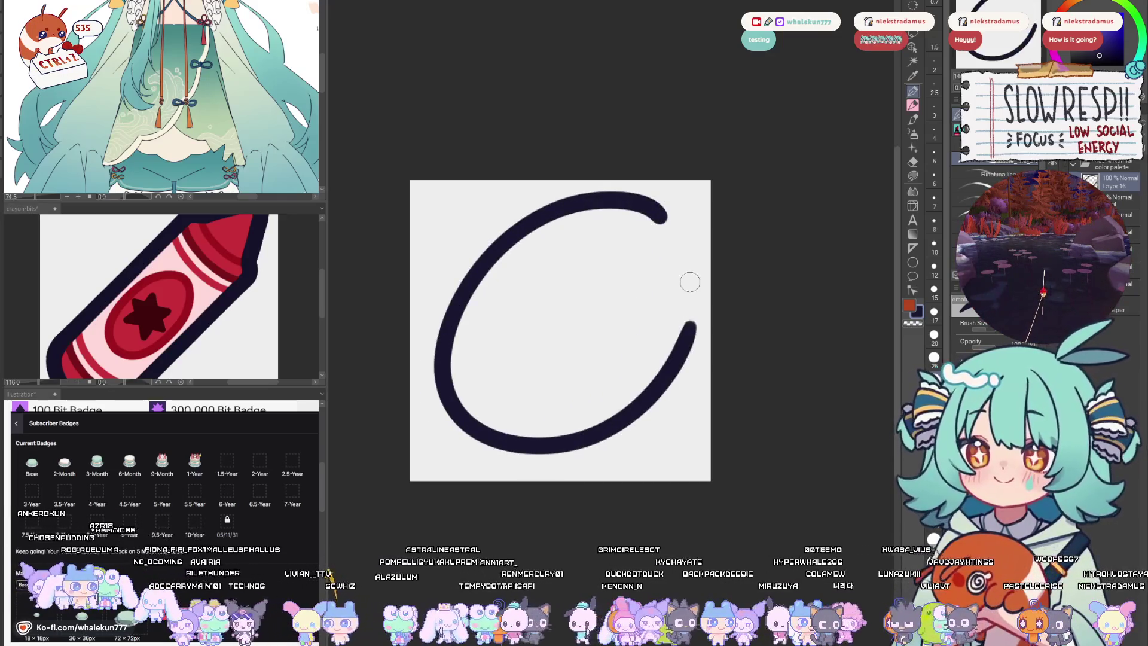
pyautogui.hotkey('ctrl', 'z')
pyautogui.click(913, 248)
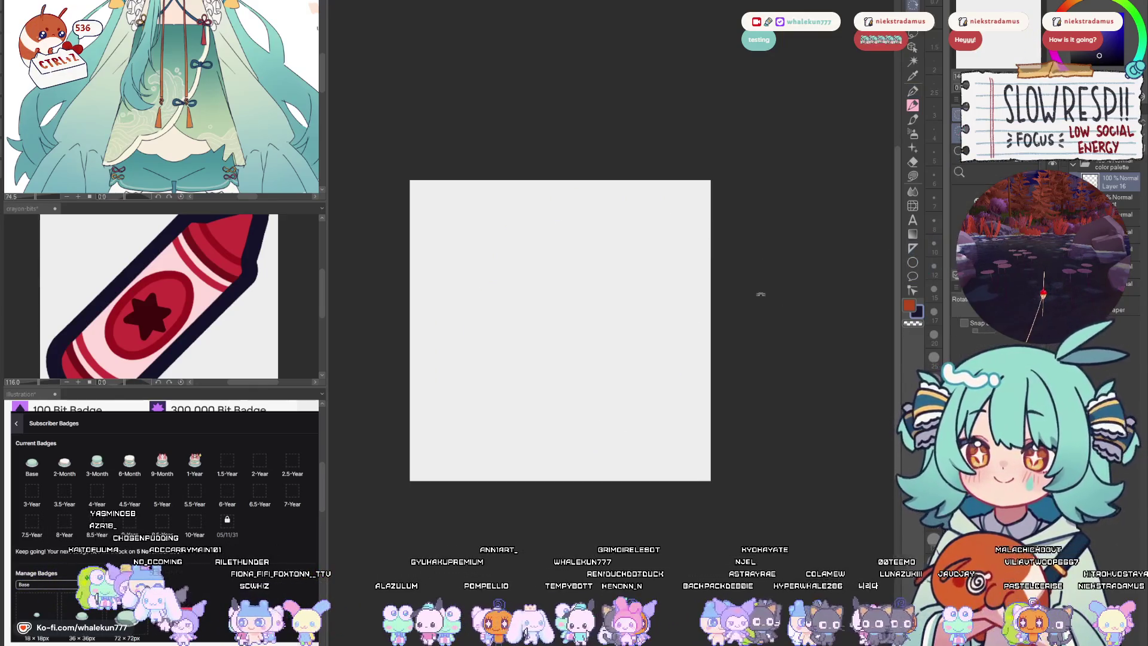
pyautogui.moveTo(756, 295); pyautogui.dragTo(722, 174)
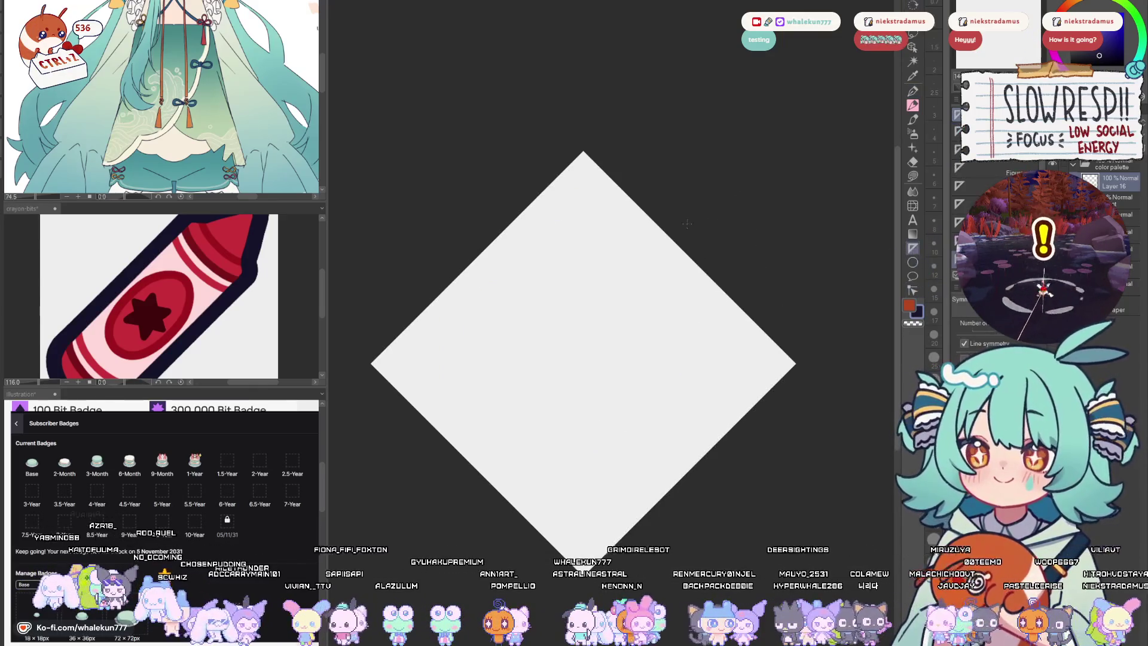
pyautogui.moveTo(585, 152); pyautogui.dragTo(583, 516)
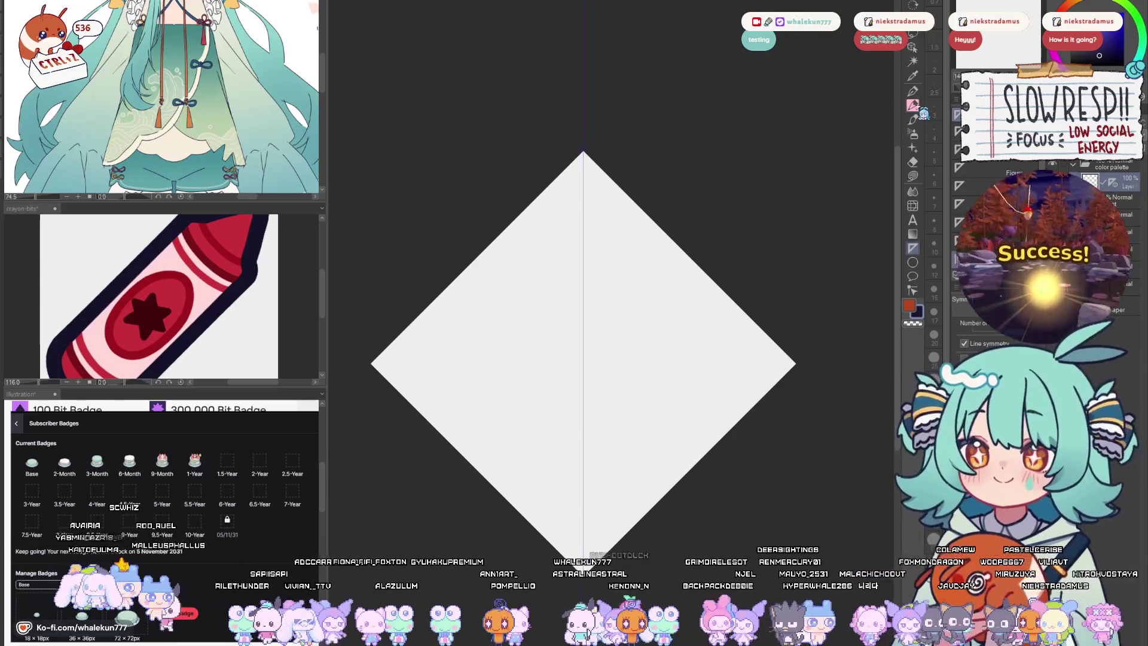
pyautogui.press('p')
pyautogui.moveTo(584, 198)
pyautogui.mouseDown()
pyautogui.moveTo(664, 263)
pyautogui.moveTo(693, 458)
pyautogui.moveTo(600, 478)
pyautogui.mouseUp()
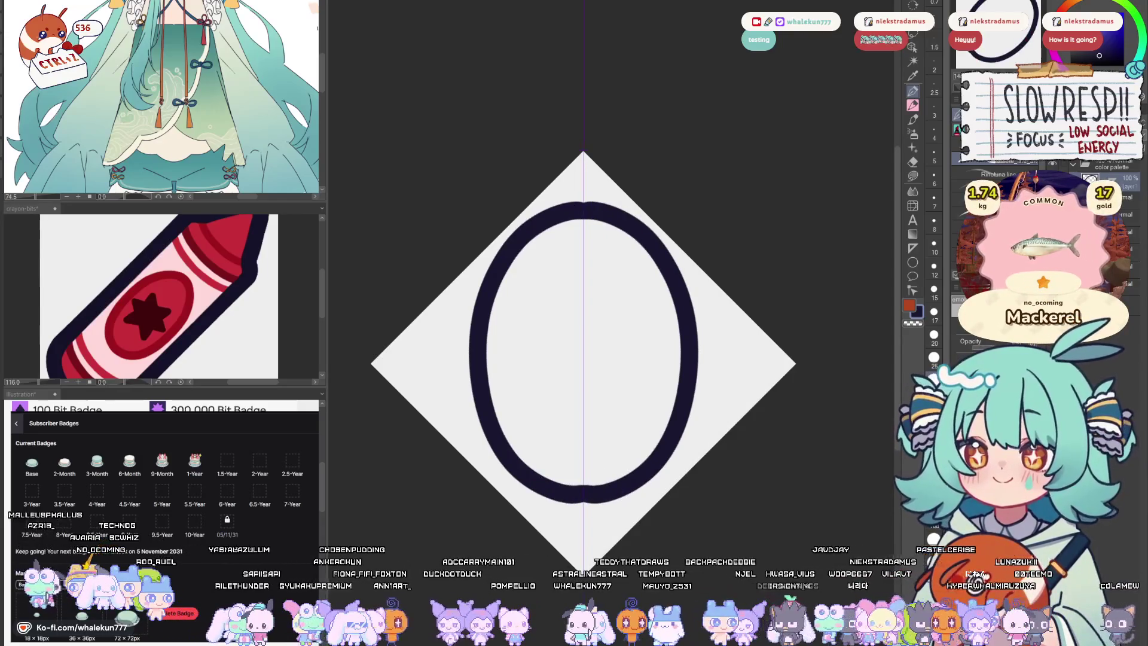
pyautogui.hotkey('ctrl', 'z')
pyautogui.moveTo(589, 210)
pyautogui.mouseDown()
pyautogui.moveTo(694, 323)
pyautogui.moveTo(586, 505)
pyautogui.mouseUp()
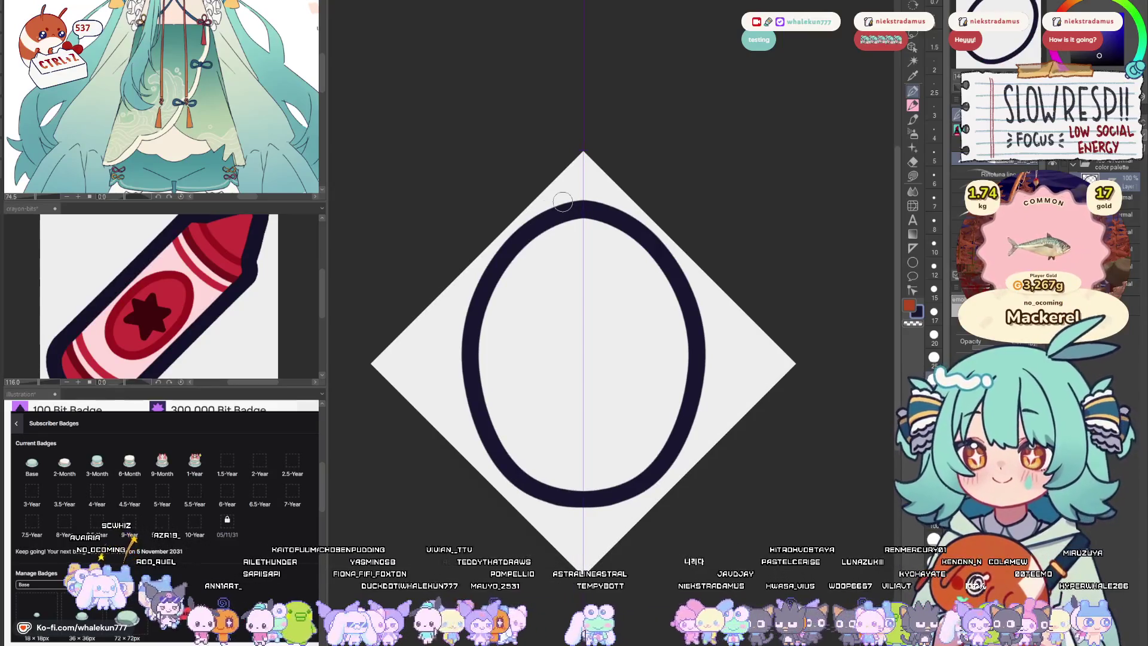
pyautogui.hotkey('ctrl', 'z')
pyautogui.click(913, 262)
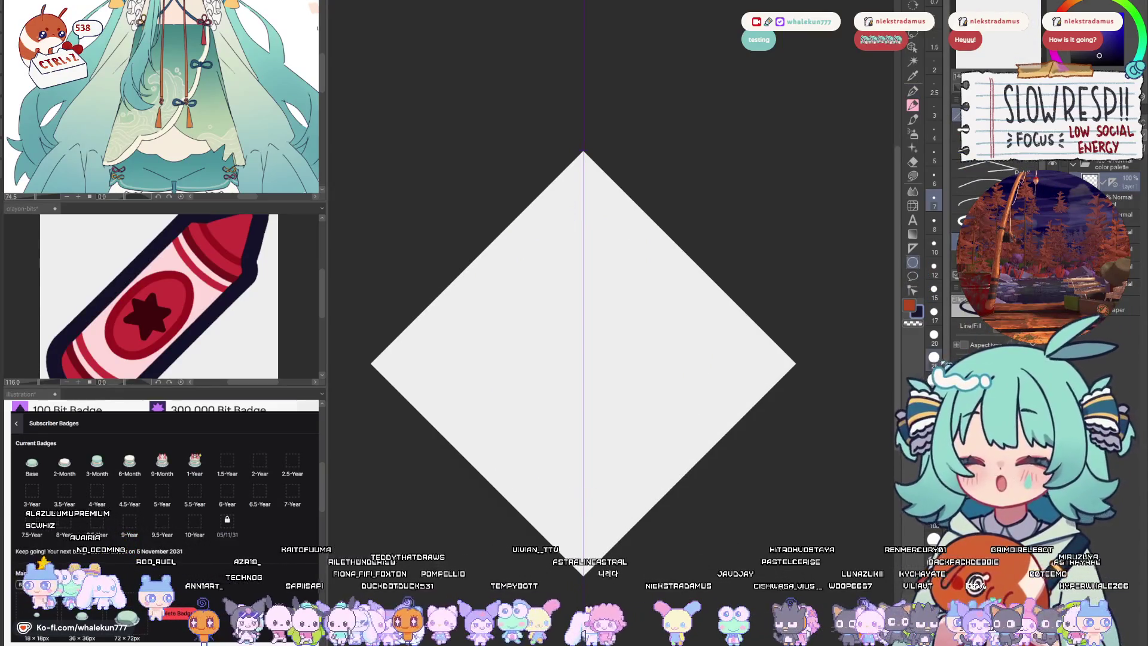
pyautogui.moveTo(592, 222); pyautogui.dragTo(665, 475)
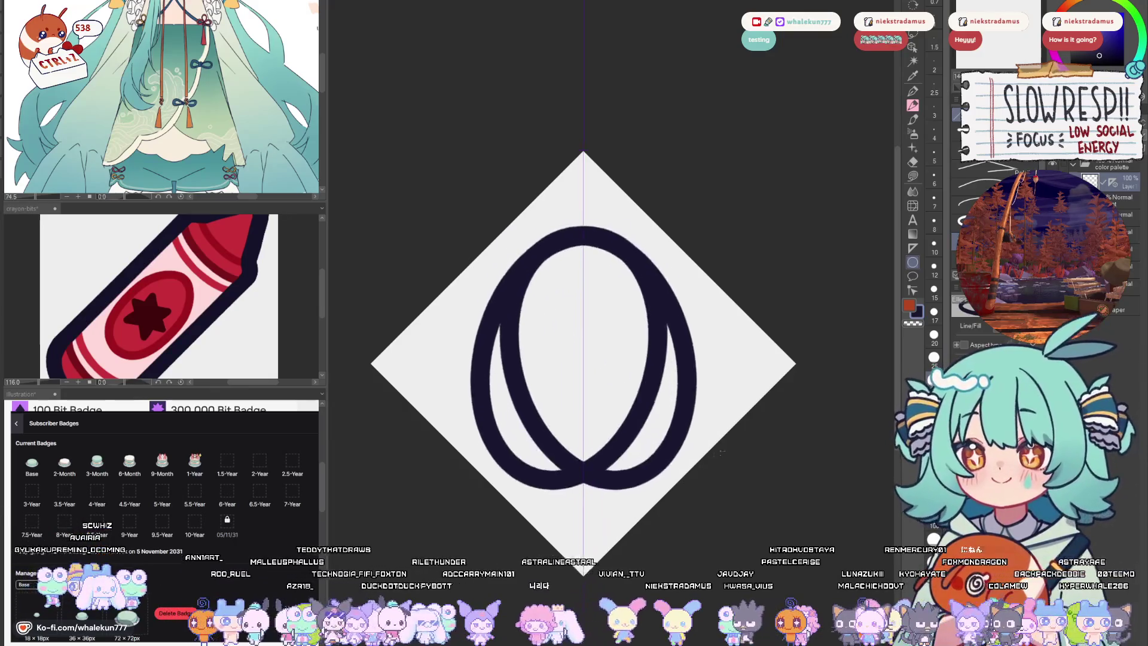
pyautogui.hotkey('ctrl', 'z')
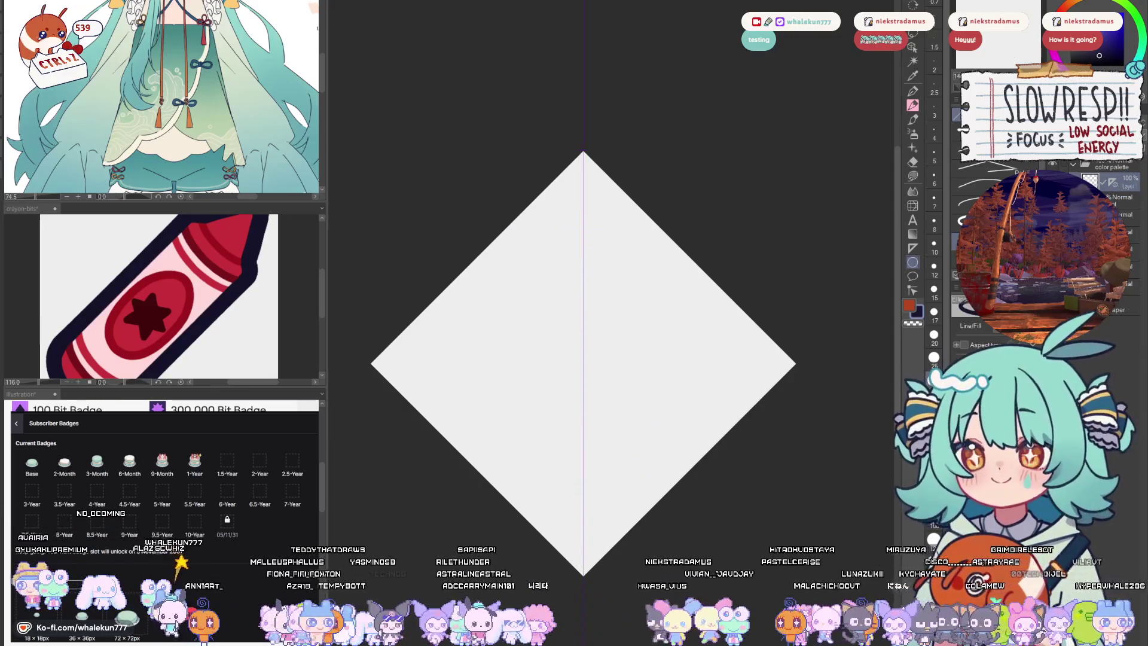
pyautogui.moveTo(491, 223)
pyautogui.mouseDown()
pyautogui.moveTo(616, 413)
pyautogui.moveTo(697, 504)
pyautogui.moveTo(682, 467)
pyautogui.mouseUp()
pyautogui.hotkey('ctrl', 'z')
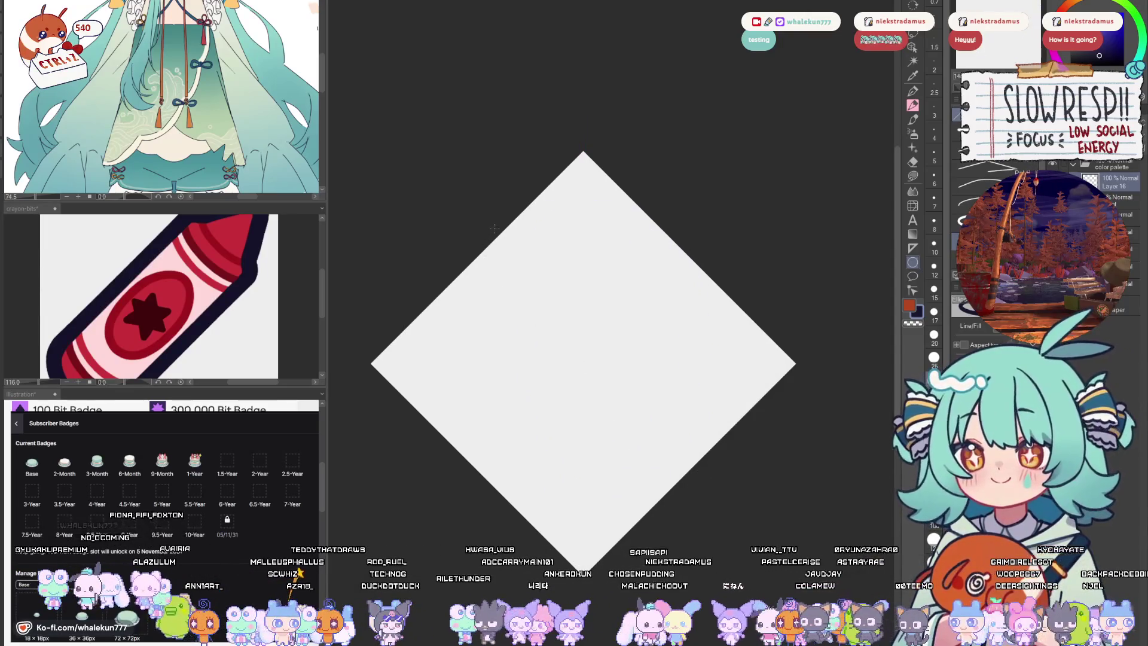
pyautogui.moveTo(496, 202)
pyautogui.mouseDown()
pyautogui.moveTo(664, 497)
pyautogui.moveTo(689, 508)
pyautogui.moveTo(689, 452)
pyautogui.mouseUp()
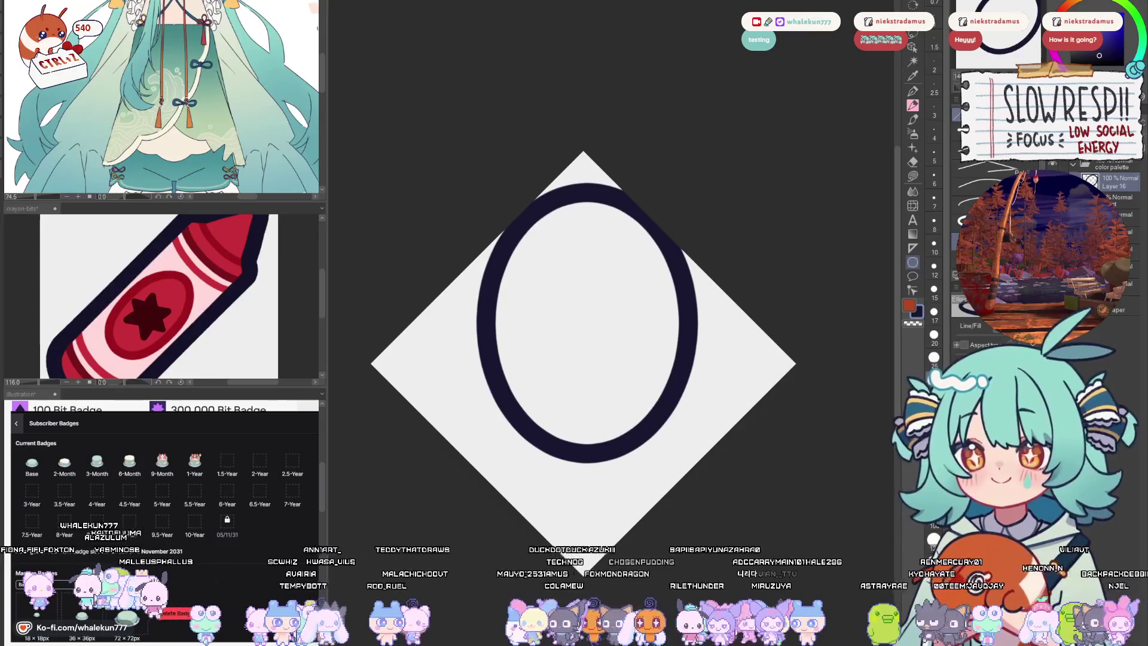
pyautogui.hotkey('ctrl', '@')
pyautogui.press('k')
pyautogui.hotkey('ctrl', 'z')
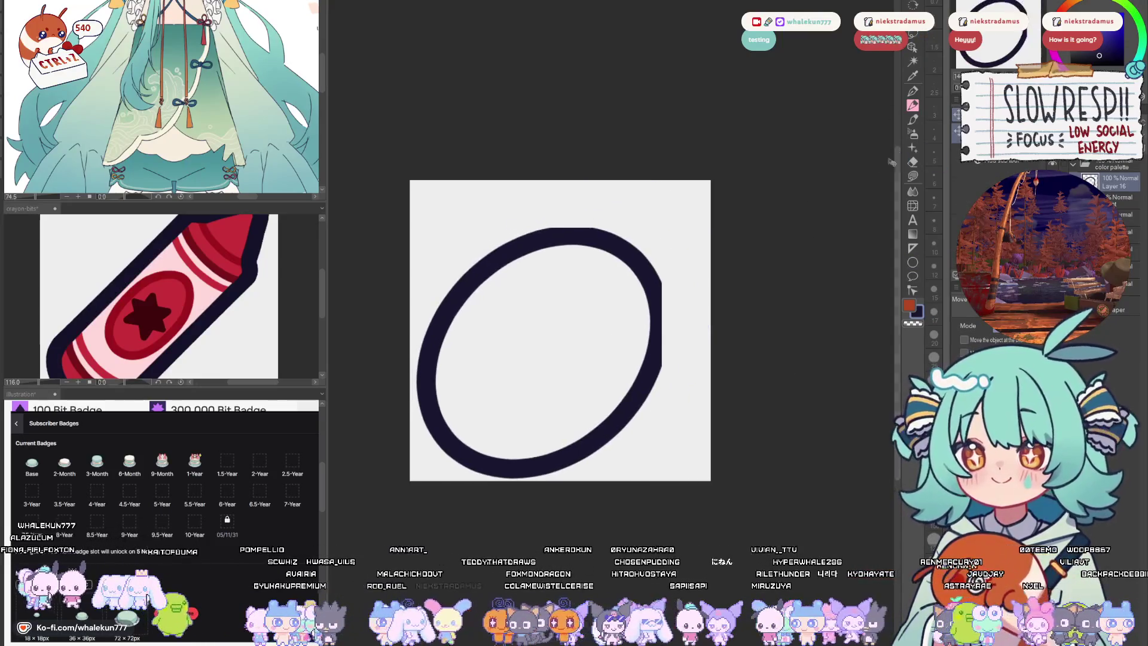
pyautogui.hotkey('ctrl', 'z')
pyautogui.click(913, 249)
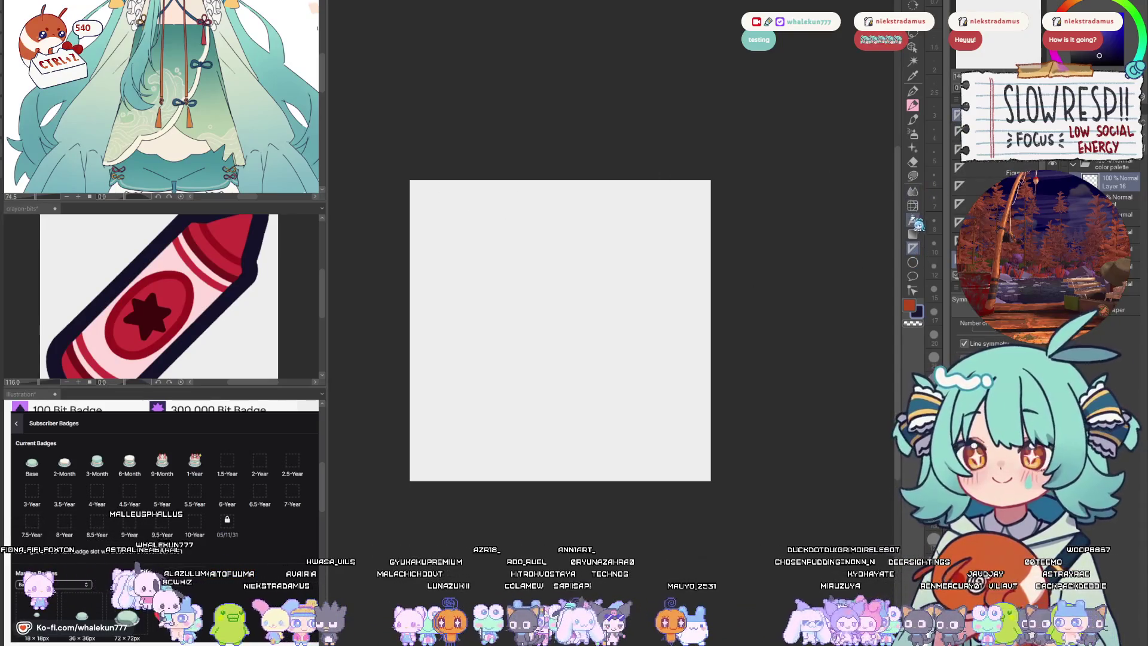
pyautogui.click(914, 263)
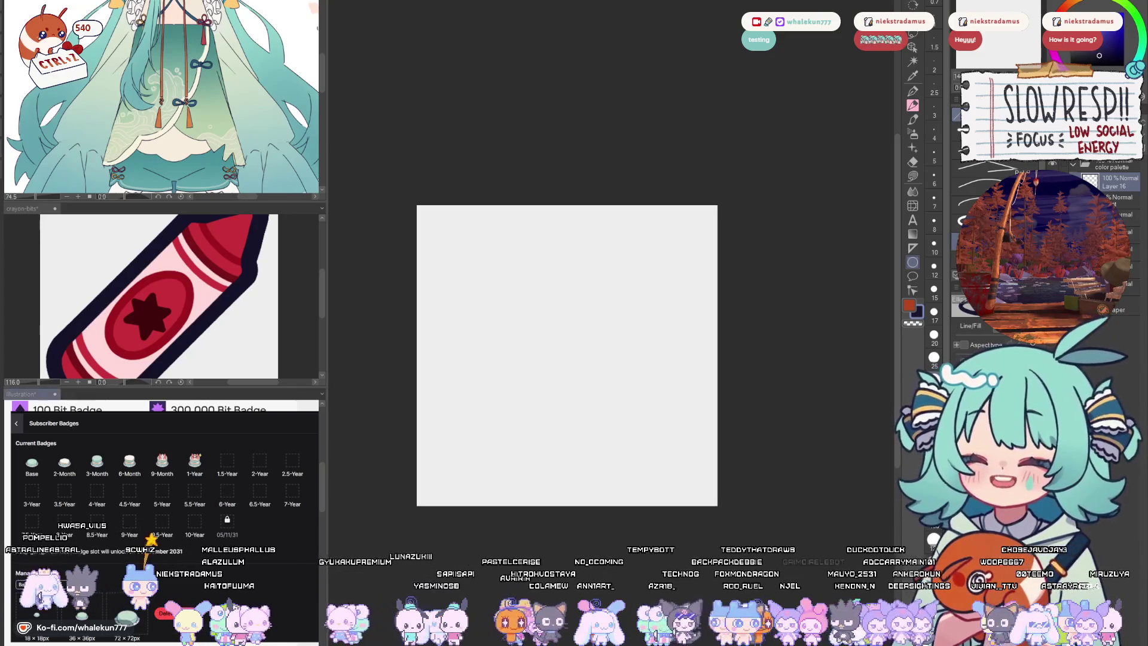
# - Drag the sub-view divider upward so the reference shows the whole yellow crayon
pyautogui.scroll(-5, 223, 564)
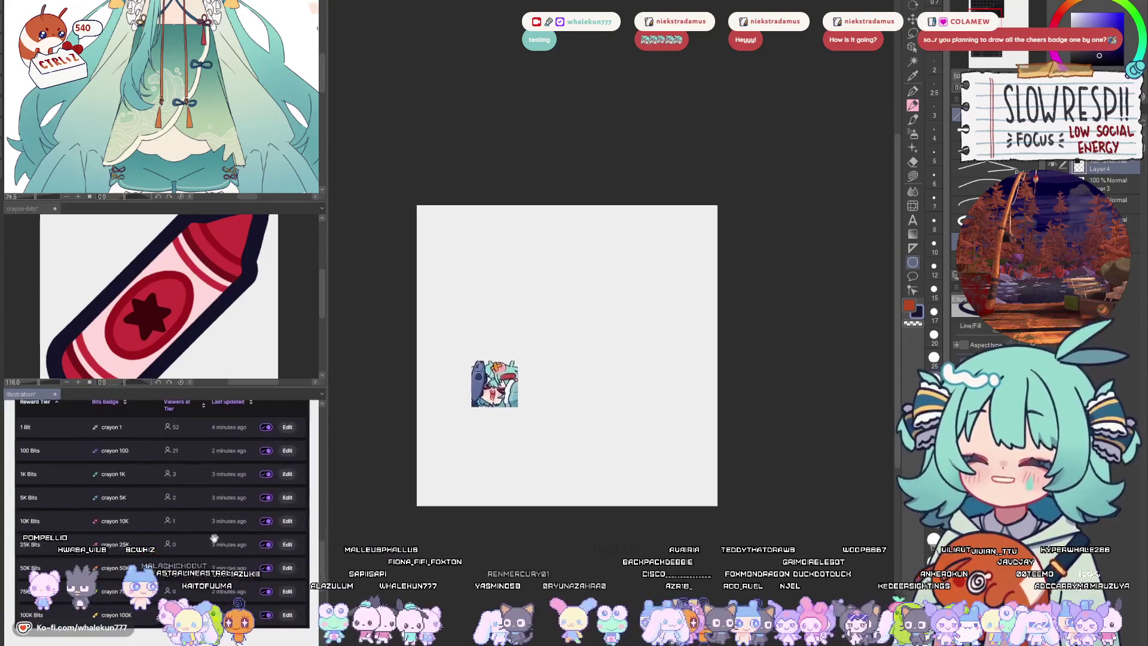
pyautogui.scroll(3, 223, 564)
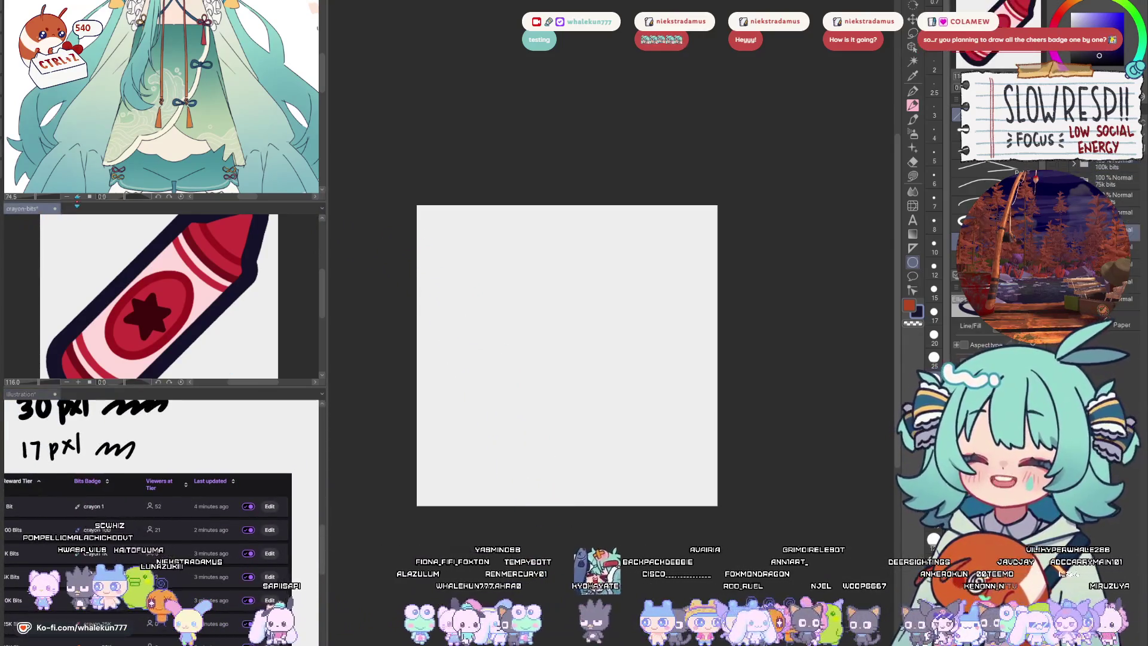
pyautogui.moveTo(25, 211); pyautogui.dragTo(25, 105)
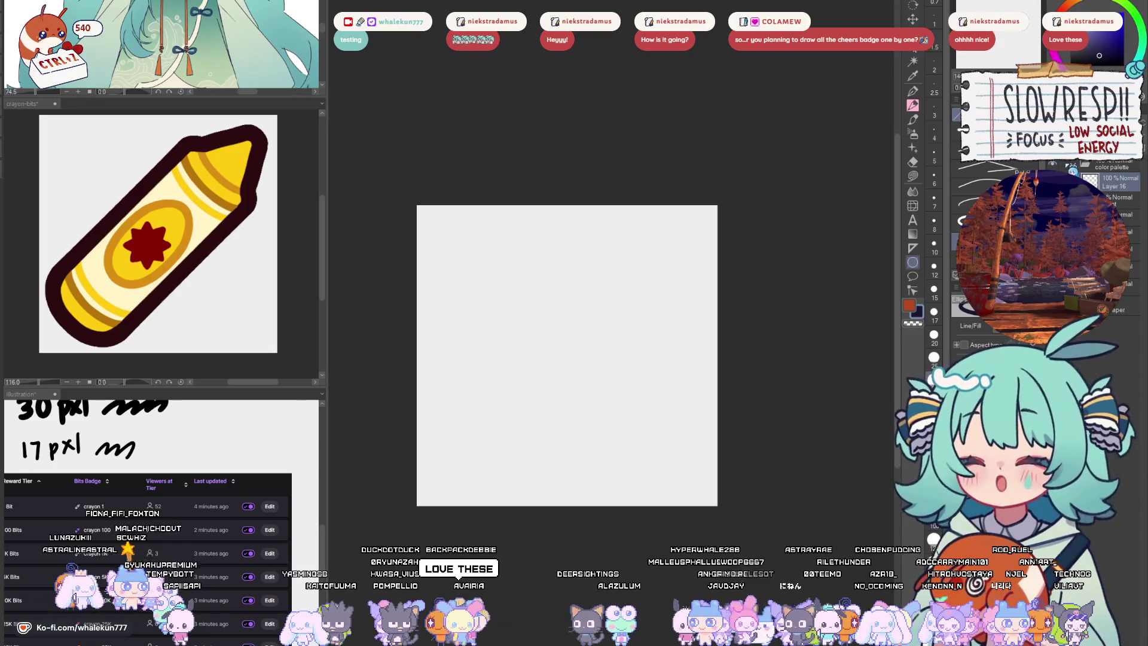
pyautogui.hotkey('ctrl', 'z')
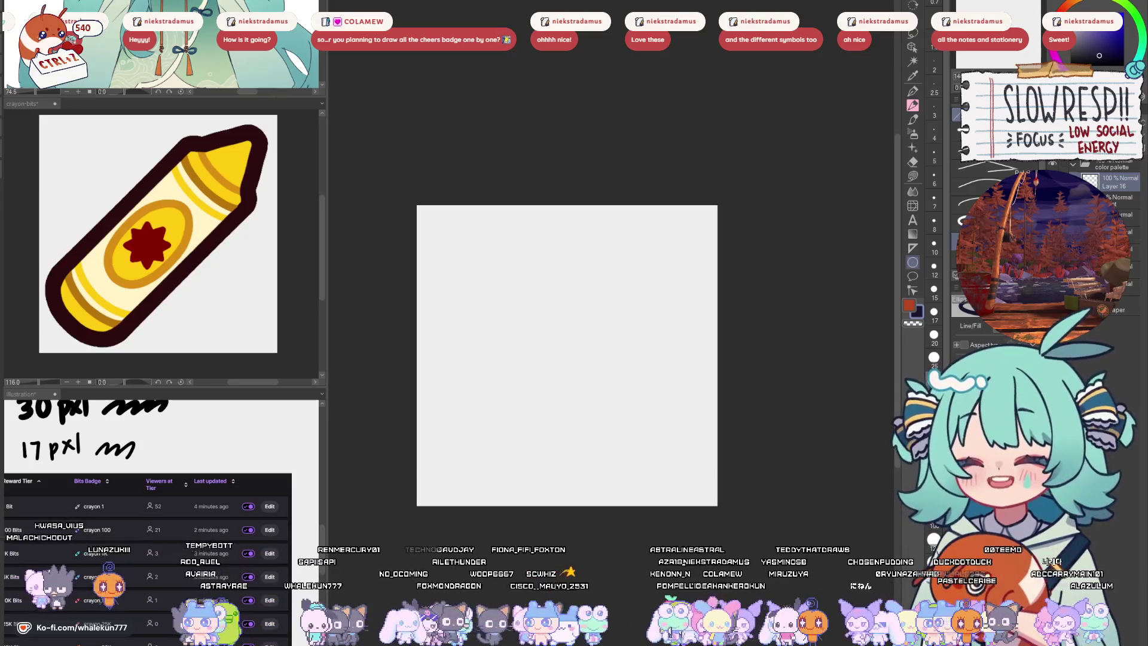
pyautogui.scroll(-5, 162, 478)
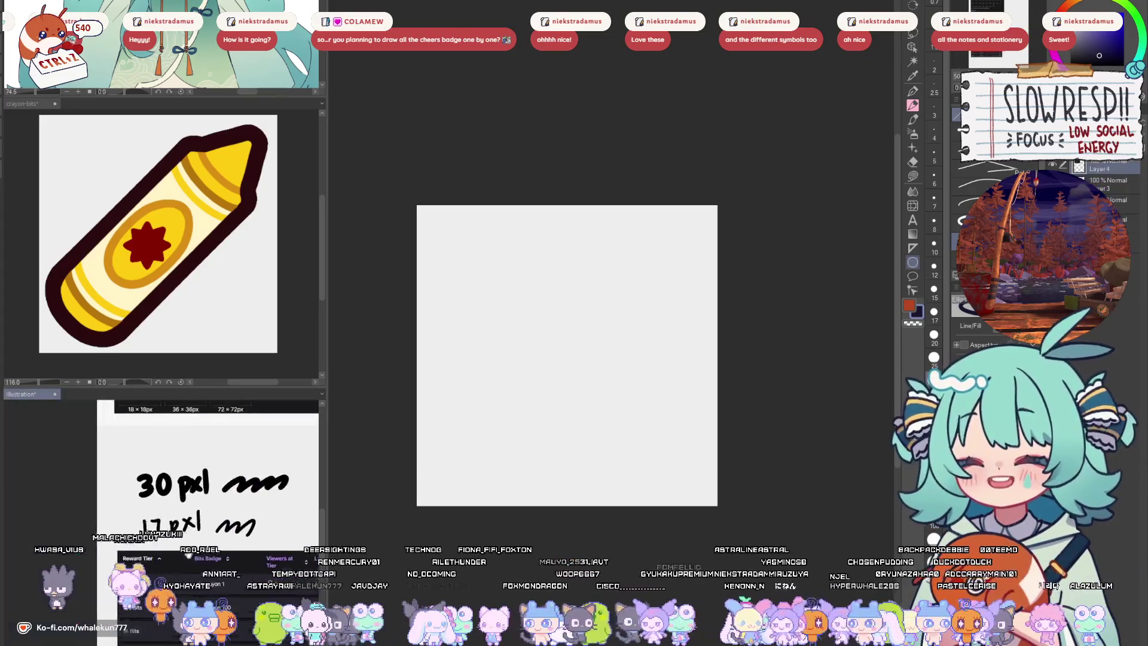
pyautogui.moveTo(17, 504); pyautogui.dragTo(50, 483)
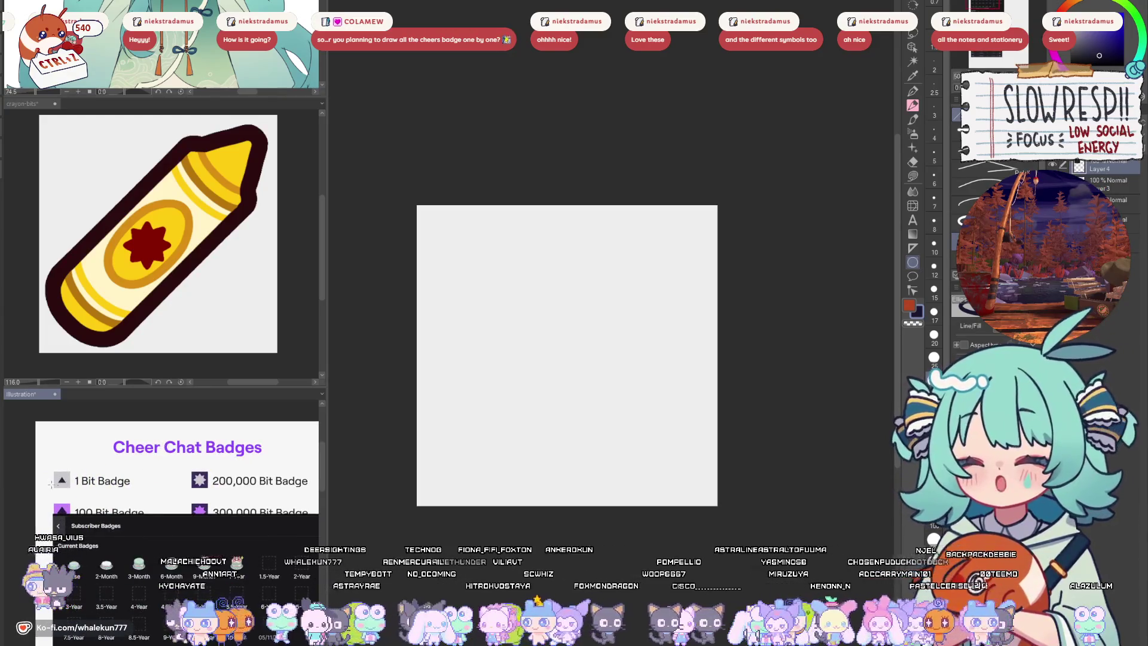
pyautogui.moveTo(189, 493); pyautogui.dragTo(167, 454)
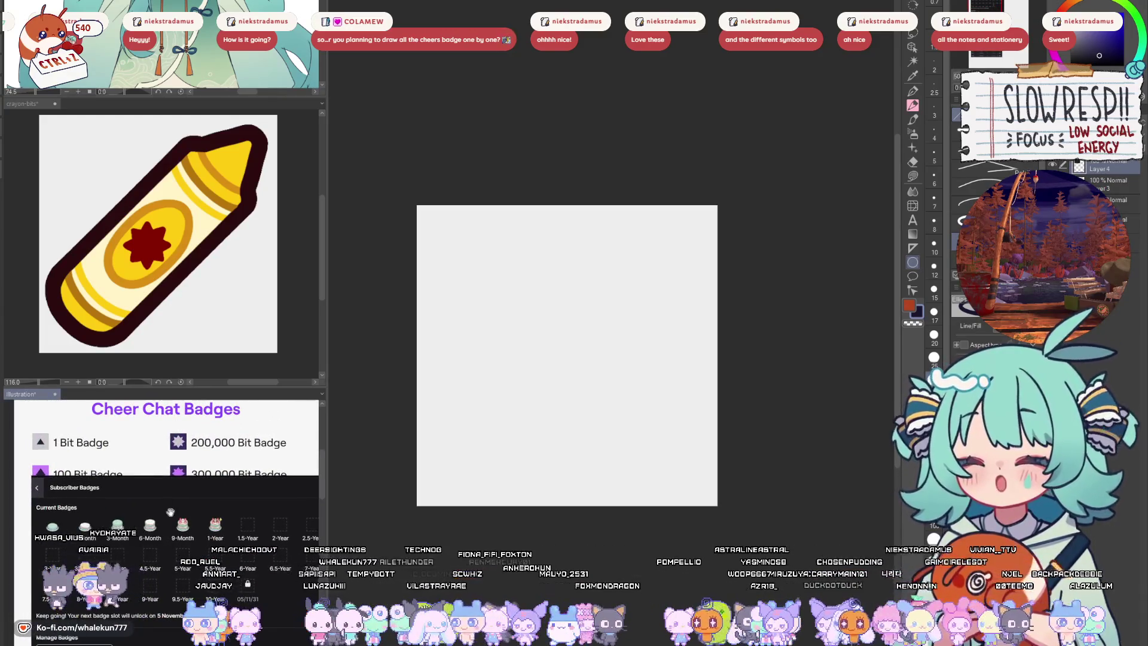
pyautogui.scroll(-10, 170, 513)
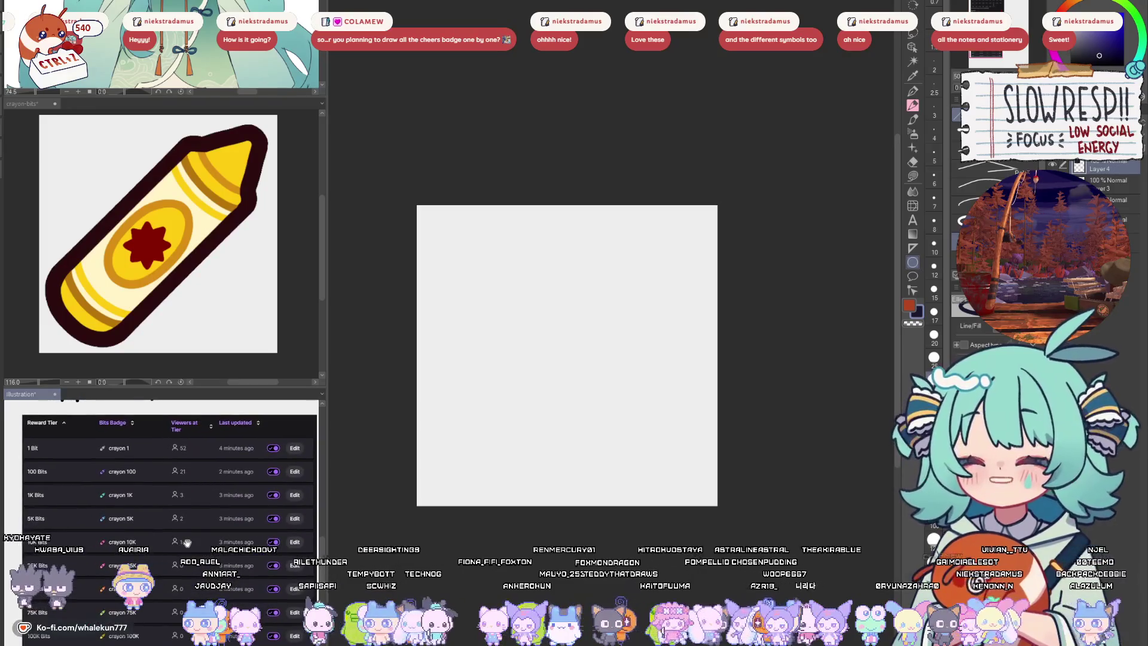
pyautogui.scroll(-2, 187, 543)
pyautogui.moveTo(143, 490)
pyautogui.mouseDown()
pyautogui.moveTo(133, 525)
pyautogui.moveTo(142, 531)
pyautogui.mouseUp()
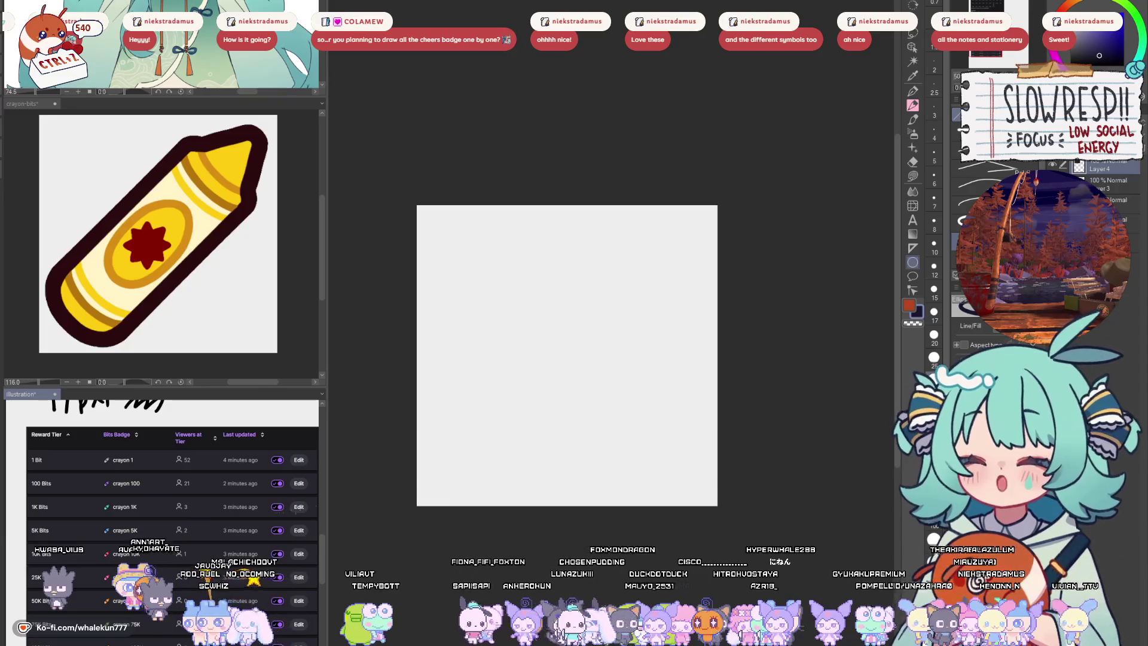
pyautogui.hotkey('ctrl', 'Tab')
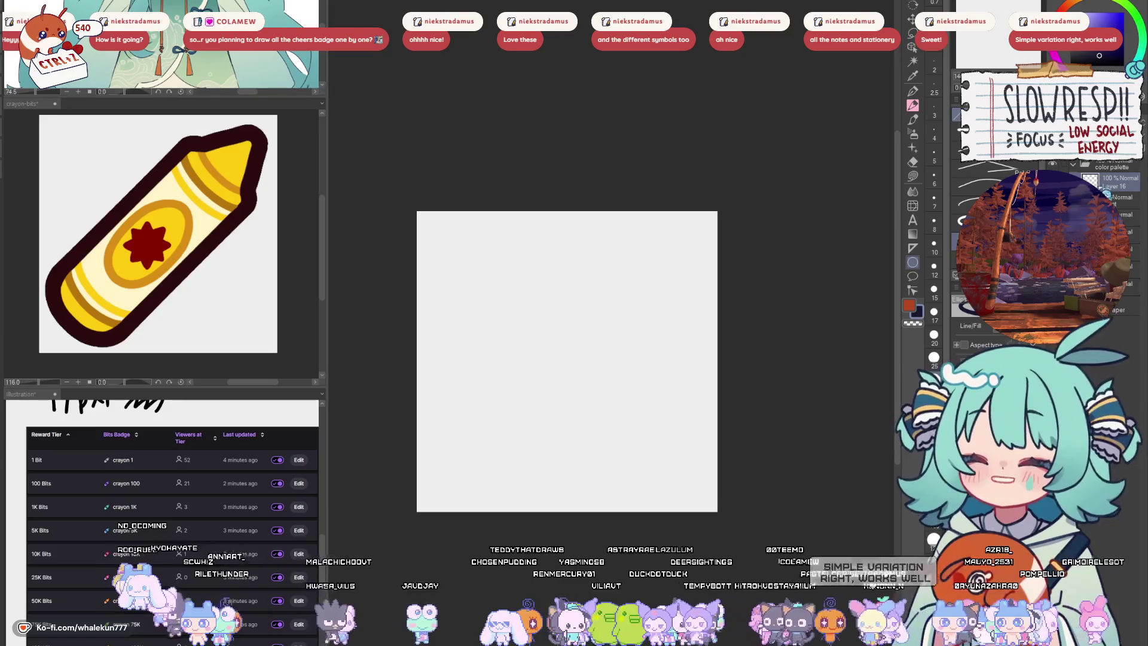
pyautogui.click(914, 91)
pyautogui.moveTo(635, 403); pyautogui.dragTo(656, 359)
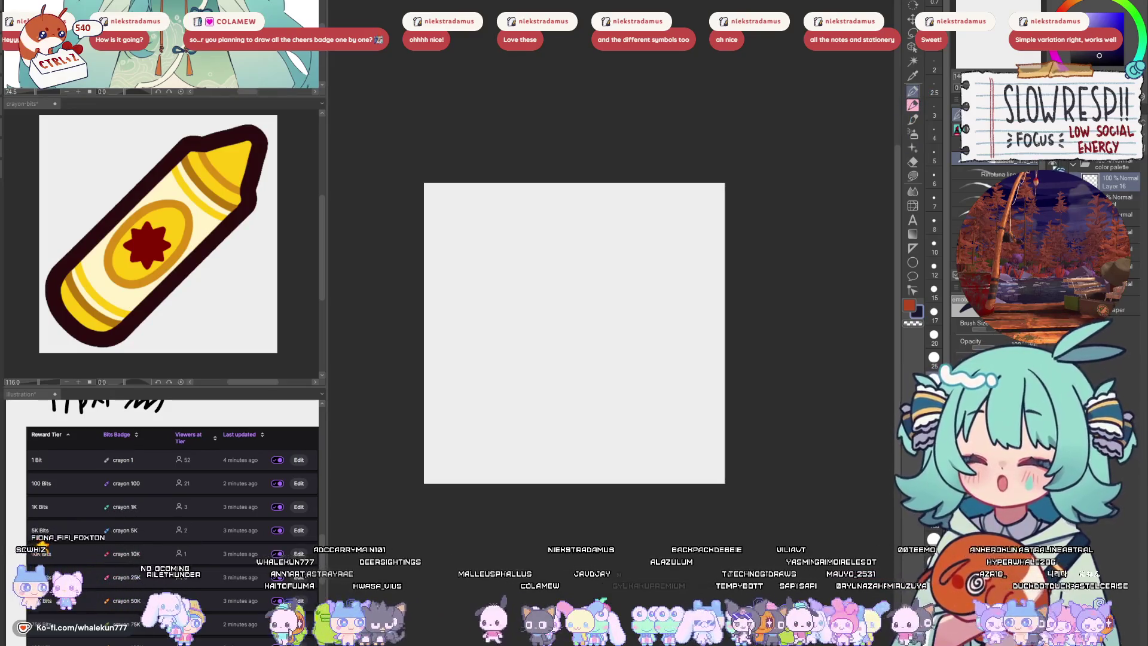
pyautogui.hotkey('ctrl', 'z')
pyautogui.hotkey('ctrl', 'y')
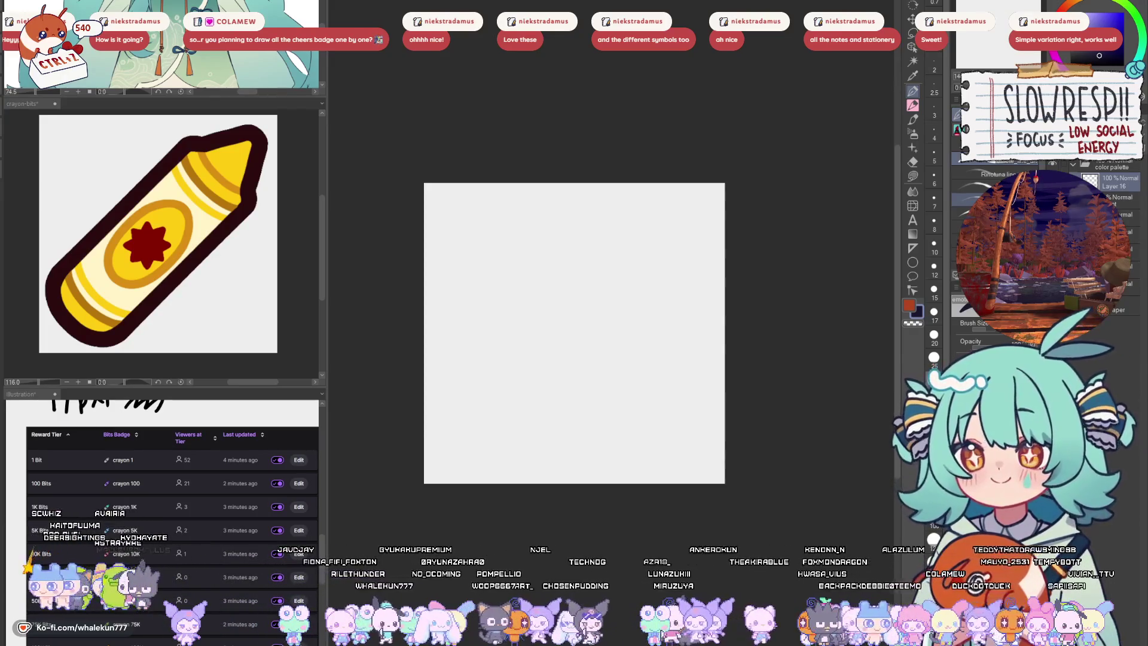
pyautogui.moveTo(463, 416)
pyautogui.mouseDown()
pyautogui.moveTo(448, 378)
pyautogui.moveTo(518, 256)
pyautogui.moveTo(632, 226)
pyautogui.moveTo(696, 307)
pyautogui.moveTo(661, 404)
pyautogui.moveTo(598, 449)
pyautogui.moveTo(556, 439)
pyautogui.moveTo(522, 399)
pyautogui.moveTo(485, 441)
pyautogui.moveTo(468, 377)
pyautogui.mouseUp()
pyautogui.hotkey('ctrl', 'z')
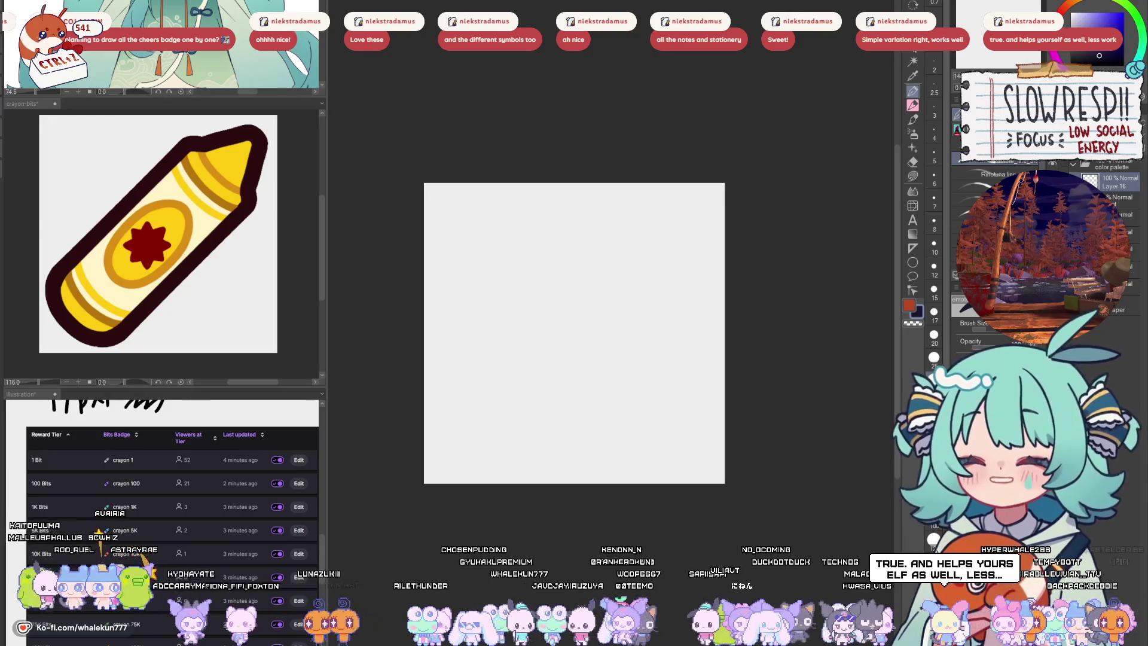
pyautogui.moveTo(485, 260)
pyautogui.mouseDown()
pyautogui.moveTo(625, 213)
pyautogui.moveTo(706, 356)
pyautogui.moveTo(478, 452)
pyautogui.moveTo(444, 372)
pyautogui.mouseUp()
pyautogui.hotkey('ctrl', 'z')
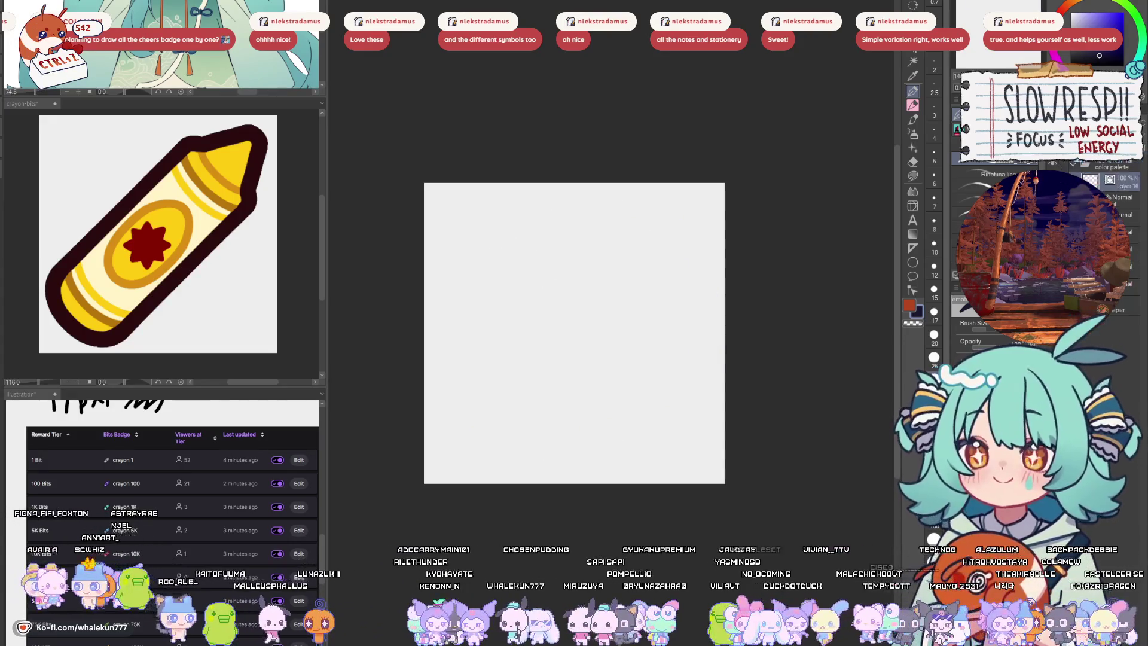
pyautogui.moveTo(492, 257)
pyautogui.mouseDown()
pyautogui.moveTo(540, 235)
pyautogui.moveTo(697, 366)
pyautogui.moveTo(449, 347)
pyautogui.moveTo(500, 254)
pyautogui.mouseUp()
pyautogui.hotkey('ctrl', 'z')
pyautogui.moveTo(635, 218)
pyautogui.mouseDown()
pyautogui.moveTo(627, 410)
pyautogui.moveTo(475, 439)
pyautogui.mouseUp()
pyautogui.hotkey('ctrl', 'z')
pyautogui.moveTo(506, 245)
pyautogui.mouseDown()
pyautogui.moveTo(695, 256)
pyautogui.moveTo(615, 449)
pyautogui.moveTo(456, 303)
pyautogui.mouseUp()
pyautogui.hotkey('ctrl', 'z')
pyautogui.scroll(-1, 718, 363)
pyautogui.moveTo(718, 364); pyautogui.dragTo(688, 349)
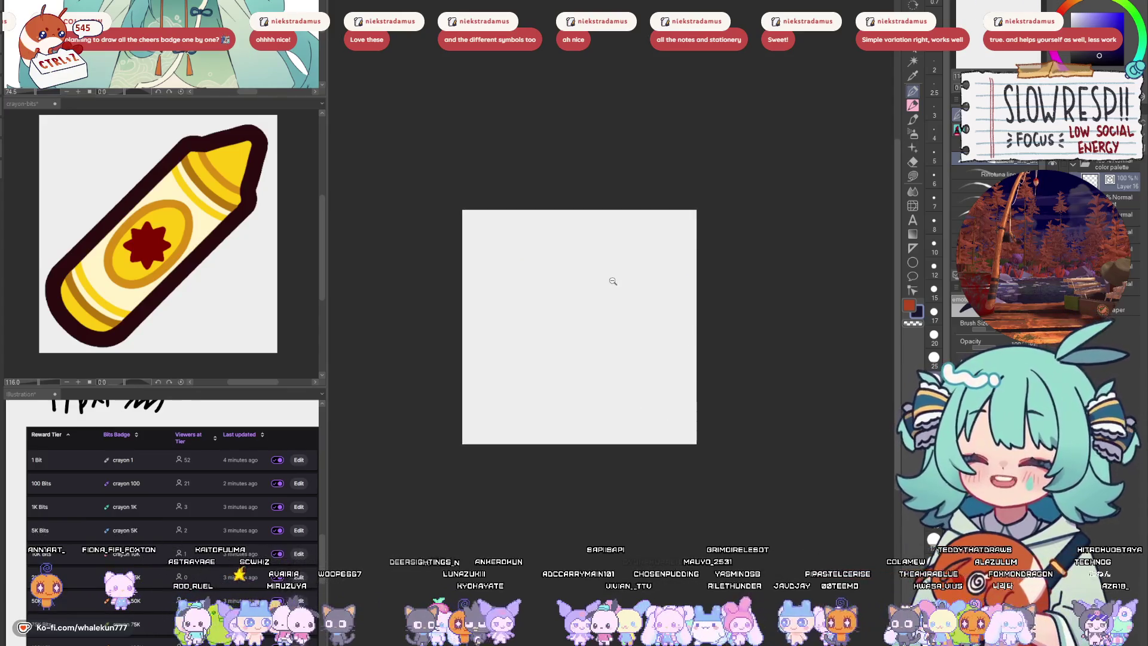
pyautogui.scroll(1, 610, 282)
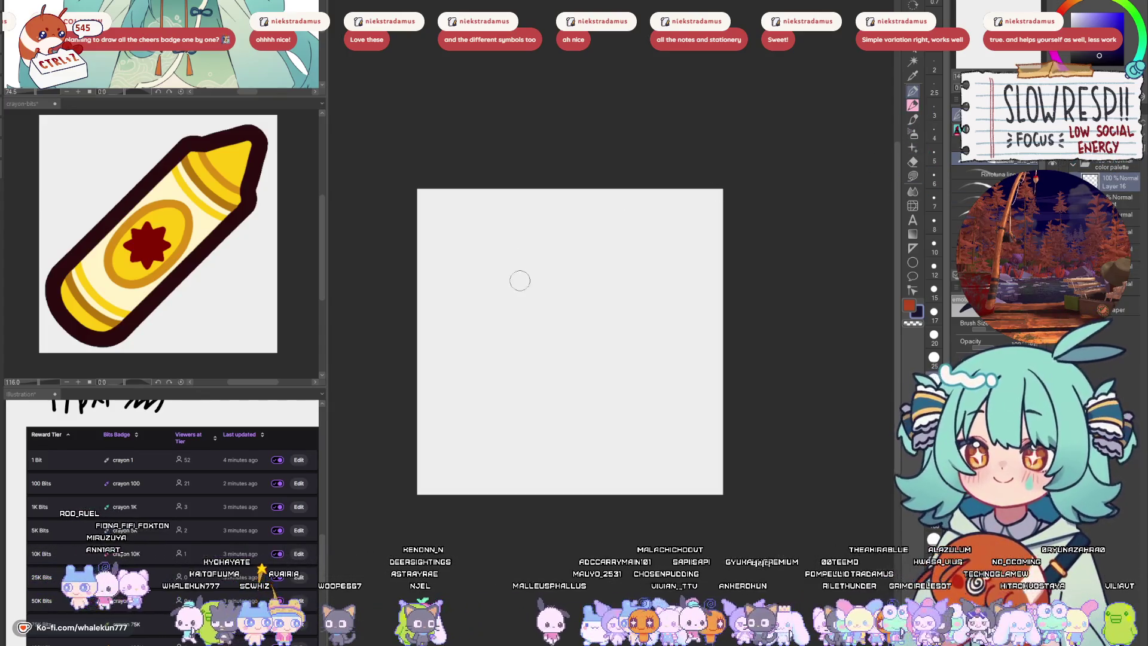
pyautogui.scroll(1, 473, 312)
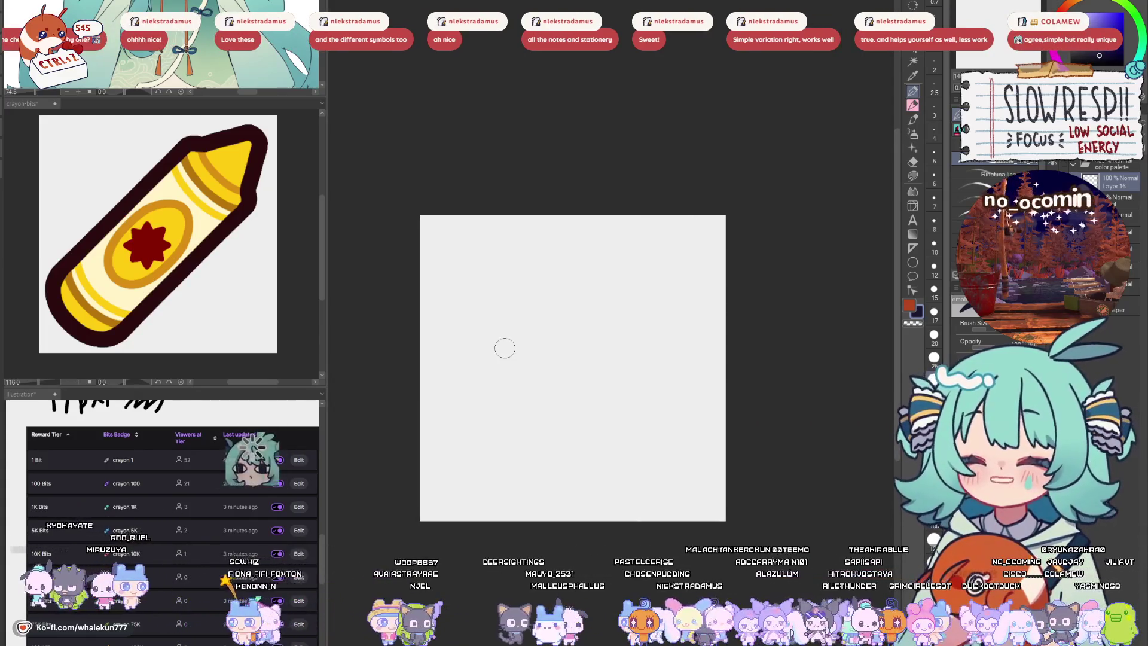
pyautogui.moveTo(607, 406); pyautogui.dragTo(611, 421)
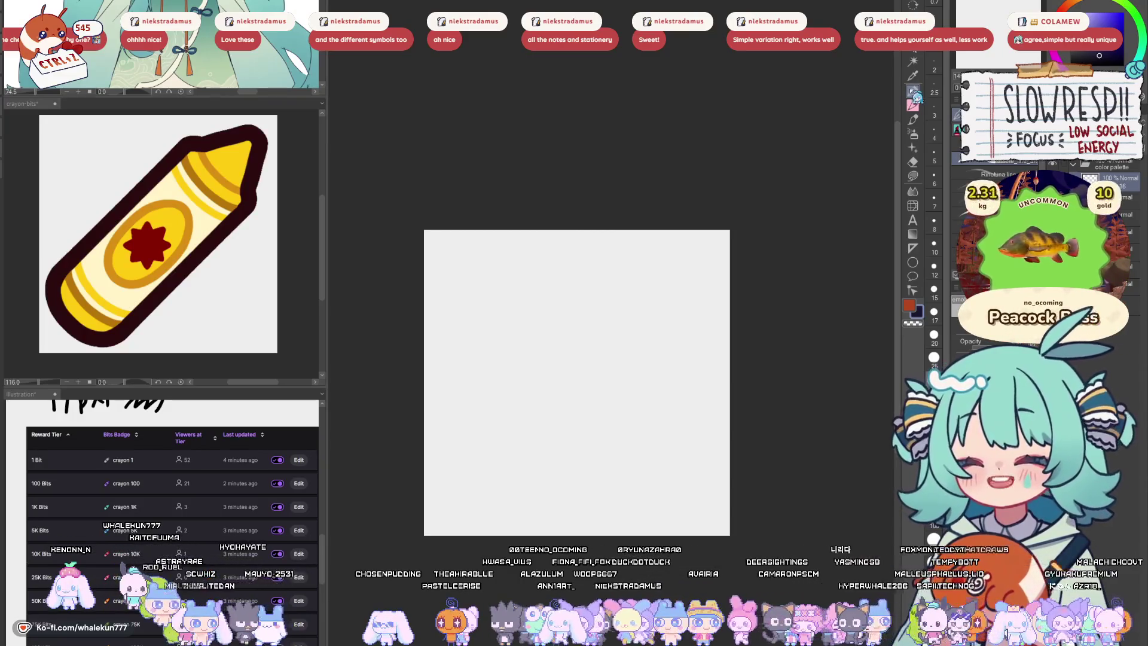
pyautogui.hscroll(-2, 661, 390)
pyautogui.scroll(1, 644, 422)
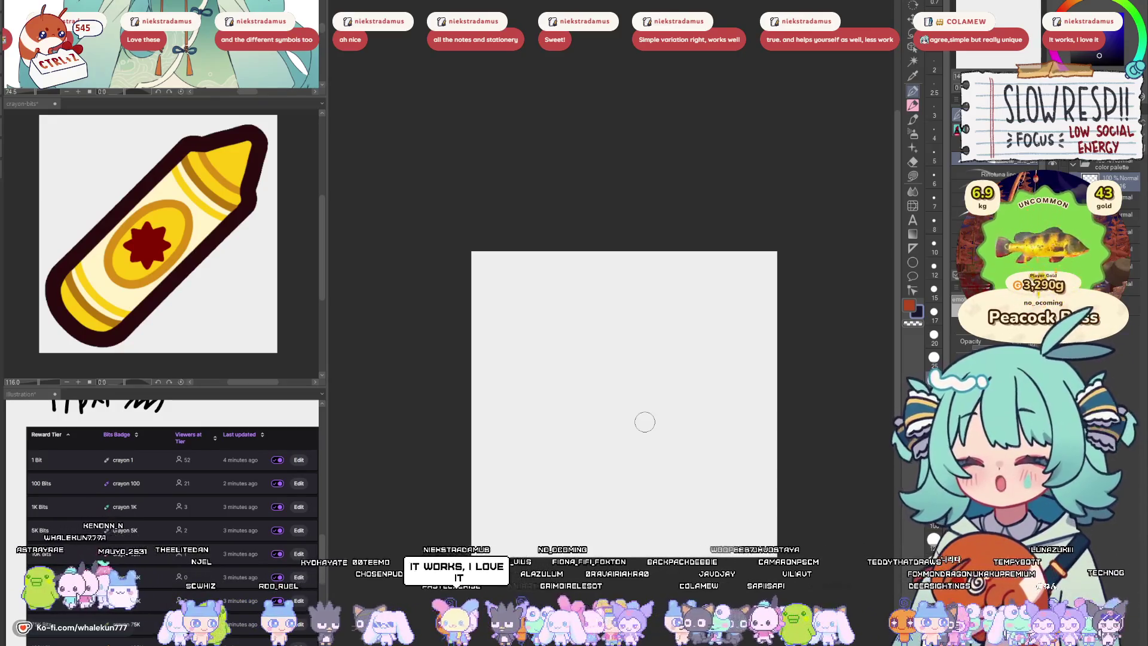
pyautogui.moveTo(571, 332)
pyautogui.mouseDown()
pyautogui.moveTo(650, 287)
pyautogui.moveTo(750, 381)
pyautogui.moveTo(741, 460)
pyautogui.mouseUp()
# - Sketch freehand palette-edge strokes, then remove them all
pyautogui.hotkey('ctrl', 'z')
pyautogui.moveTo(571, 302)
pyautogui.mouseDown()
pyautogui.moveTo(674, 303)
pyautogui.moveTo(742, 378)
pyautogui.mouseUp()
pyautogui.hotkey('ctrl', 'z')
pyautogui.moveTo(589, 302); pyautogui.dragTo(605, 295)
pyautogui.moveTo(635, 286)
pyautogui.mouseDown()
pyautogui.moveTo(747, 335)
pyautogui.moveTo(744, 433)
pyautogui.mouseUp()
pyautogui.moveTo(739, 457); pyautogui.dragTo(664, 507)
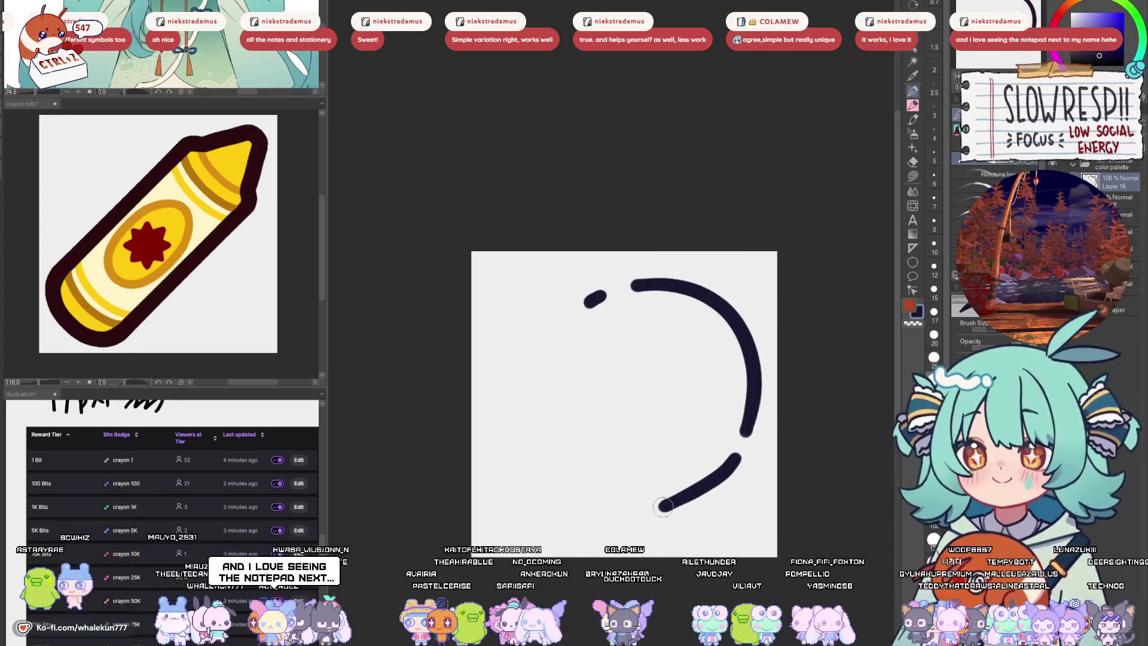
pyautogui.moveTo(514, 364)
pyautogui.mouseDown()
pyautogui.moveTo(499, 491)
pyautogui.moveTo(706, 476)
pyautogui.moveTo(686, 426)
pyautogui.mouseUp()
pyautogui.press('Delete')
# - Draw and commit a thick dark ellipse ring across the canvas with the Ellipse tool
pyautogui.press('u')
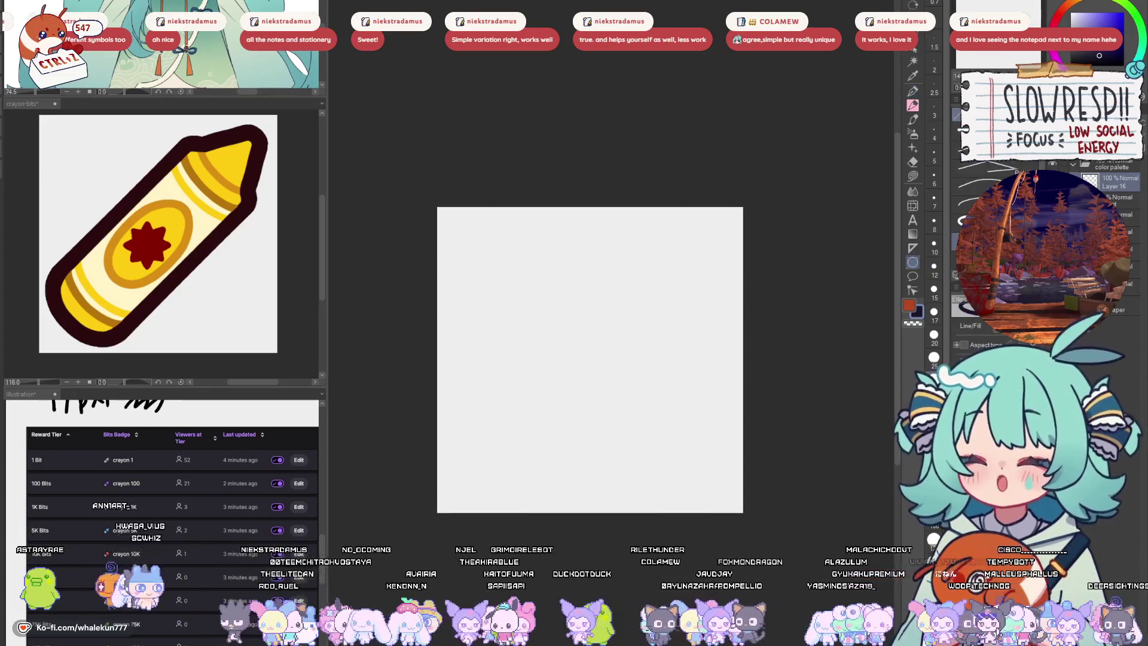
pyautogui.moveTo(480, 221)
pyautogui.mouseDown()
pyautogui.moveTo(628, 356)
pyautogui.moveTo(613, 485)
pyautogui.moveTo(716, 478)
pyautogui.mouseUp()
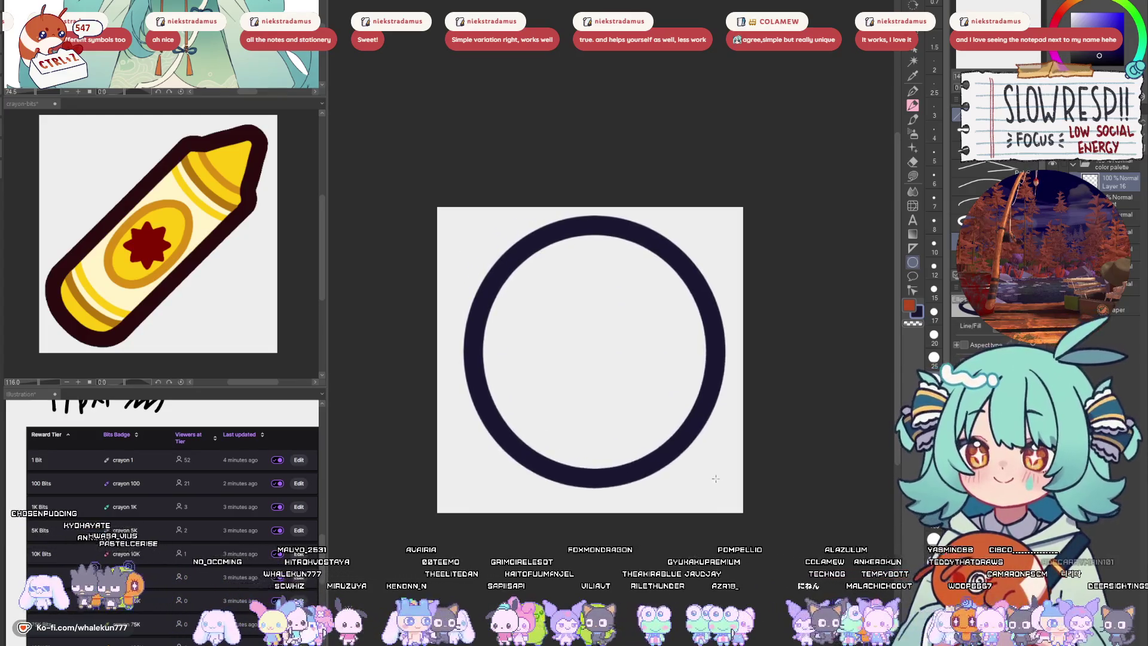
pyautogui.click(587, 512)
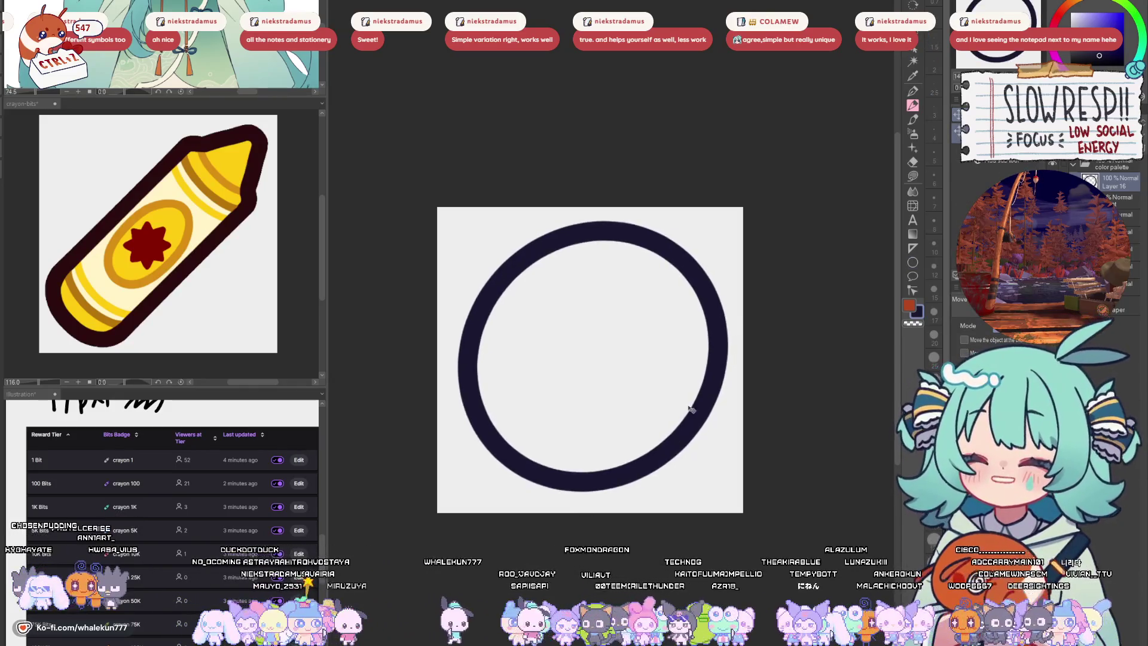
# - With the pen, try curl and loop strokes for the thumb notch, undoing bad ones
pyautogui.click(914, 92)
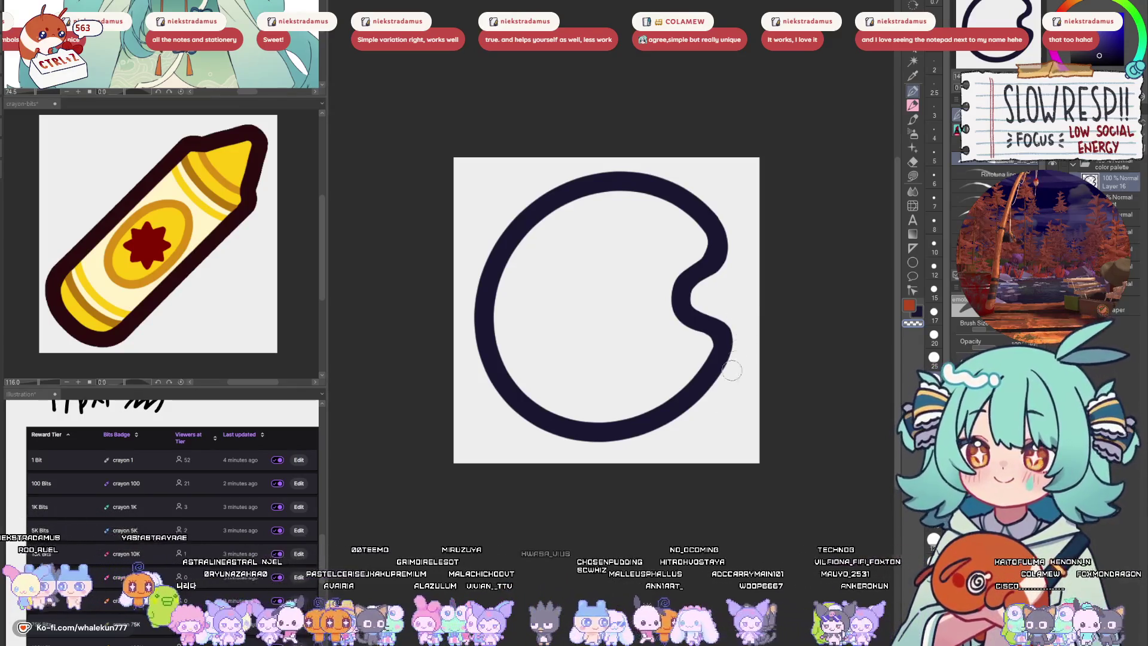
pyautogui.scroll(1, 747, 314)
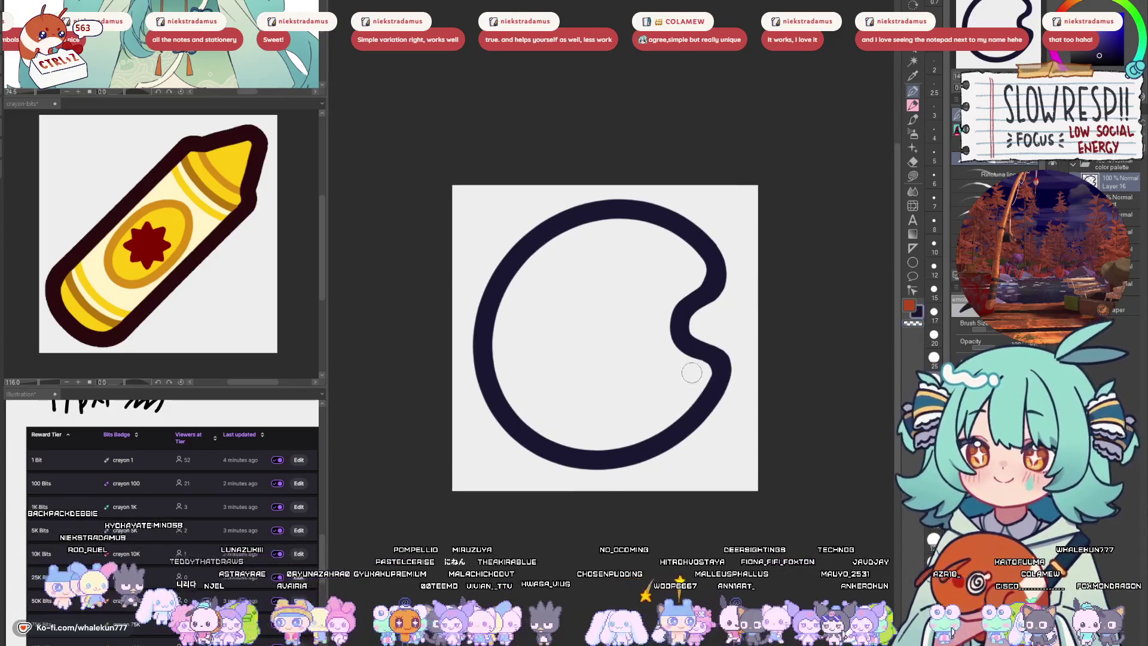
pyautogui.moveTo(675, 374)
pyautogui.mouseDown()
pyautogui.moveTo(616, 398)
pyautogui.moveTo(655, 401)
pyautogui.moveTo(646, 362)
pyautogui.moveTo(631, 422)
pyautogui.moveTo(681, 364)
pyautogui.moveTo(646, 389)
pyautogui.mouseUp()
pyautogui.hotkey('ctrl', 'z')
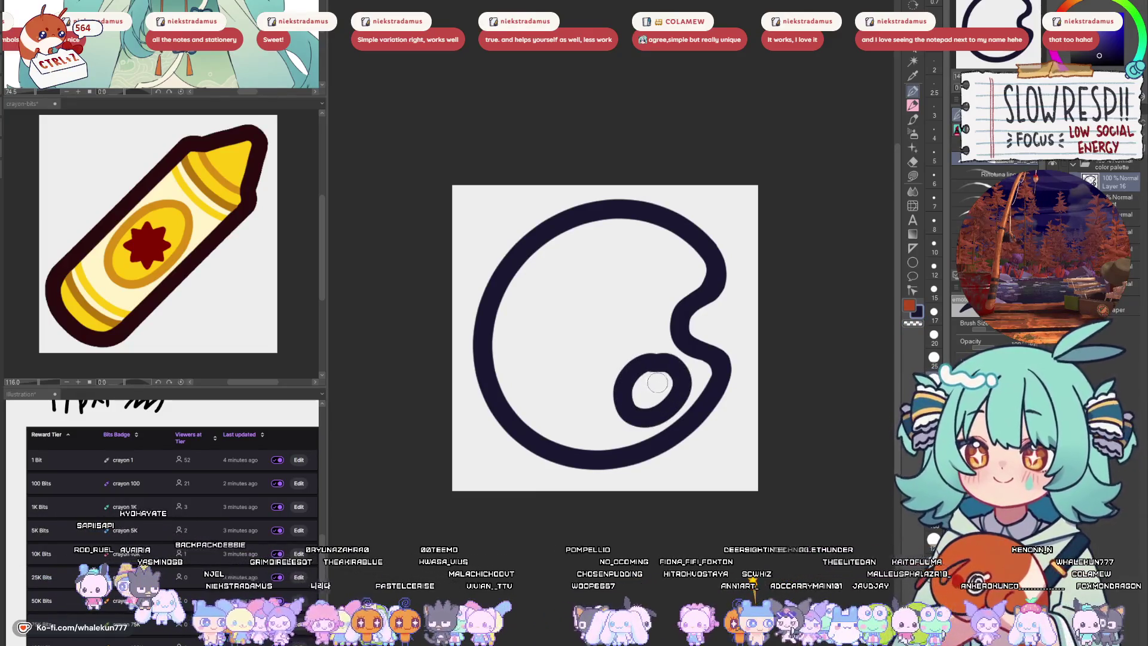
pyautogui.hotkey('ctrl', 'z')
pyautogui.hotkey('ctrl', 'z')
pyautogui.hotkey('ctrl', 'z')
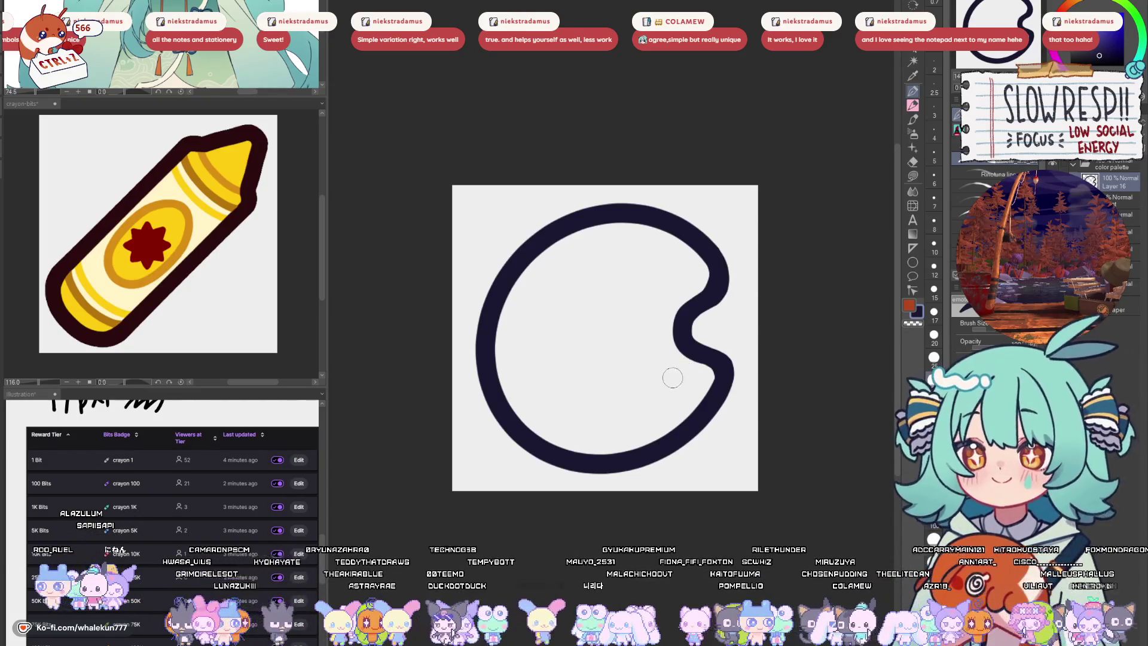
pyautogui.moveTo(661, 375)
pyautogui.mouseDown()
pyautogui.moveTo(634, 418)
pyautogui.moveTo(682, 376)
pyautogui.moveTo(644, 400)
pyautogui.moveTo(686, 391)
pyautogui.moveTo(654, 371)
pyautogui.moveTo(670, 422)
pyautogui.moveTo(664, 368)
pyautogui.moveTo(638, 372)
pyautogui.moveTo(658, 421)
pyautogui.mouseUp()
pyautogui.hotkey('ctrl', 'z')
# - Settle the oval thumb hole beside the notch and add a new layer for paint wells
pyautogui.hotkey('ctrl', 'z')
pyautogui.hotkey('ctrl', 'z')
pyautogui.hotkey('ctrl', 'z')
pyautogui.moveTo(656, 371)
pyautogui.mouseDown()
pyautogui.moveTo(657, 412)
pyautogui.moveTo(687, 382)
pyautogui.moveTo(634, 393)
pyautogui.moveTo(685, 403)
pyautogui.mouseUp()
pyautogui.hotkey('ctrl', 'z')
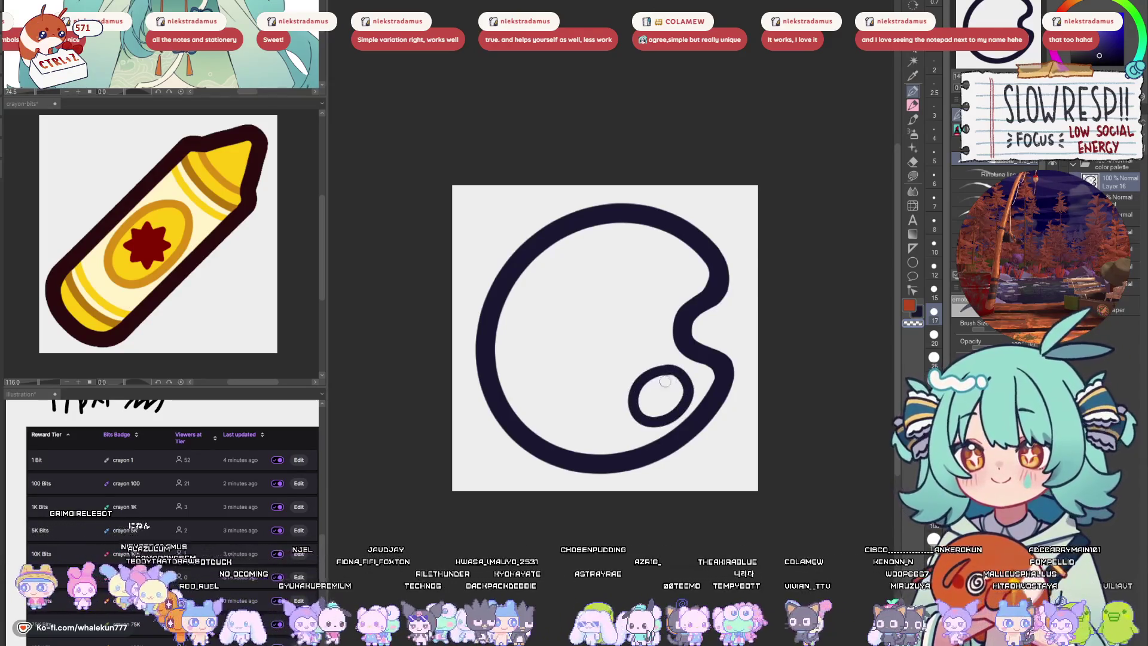
pyautogui.hotkey('ctrl', 'z')
pyautogui.hotkey('ctrl', 'z')
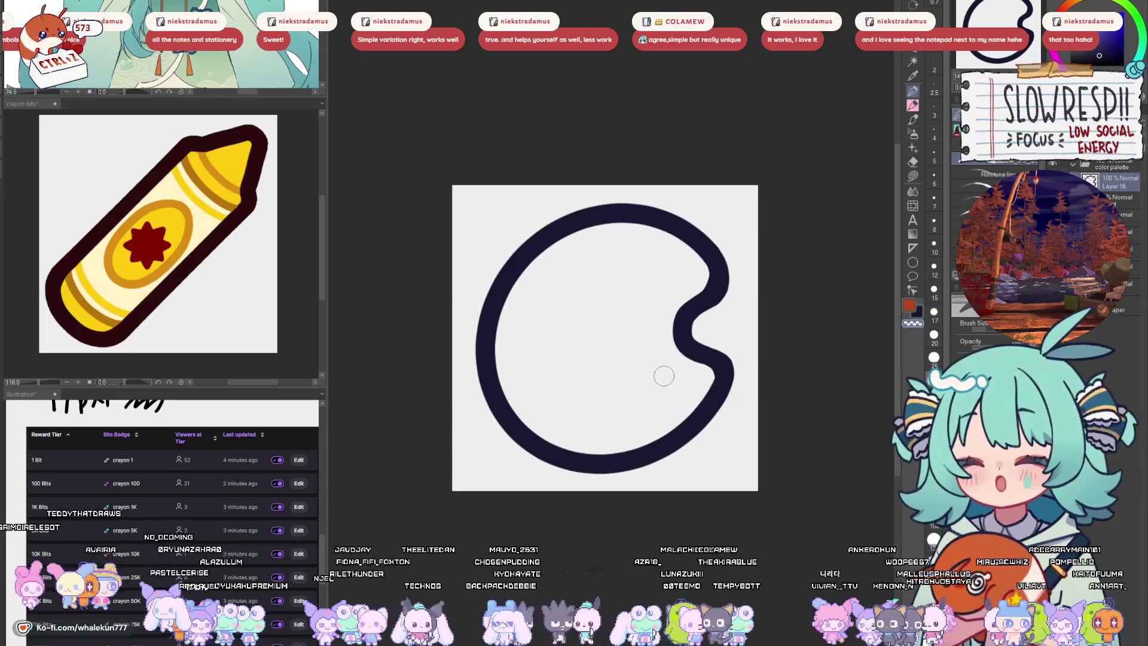
pyautogui.moveTo(661, 369)
pyautogui.mouseDown()
pyautogui.moveTo(631, 421)
pyautogui.moveTo(688, 388)
pyautogui.moveTo(673, 363)
pyautogui.moveTo(629, 390)
pyautogui.moveTo(684, 399)
pyautogui.moveTo(650, 387)
pyautogui.mouseUp()
pyautogui.hotkey('ctrl', 'z')
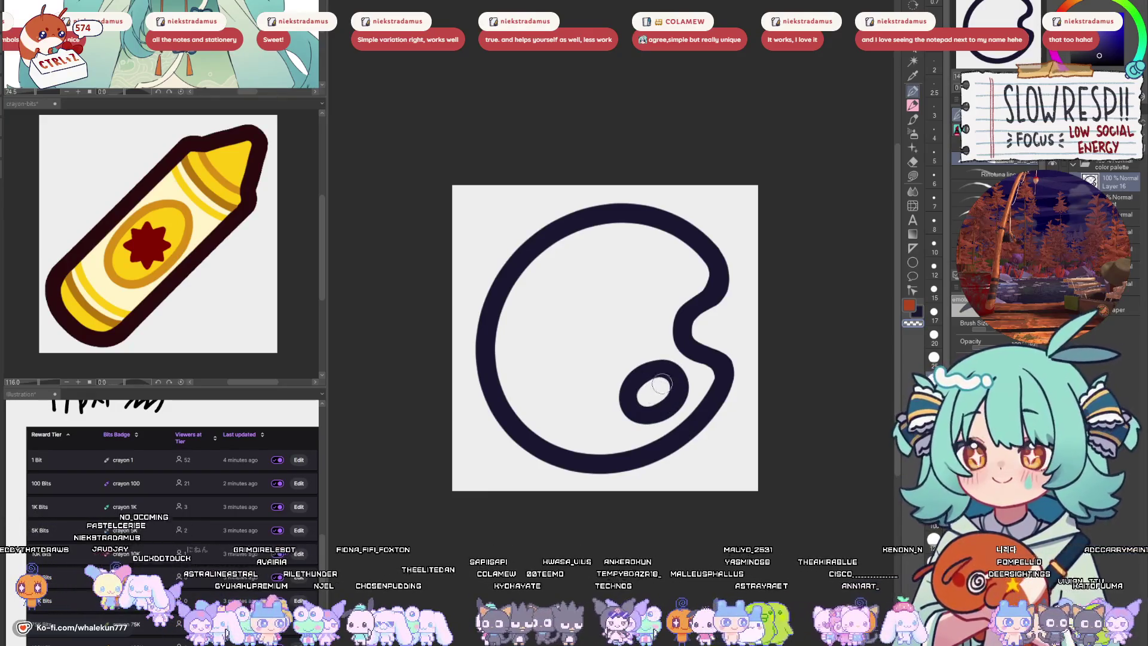
pyautogui.moveTo(610, 318); pyautogui.dragTo(628, 352)
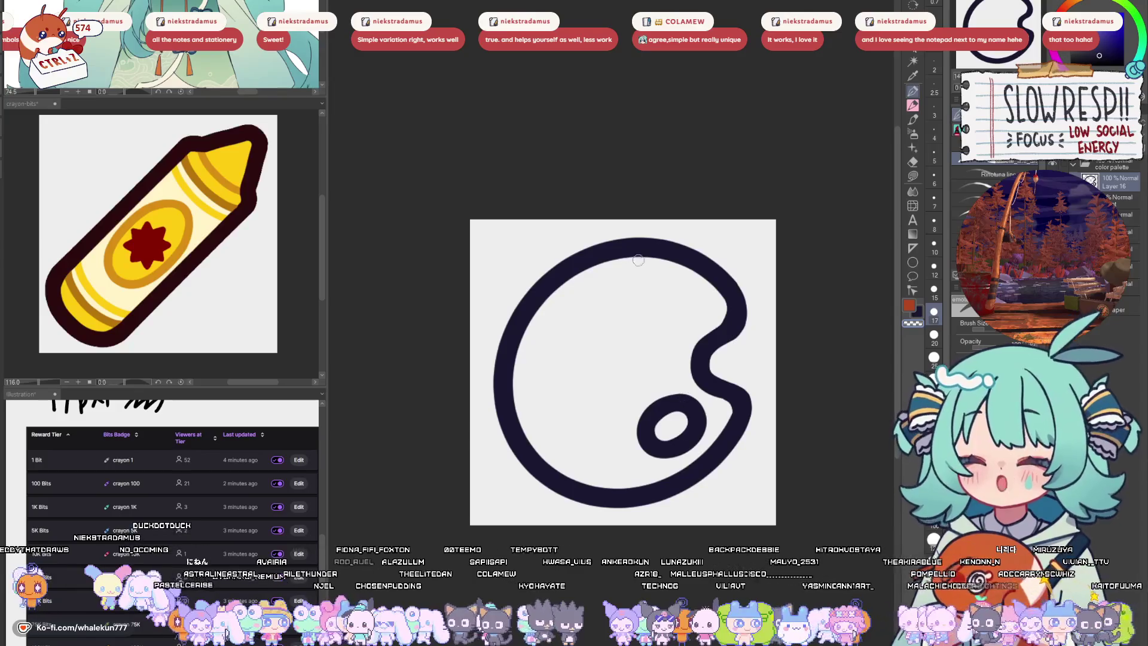
pyautogui.hotkey('ctrl', 'shift', 'n')
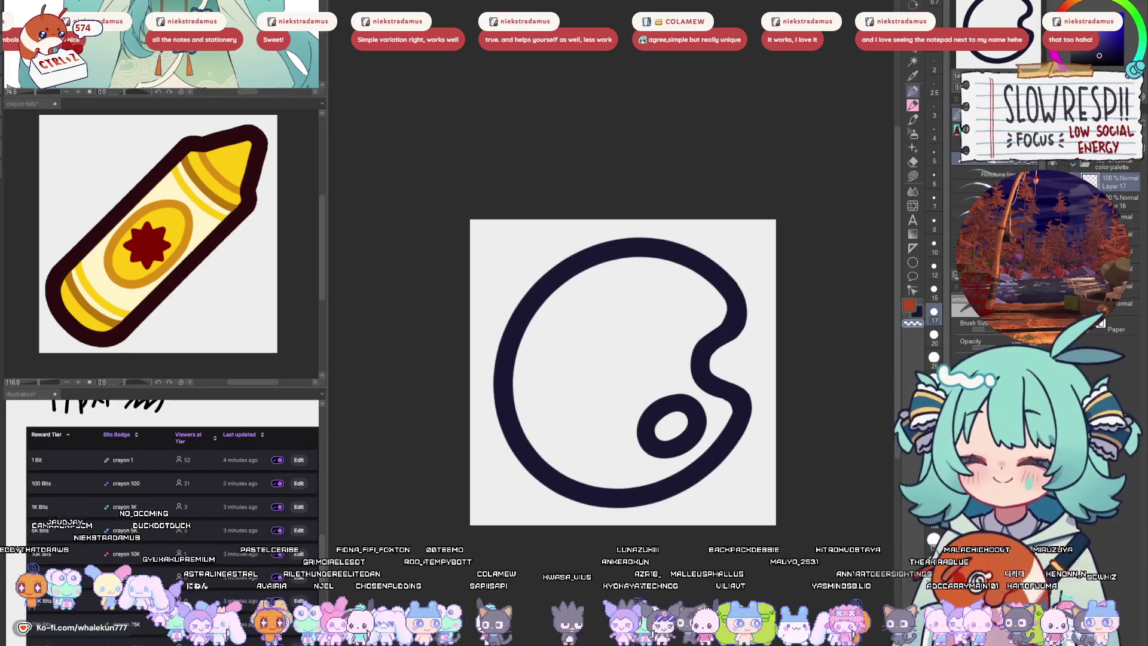
# - Sketch and undo several trial paint-well loops near the palette top
pyautogui.moveTo(635, 277)
pyautogui.mouseDown()
pyautogui.moveTo(609, 302)
pyautogui.moveTo(625, 332)
pyautogui.mouseUp()
pyautogui.hotkey('ctrl', 'z')
pyautogui.moveTo(635, 273)
pyautogui.mouseDown()
pyautogui.moveTo(618, 316)
pyautogui.moveTo(686, 321)
pyautogui.moveTo(690, 277)
pyautogui.moveTo(645, 263)
pyautogui.moveTo(609, 294)
pyautogui.moveTo(644, 326)
pyautogui.moveTo(699, 296)
pyautogui.moveTo(697, 269)
pyautogui.moveTo(607, 298)
pyautogui.moveTo(664, 323)
pyautogui.moveTo(695, 273)
pyautogui.moveTo(652, 261)
pyautogui.mouseUp()
pyautogui.hotkey('ctrl', 'z')
pyautogui.hotkey('ctrl', 'z')
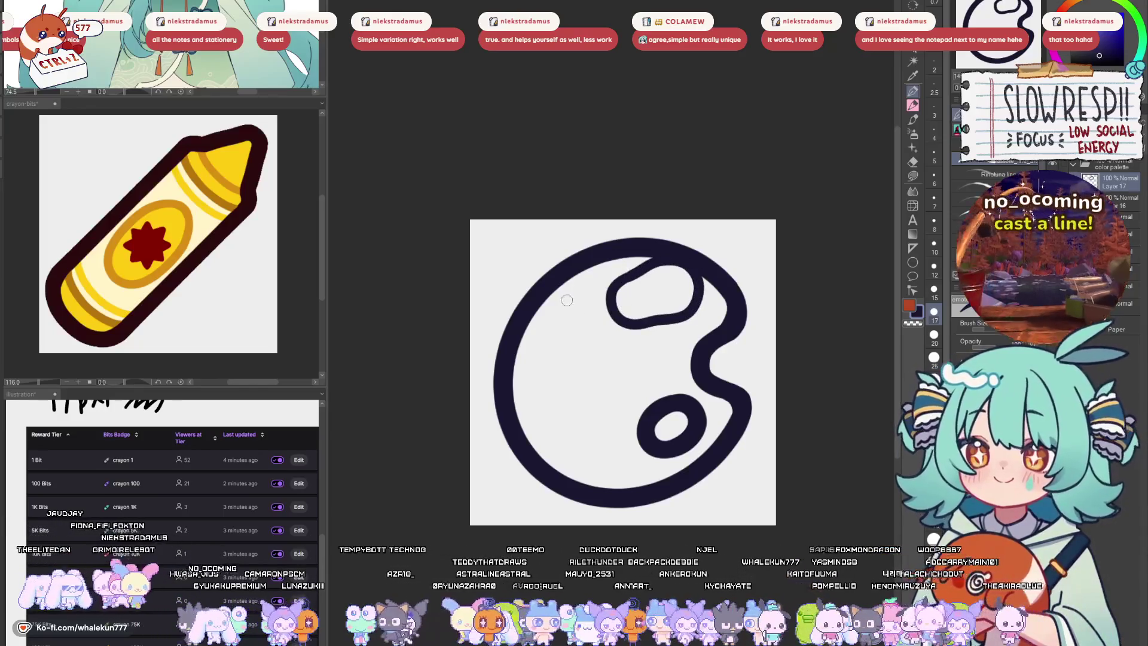
pyautogui.hotkey('ctrl', 'z')
pyautogui.moveTo(635, 277)
pyautogui.mouseDown()
pyautogui.moveTo(598, 309)
pyautogui.moveTo(655, 334)
pyautogui.moveTo(688, 290)
pyautogui.moveTo(605, 299)
pyautogui.moveTo(645, 339)
pyautogui.moveTo(689, 310)
pyautogui.moveTo(688, 279)
pyautogui.moveTo(625, 281)
pyautogui.moveTo(609, 326)
pyautogui.moveTo(674, 344)
pyautogui.moveTo(665, 287)
pyautogui.moveTo(633, 278)
pyautogui.moveTo(613, 332)
pyautogui.moveTo(668, 339)
pyautogui.moveTo(675, 288)
pyautogui.moveTo(646, 280)
pyautogui.mouseUp()
pyautogui.hotkey('ctrl', 'z')
pyautogui.hotkey('ctrl', 'z')
pyautogui.hotkey('ctrl', 'z')
# - Undo one more curved well stroke and scroll the reference window to the colour palette
pyautogui.hotkey('ctrl', 'z')
pyautogui.scroll(2, 677, 317)
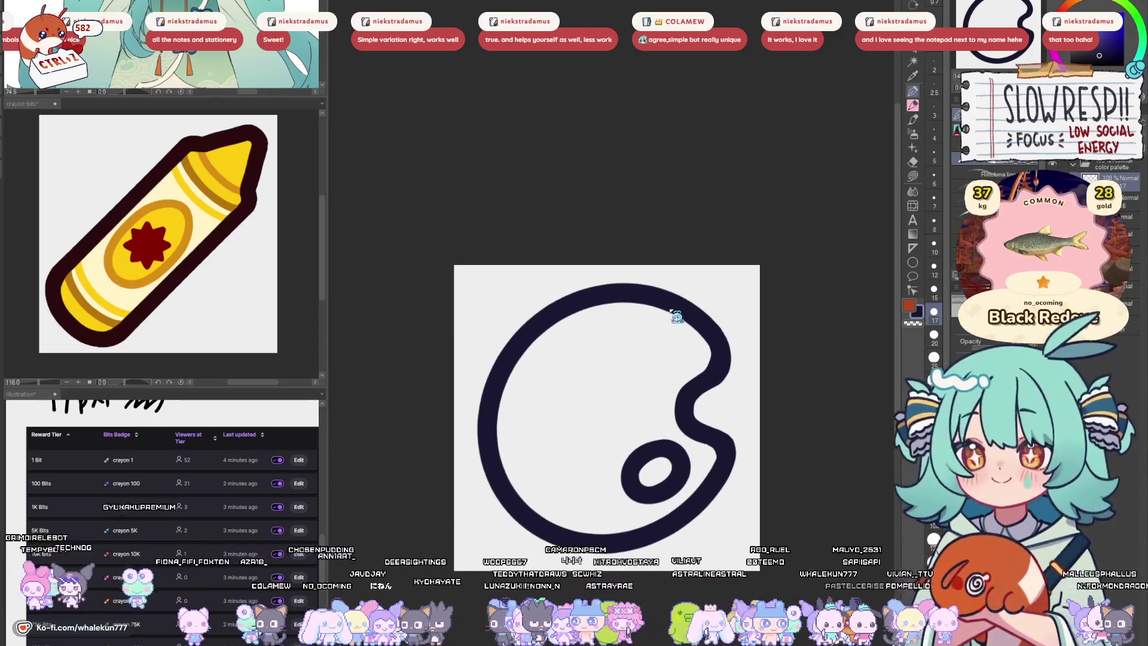
pyautogui.moveTo(660, 325)
pyautogui.mouseDown()
pyautogui.moveTo(588, 327)
pyautogui.moveTo(625, 376)
pyautogui.mouseUp()
pyautogui.hotkey('ctrl', 'z')
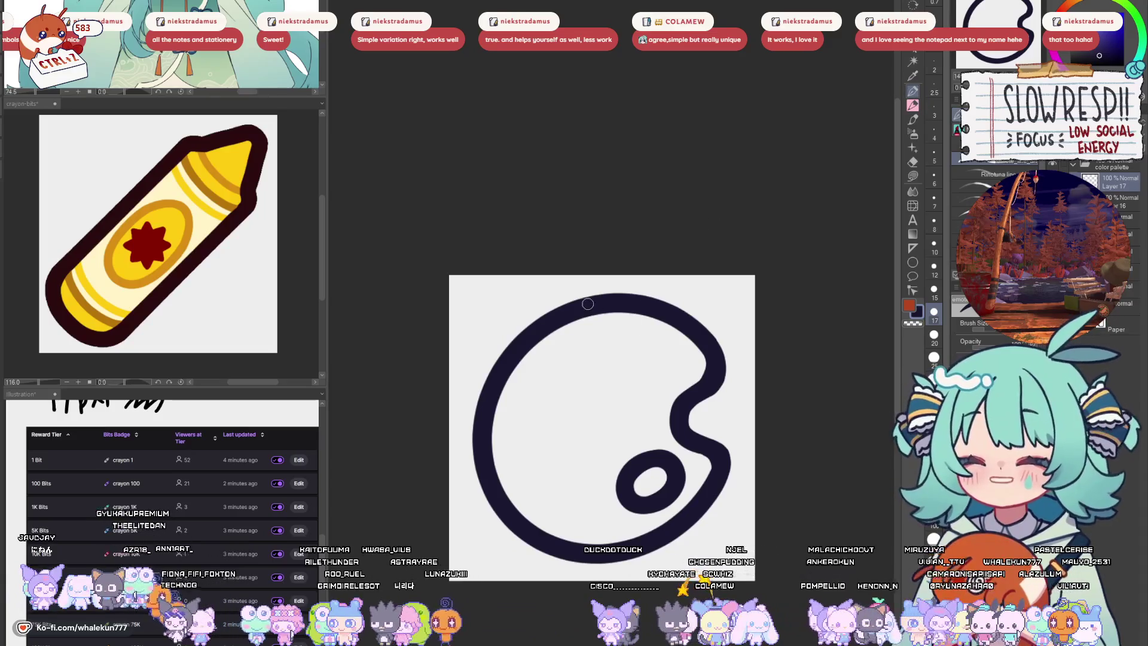
pyautogui.click(241, 70)
pyautogui.moveTo(243, 92)
pyautogui.mouseDown()
pyautogui.moveTo(252, 93)
pyautogui.moveTo(263, 326)
pyautogui.mouseUp()
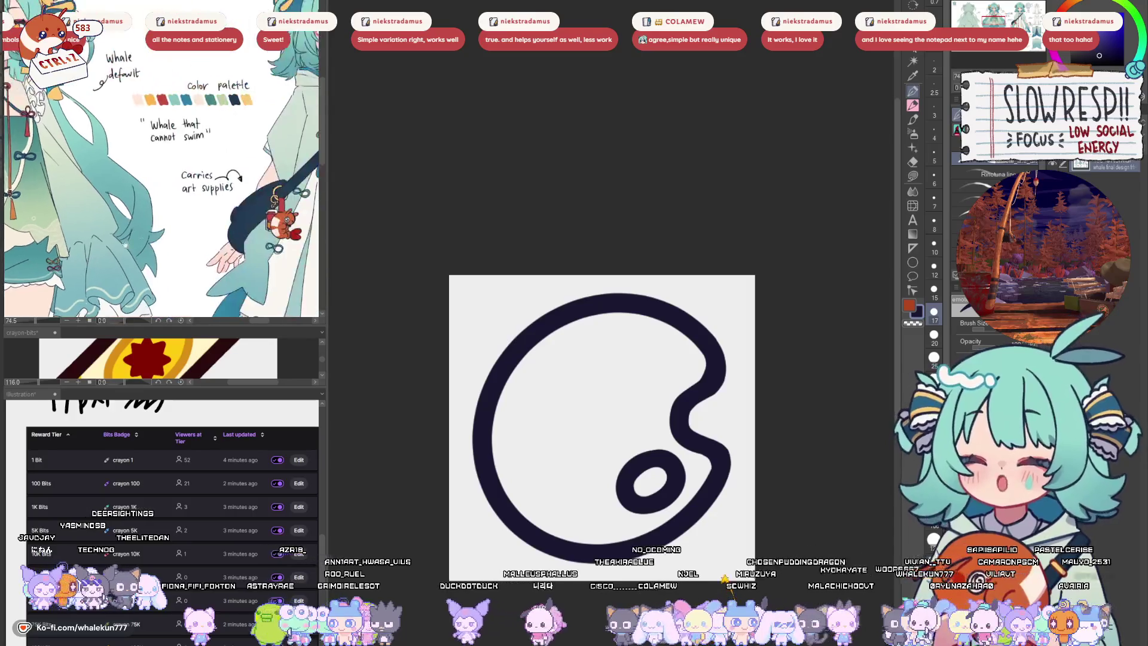
# - Try paint-well loops at the top and left of the palette, undoing rejected ones
pyautogui.click(662, 390)
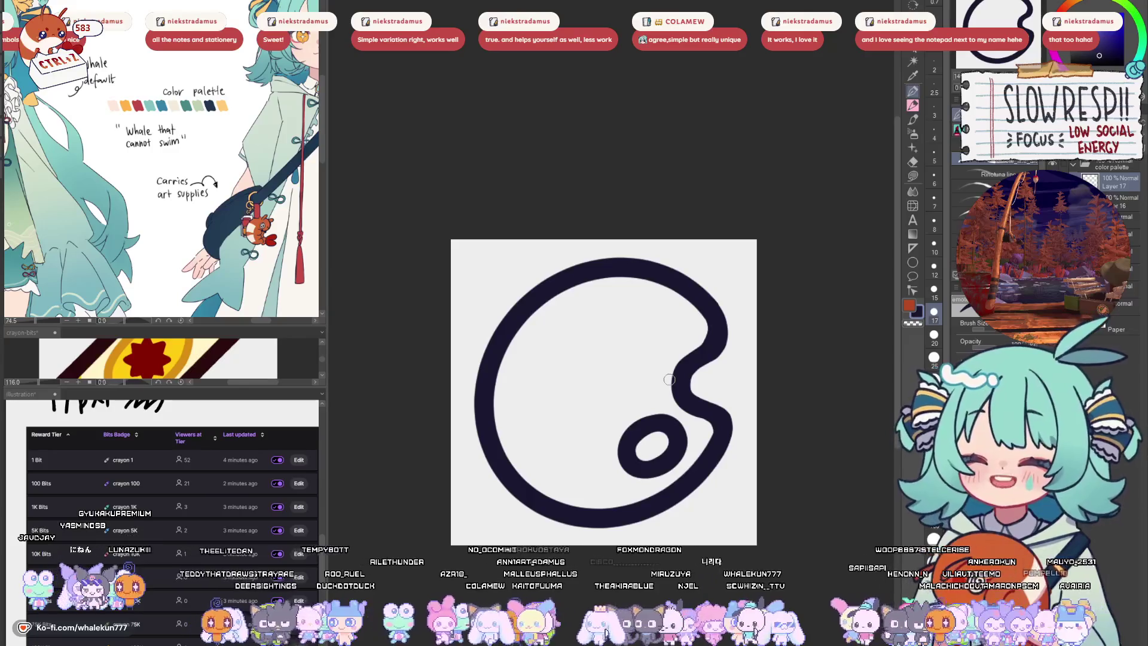
pyautogui.moveTo(670, 312)
pyautogui.mouseDown()
pyautogui.moveTo(641, 294)
pyautogui.moveTo(602, 338)
pyautogui.moveTo(668, 359)
pyautogui.mouseUp()
pyautogui.hotkey('ctrl', 'z')
pyautogui.moveTo(673, 307)
pyautogui.mouseDown()
pyautogui.moveTo(606, 308)
pyautogui.moveTo(625, 374)
pyautogui.moveTo(684, 341)
pyautogui.moveTo(674, 309)
pyautogui.moveTo(651, 299)
pyautogui.moveTo(603, 332)
pyautogui.moveTo(649, 371)
pyautogui.moveTo(688, 321)
pyautogui.moveTo(673, 305)
pyautogui.moveTo(612, 299)
pyautogui.moveTo(628, 370)
pyautogui.moveTo(682, 342)
pyautogui.moveTo(678, 296)
pyautogui.mouseUp()
pyautogui.hotkey('ctrl', 'z')
pyautogui.hotkey('ctrl', 'z')
pyautogui.hotkey('ctrl', 'z')
pyautogui.moveTo(568, 345)
pyautogui.mouseDown()
pyautogui.moveTo(541, 343)
pyautogui.moveTo(519, 407)
pyautogui.moveTo(599, 400)
pyautogui.moveTo(574, 346)
pyautogui.moveTo(603, 346)
pyautogui.moveTo(590, 371)
pyautogui.moveTo(522, 344)
pyautogui.moveTo(503, 397)
pyautogui.moveTo(566, 389)
pyautogui.moveTo(556, 352)
pyautogui.moveTo(568, 295)
pyautogui.mouseUp()
pyautogui.hotkey('ctrl', 'z')
pyautogui.hotkey('ctrl', 'z')
pyautogui.hotkey('ctrl', 'z')
pyautogui.moveTo(625, 252)
pyautogui.mouseDown()
pyautogui.moveTo(593, 279)
pyautogui.moveTo(645, 302)
pyautogui.moveTo(661, 252)
pyautogui.moveTo(644, 245)
pyautogui.moveTo(604, 291)
pyautogui.moveTo(667, 294)
pyautogui.moveTo(667, 264)
pyautogui.moveTo(644, 256)
pyautogui.mouseUp()
pyautogui.hotkey('ctrl', 'z')
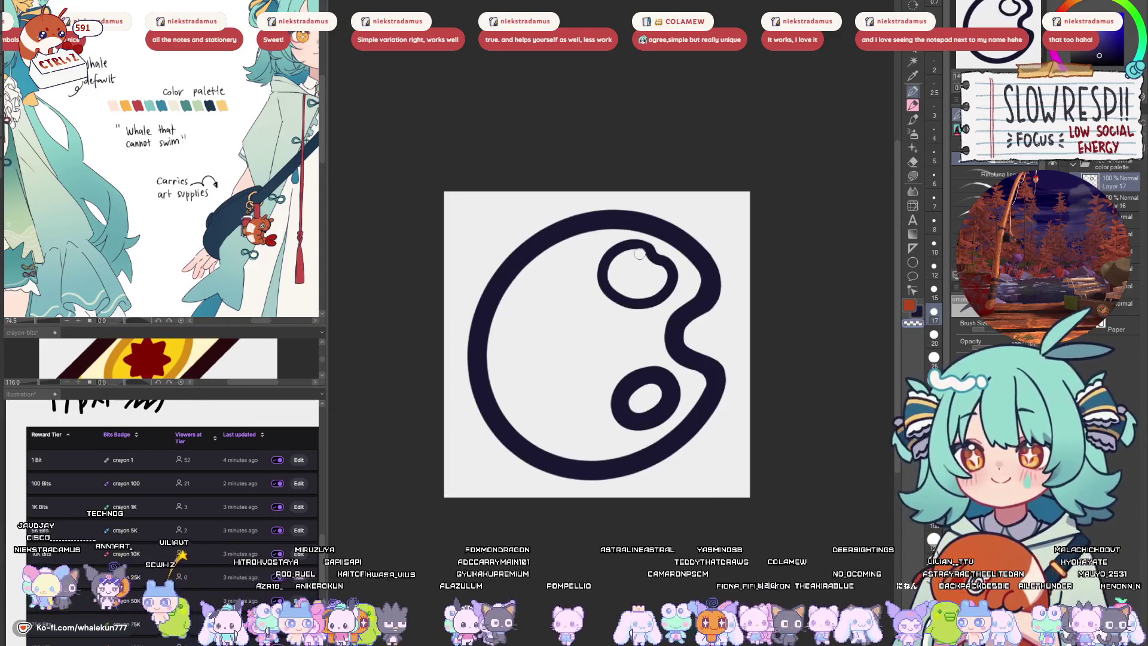
# - Settle the lower-left and centre paint wells, then pan to recenter the palette
pyautogui.moveTo(552, 277)
pyautogui.mouseDown()
pyautogui.moveTo(520, 299)
pyautogui.moveTo(562, 339)
pyautogui.moveTo(595, 303)
pyautogui.moveTo(548, 266)
pyautogui.moveTo(531, 309)
pyautogui.moveTo(585, 312)
pyautogui.moveTo(560, 258)
pyautogui.mouseUp()
pyautogui.hotkey('ctrl', 'z')
pyautogui.moveTo(536, 338)
pyautogui.mouseDown()
pyautogui.moveTo(538, 308)
pyautogui.moveTo(506, 320)
pyautogui.moveTo(511, 380)
pyautogui.moveTo(575, 362)
pyautogui.moveTo(551, 332)
pyautogui.moveTo(506, 328)
pyautogui.moveTo(520, 387)
pyautogui.moveTo(579, 346)
pyautogui.moveTo(547, 329)
pyautogui.mouseUp()
pyautogui.hotkey('ctrl', 'z')
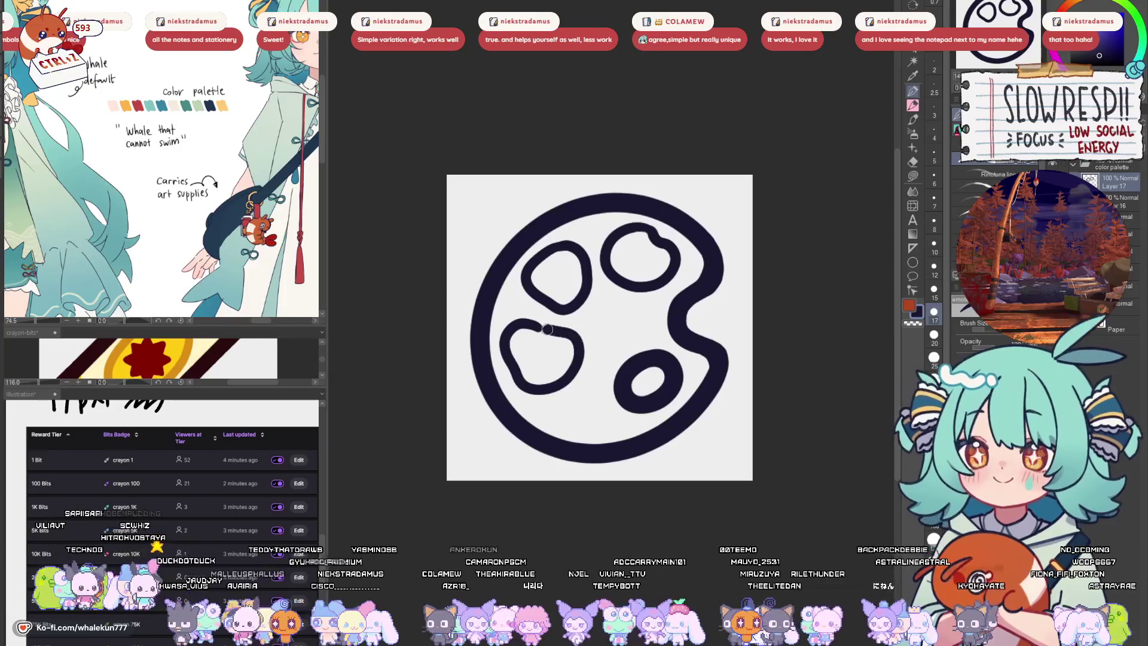
pyautogui.moveTo(585, 396)
pyautogui.mouseDown()
pyautogui.moveTo(583, 429)
pyautogui.moveTo(606, 396)
pyautogui.moveTo(596, 381)
pyautogui.mouseUp()
pyautogui.hotkey('ctrl', 'z')
pyautogui.moveTo(632, 306)
pyautogui.mouseDown()
pyautogui.moveTo(593, 329)
pyautogui.moveTo(631, 356)
pyautogui.moveTo(647, 307)
pyautogui.mouseUp()
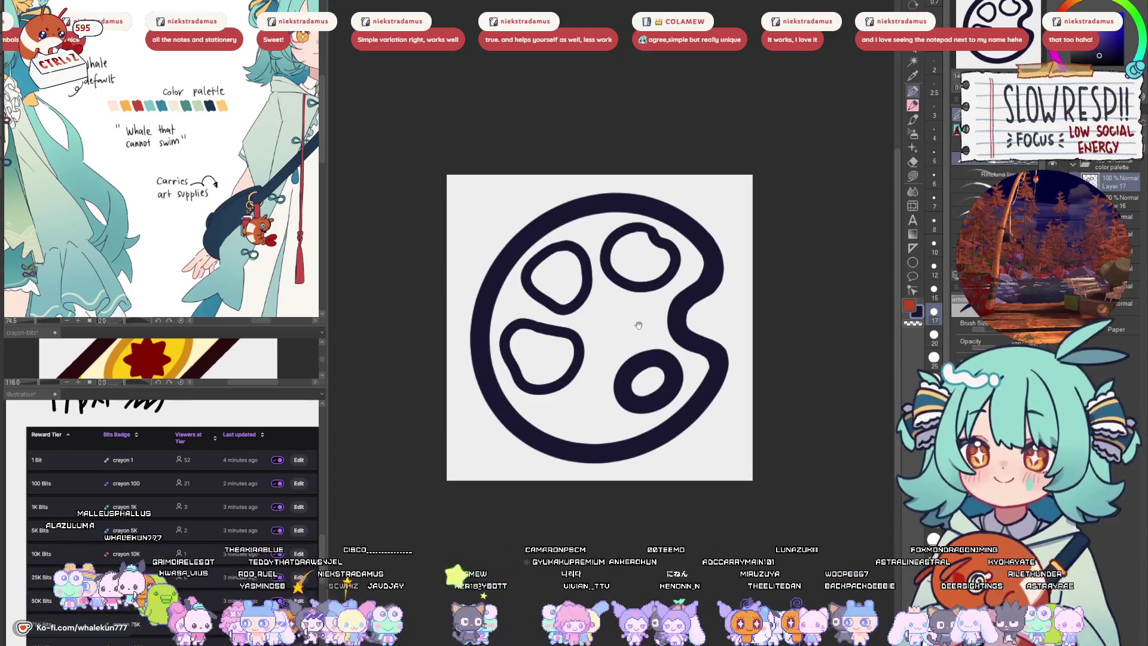
pyautogui.moveTo(639, 326); pyautogui.dragTo(624, 354)
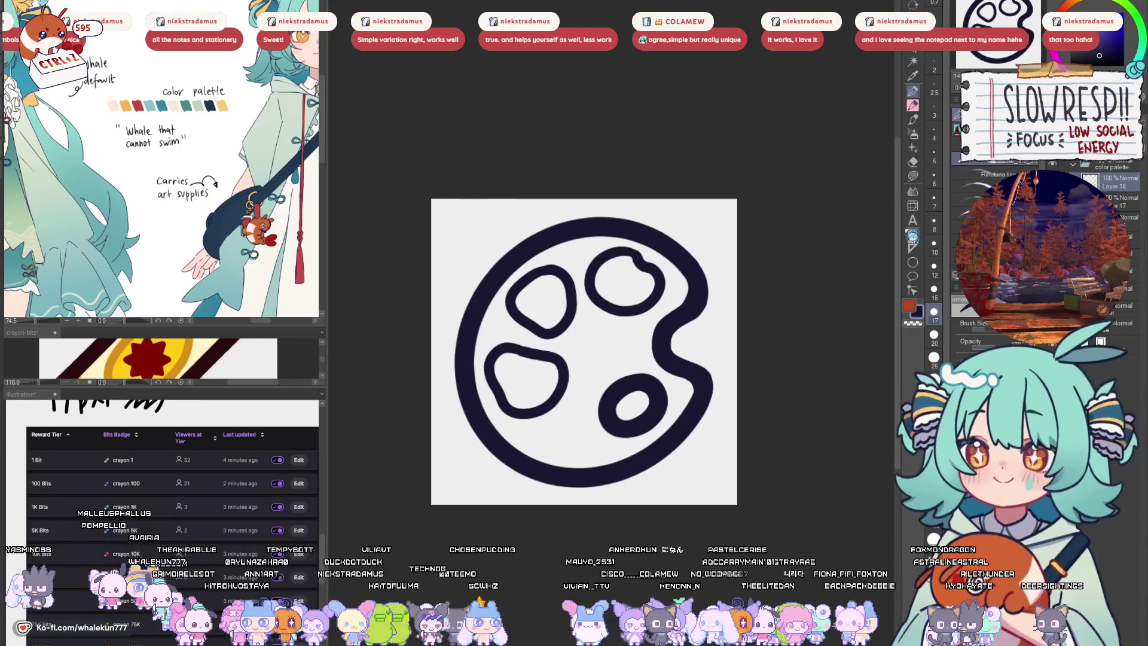
# - Place a vertical symmetry ruler down the canvas centre and test mirrored pen strokes
pyautogui.click(913, 248)
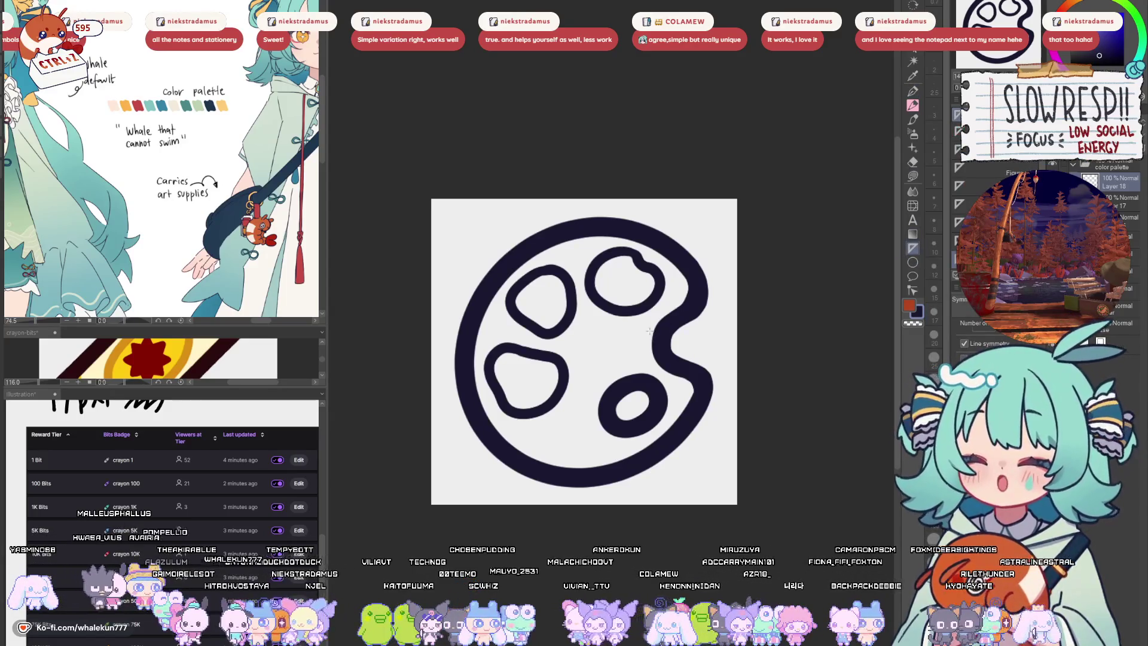
pyautogui.click(913, 91)
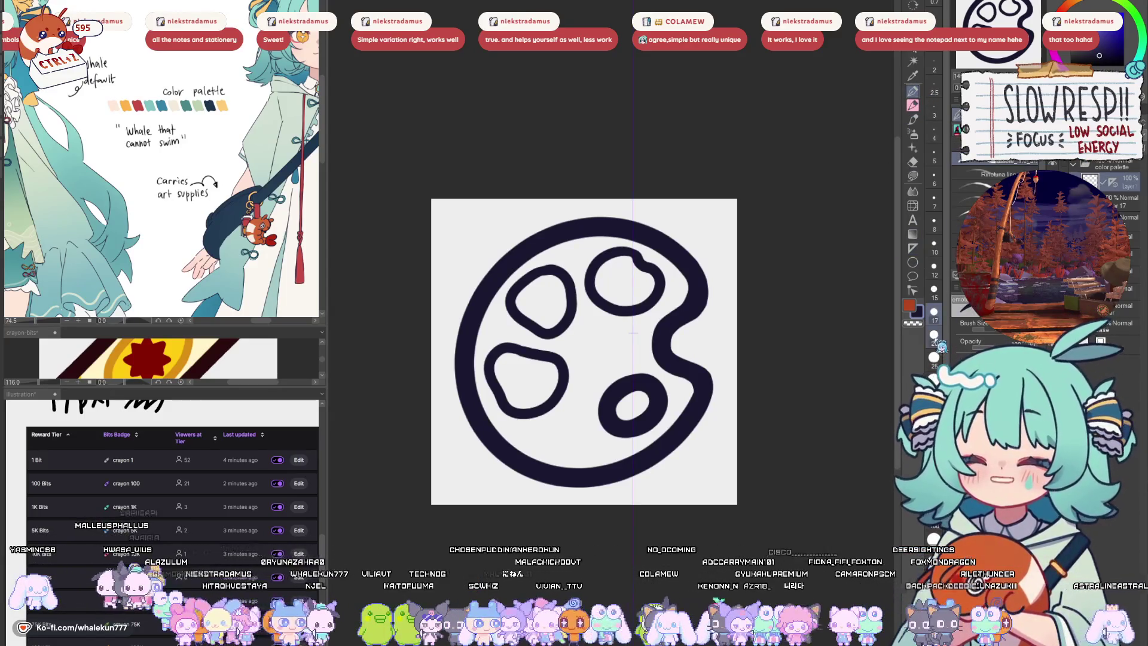
pyautogui.moveTo(608, 338); pyautogui.dragTo(622, 494)
pyautogui.scroll(1, 625, 349)
pyautogui.moveTo(604, 358); pyautogui.dragTo(652, 326)
pyautogui.hotkey('ctrl', 'z')
pyautogui.moveTo(604, 358)
pyautogui.mouseDown()
pyautogui.moveTo(632, 329)
pyautogui.moveTo(647, 331)
pyautogui.moveTo(598, 287)
pyautogui.moveTo(634, 251)
pyautogui.mouseUp()
pyautogui.hotkey('ctrl', 'z')
pyautogui.moveTo(617, 332)
pyautogui.mouseDown()
pyautogui.moveTo(600, 278)
pyautogui.moveTo(652, 215)
pyautogui.moveTo(669, 170)
pyautogui.mouseUp()
pyautogui.hotkey('ctrl', 'z')
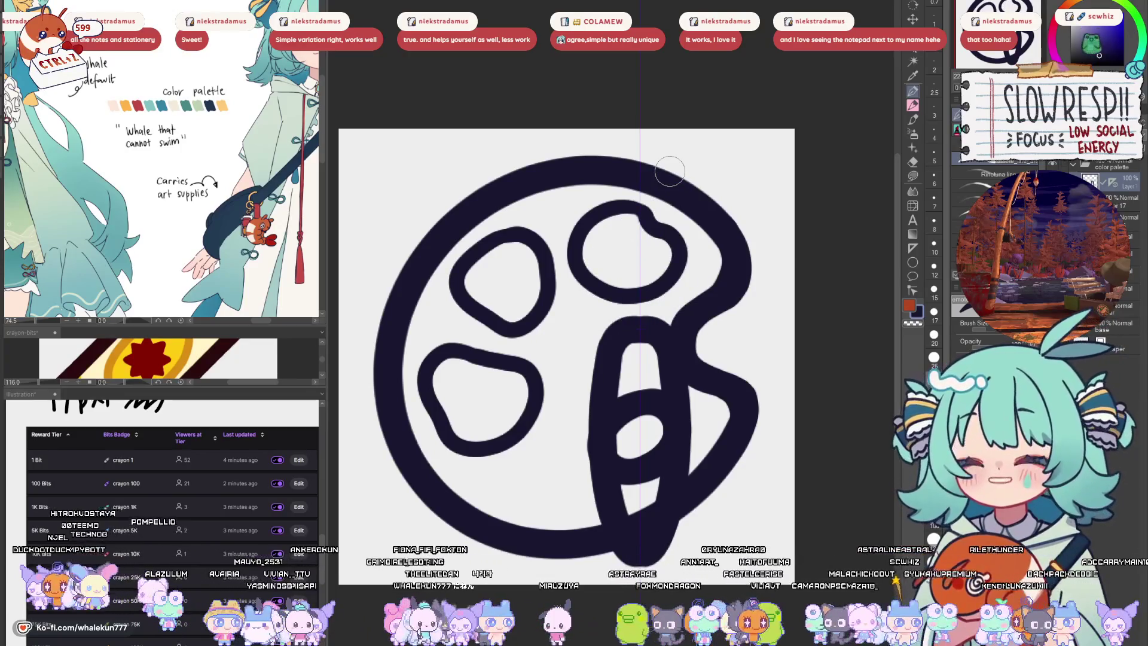
# - Undo the test strokes, hide the palette layer, and draw a mirrored U for the brush handle
pyautogui.moveTo(613, 345); pyautogui.dragTo(610, 280)
pyautogui.moveTo(669, 326); pyautogui.dragTo(670, 285)
pyautogui.moveTo(604, 233); pyautogui.dragTo(620, 281)
pyautogui.hotkey('ctrl', 'z')
pyautogui.hotkey('ctrl', 'z')
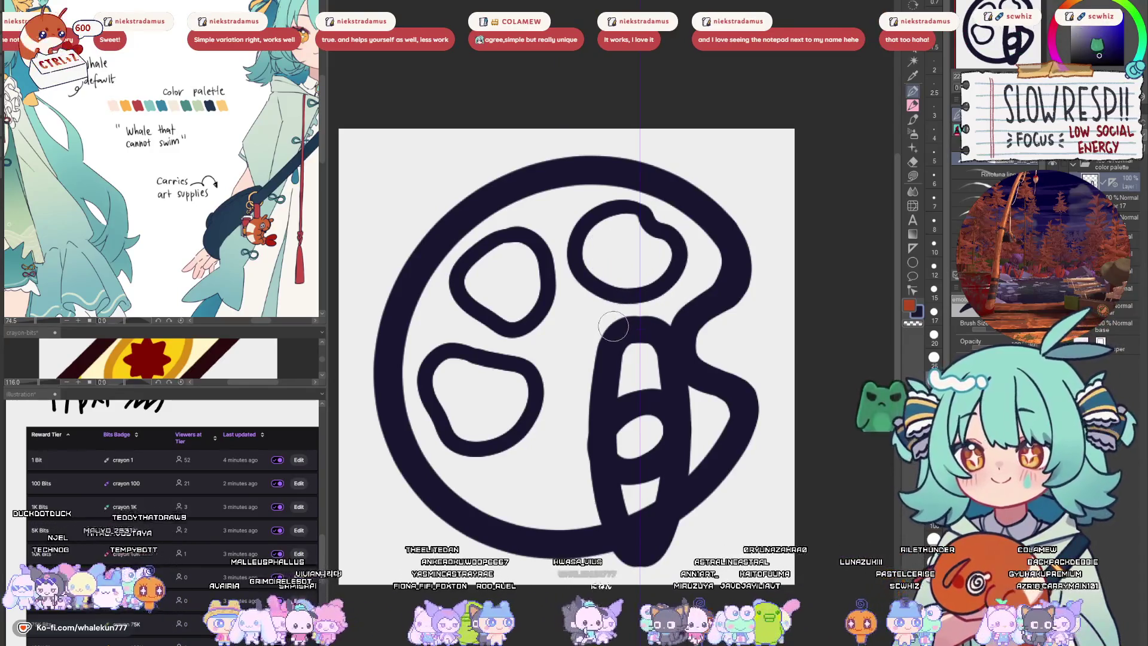
pyautogui.scroll(-1, 622, 325)
pyautogui.hotkey('ctrl', 'z')
pyautogui.moveTo(625, 307); pyautogui.dragTo(623, 511)
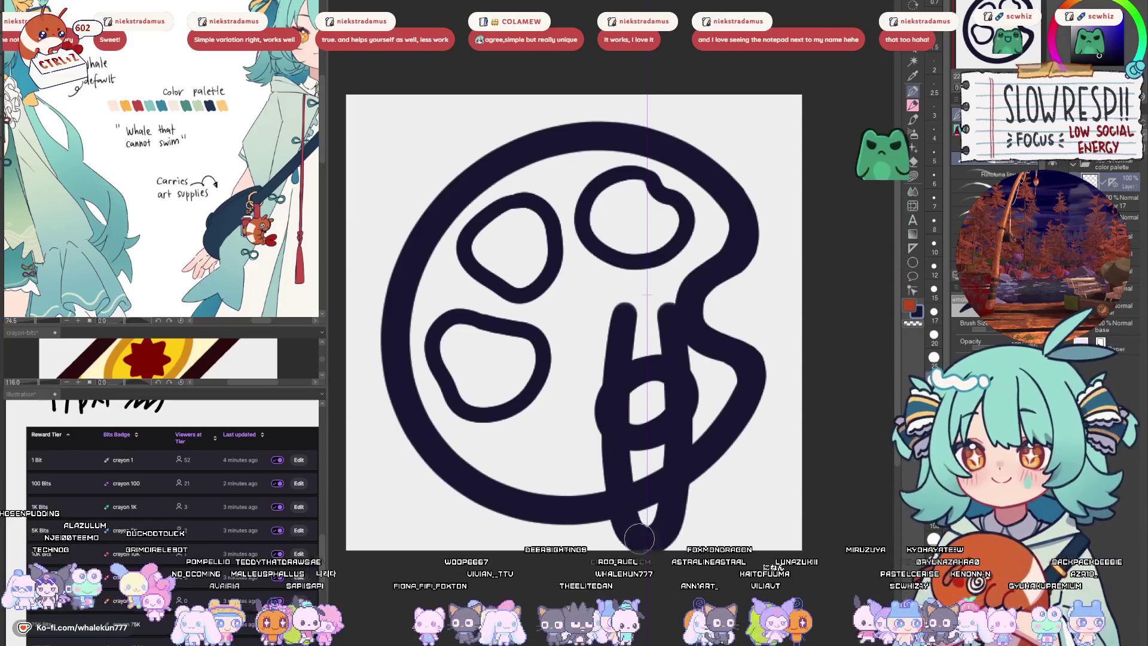
pyautogui.hotkey('ctrl', 'z')
pyautogui.press('Delete')
pyautogui.moveTo(621, 263)
pyautogui.mouseDown()
pyautogui.moveTo(625, 472)
pyautogui.moveTo(659, 471)
pyautogui.mouseUp()
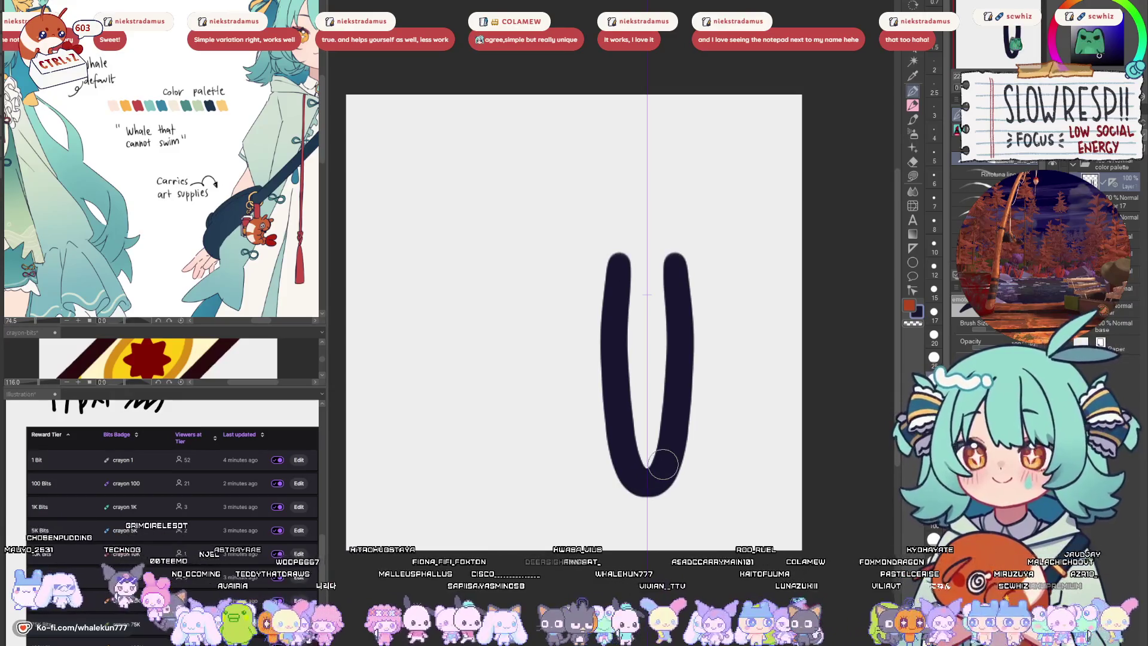
# - Close the mirrored U into an oval brush handle with a top arch
pyautogui.moveTo(621, 265); pyautogui.dragTo(652, 248)
pyautogui.hotkey('ctrl', 'z')
pyautogui.hotkey('ctrl', 'z')
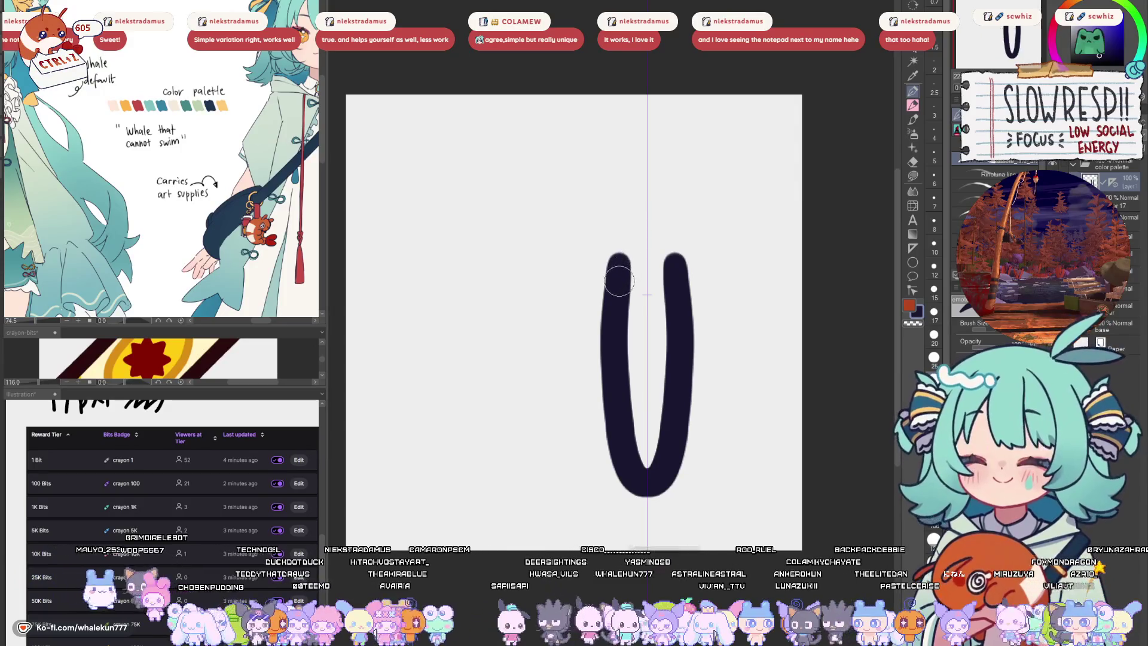
pyautogui.moveTo(615, 292)
pyautogui.mouseDown()
pyautogui.moveTo(622, 254)
pyautogui.moveTo(675, 260)
pyautogui.mouseUp()
pyautogui.hotkey('ctrl', 'z')
pyautogui.moveTo(616, 290); pyautogui.dragTo(638, 248)
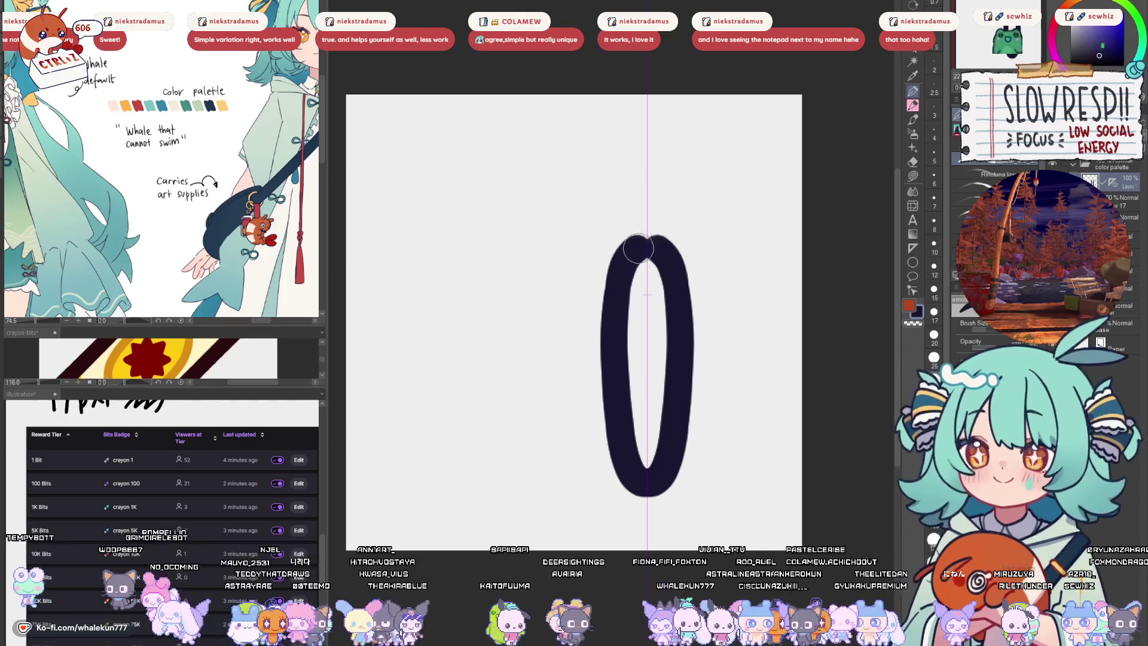
pyautogui.hotkey('ctrl', 'z')
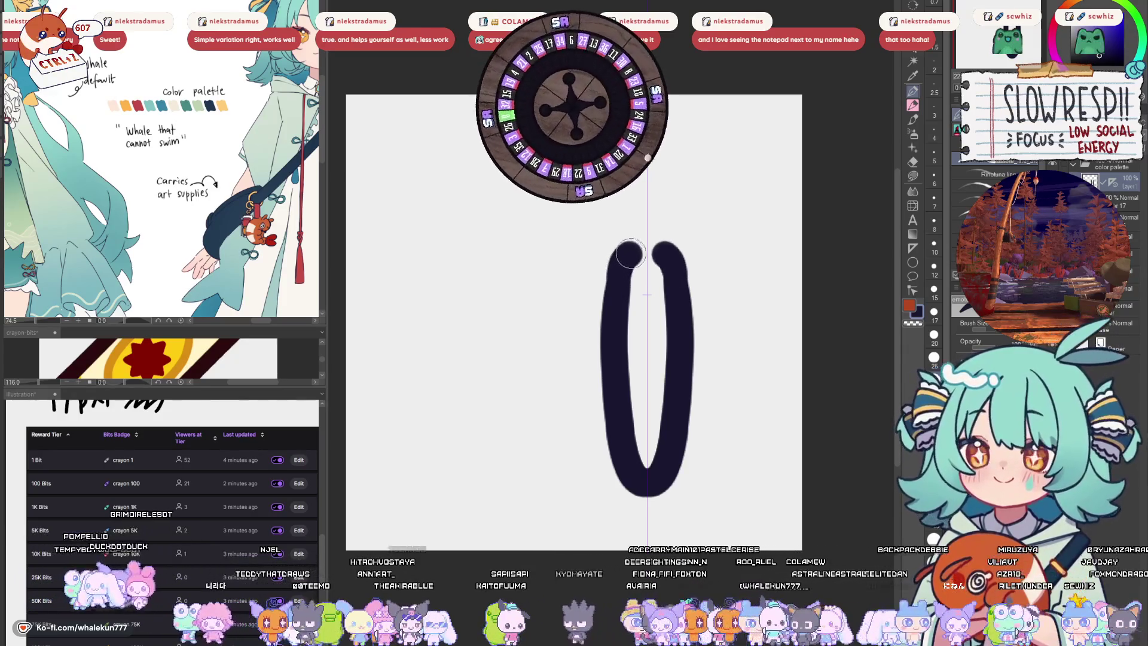
pyautogui.hotkey('ctrl', 'z')
pyautogui.hotkey('ctrl', 'z')
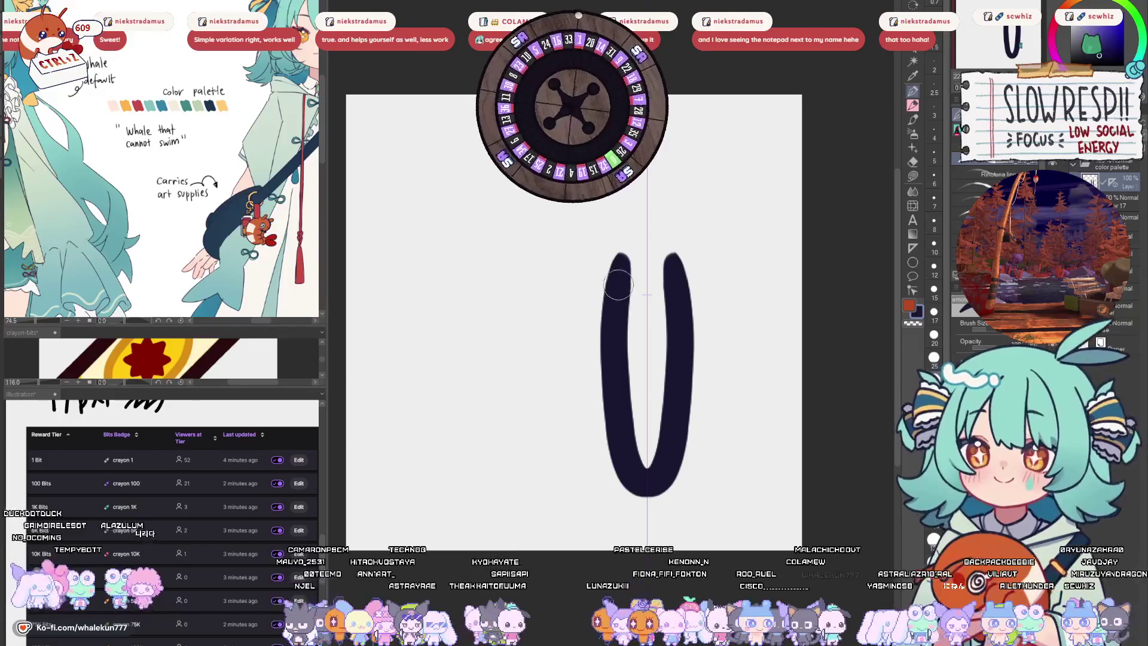
pyautogui.moveTo(619, 284); pyautogui.dragTo(674, 266)
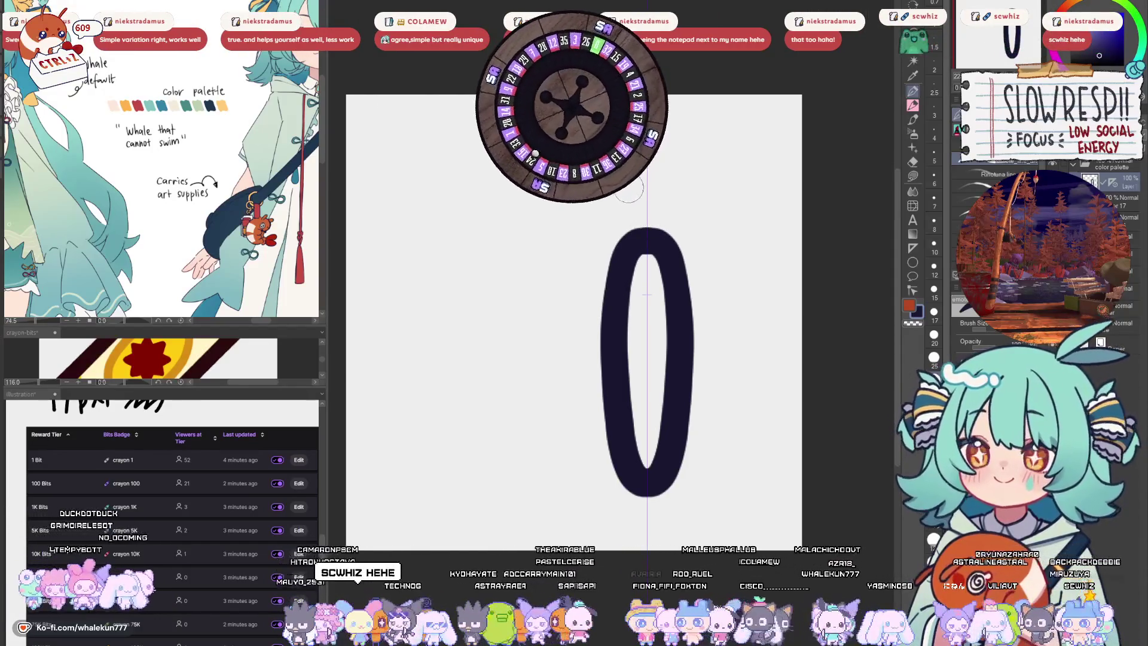
pyautogui.hotkey('ctrl', 'z')
pyautogui.hotkey('ctrl', 'z')
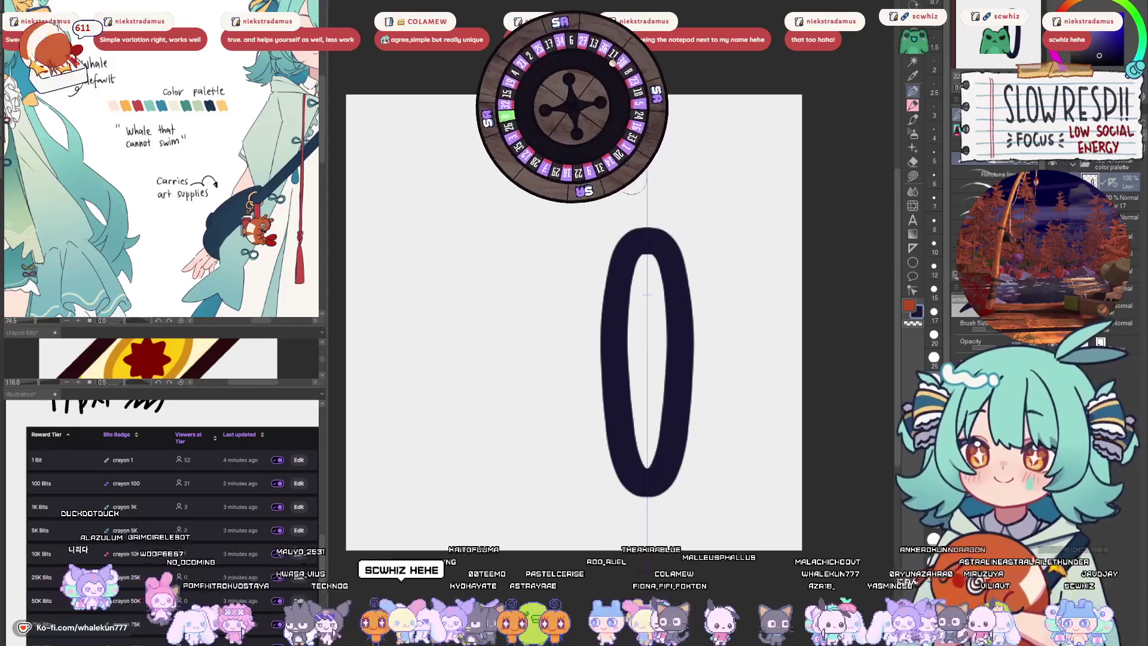
# - Add a looped ferrule atop the handle and move the brush shape lower
pyautogui.moveTo(616, 242); pyautogui.dragTo(637, 229)
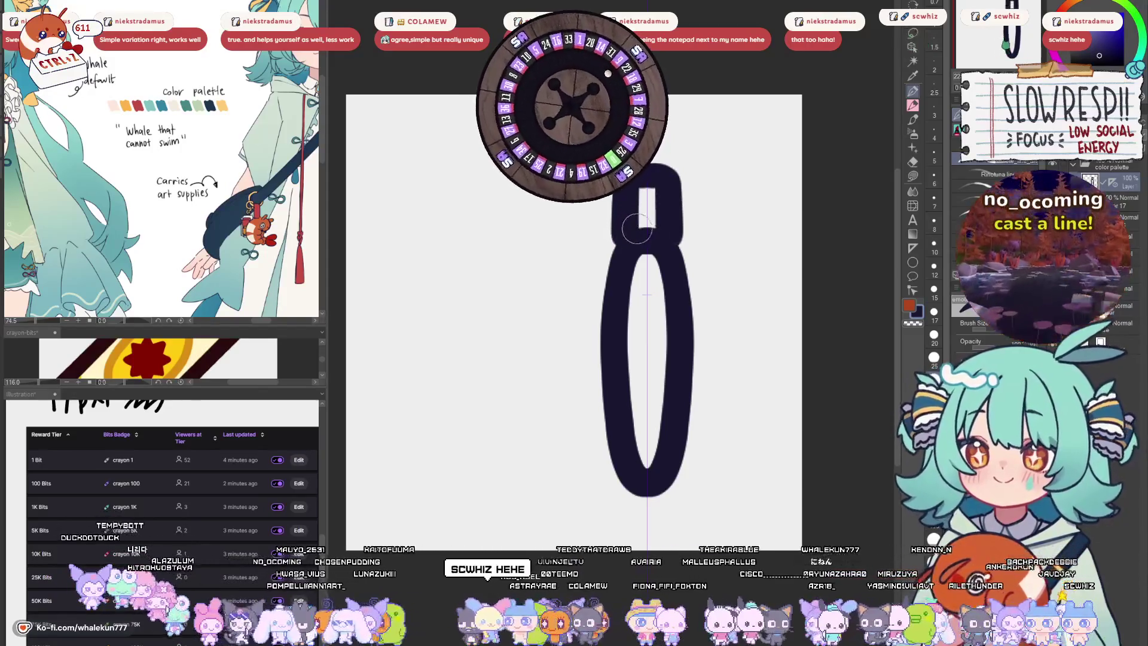
pyautogui.hotkey('ctrl', 'z')
pyautogui.hotkey('ctrl', 'z')
pyautogui.moveTo(632, 182)
pyautogui.mouseDown()
pyautogui.moveTo(676, 240)
pyautogui.moveTo(619, 179)
pyautogui.mouseUp()
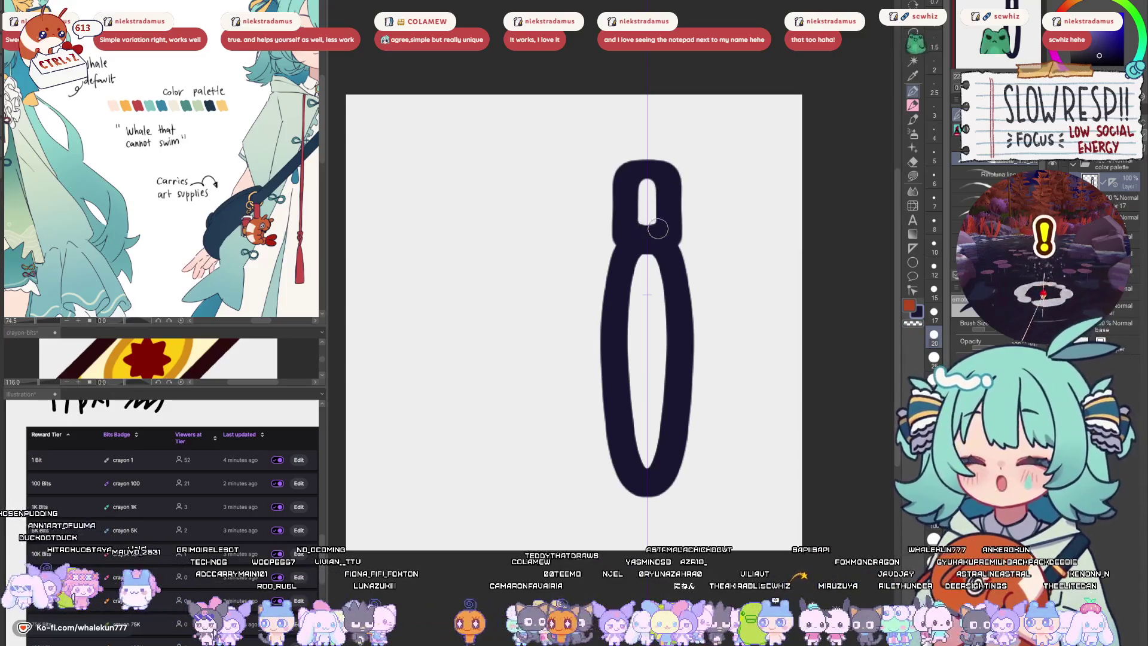
pyautogui.moveTo(661, 198)
pyautogui.mouseDown()
pyautogui.moveTo(652, 231)
pyautogui.moveTo(657, 215)
pyautogui.mouseUp()
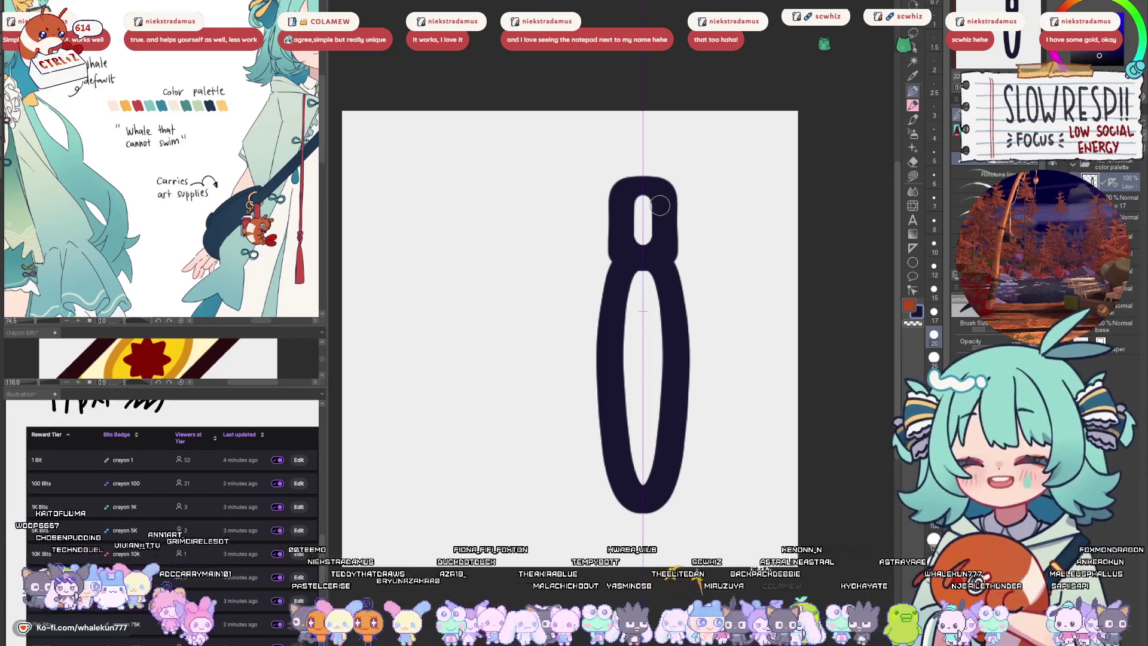
pyautogui.click(915, 37)
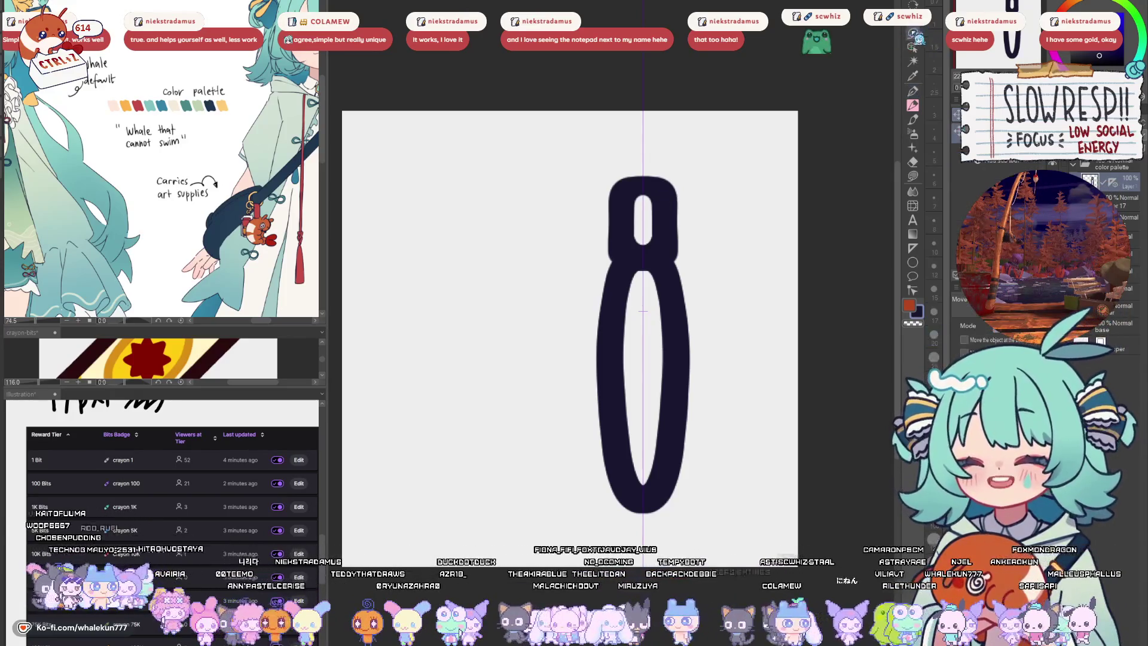
pyautogui.moveTo(713, 312)
pyautogui.mouseDown()
pyautogui.moveTo(733, 318)
pyautogui.moveTo(736, 366)
pyautogui.mouseUp()
# - Draw a pointed brush tip above the ferrule and show the palette drawing again
pyautogui.click(913, 91)
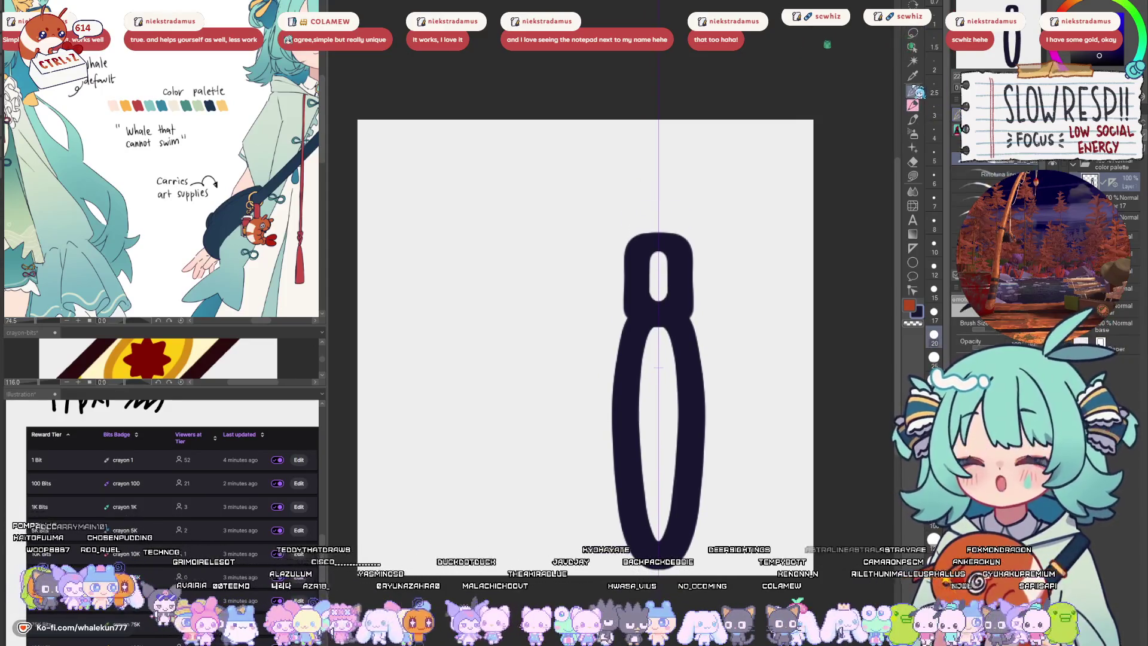
pyautogui.moveTo(639, 243); pyautogui.dragTo(628, 188)
pyautogui.hotkey('ctrl', 'z')
pyautogui.hotkey('ctrl', 'z')
pyautogui.hotkey('ctrl', 'z')
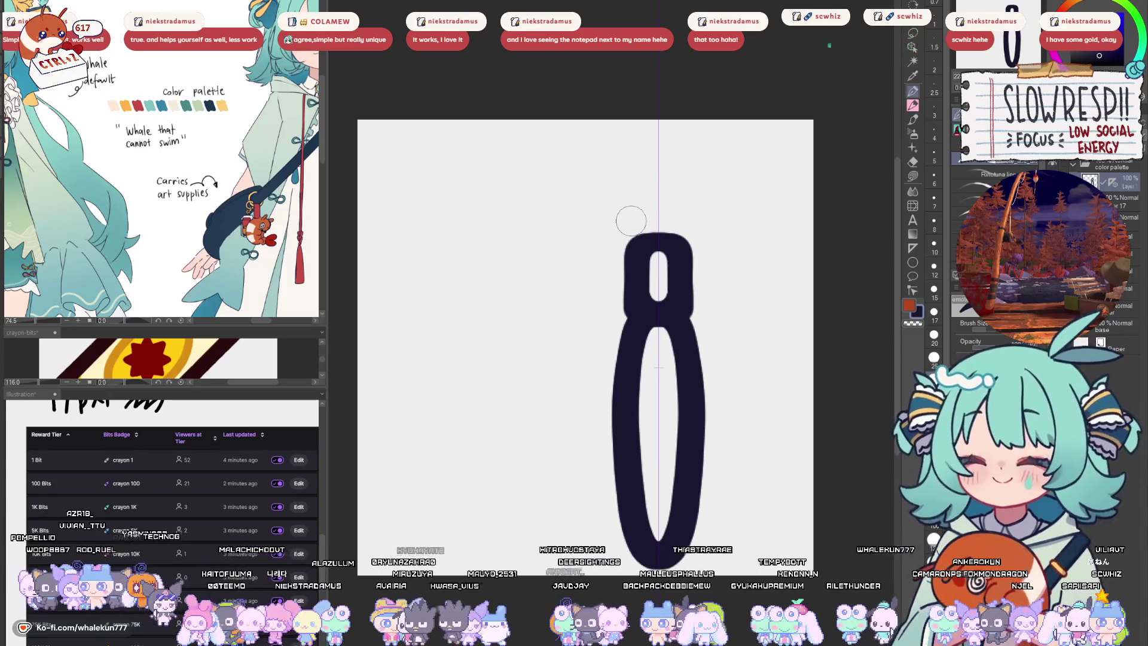
pyautogui.moveTo(635, 238)
pyautogui.mouseDown()
pyautogui.moveTo(635, 165)
pyautogui.moveTo(657, 145)
pyautogui.mouseUp()
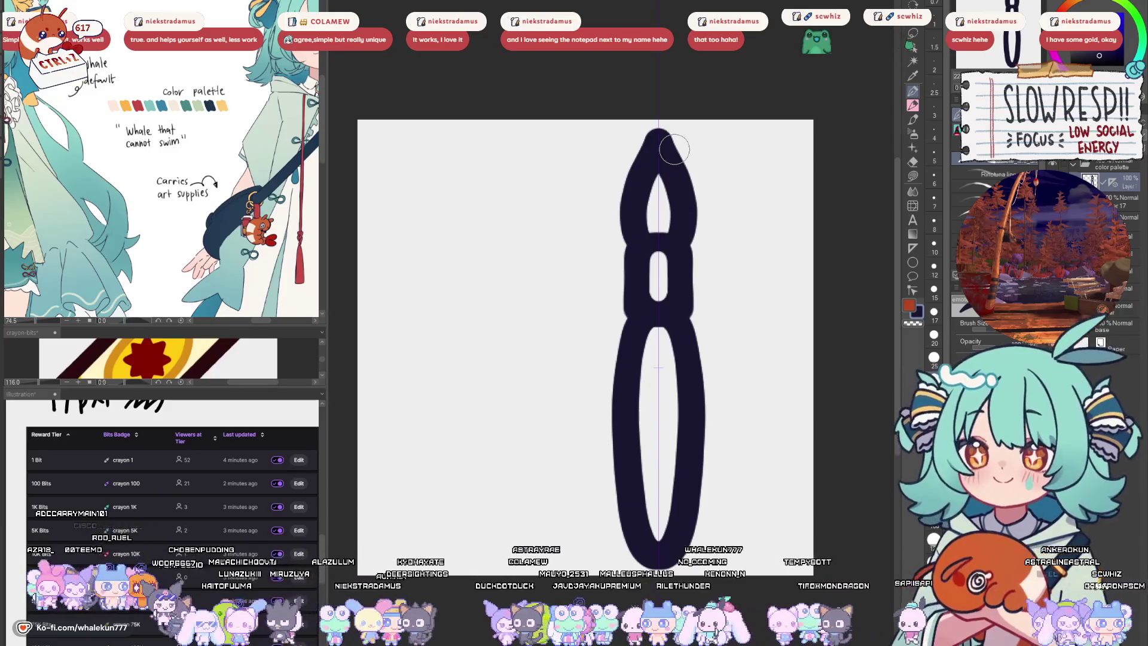
pyautogui.hotkey('ctrl', 'z')
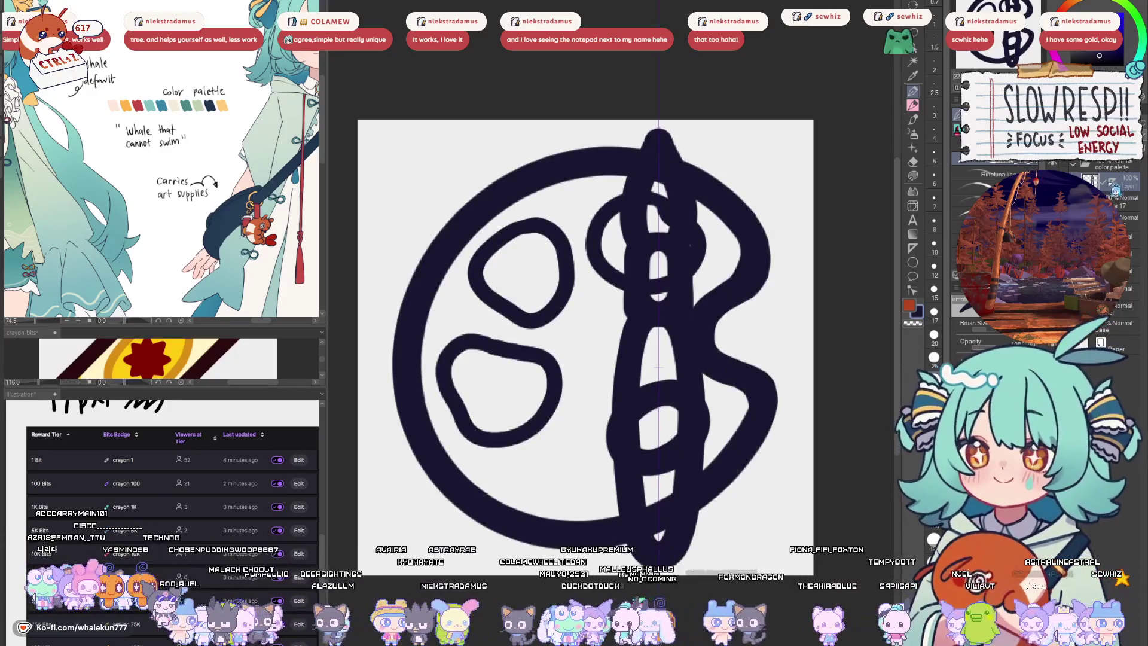
# - Tilt and move the brush strokes so the brush lies along the palette's left edge
pyautogui.hotkey('ctrl', 't')
pyautogui.moveTo(697, 433)
pyautogui.mouseDown()
pyautogui.moveTo(661, 446)
pyautogui.moveTo(715, 419)
pyautogui.mouseUp()
pyautogui.scroll(-3, 718, 412)
pyautogui.scroll(2, 726, 398)
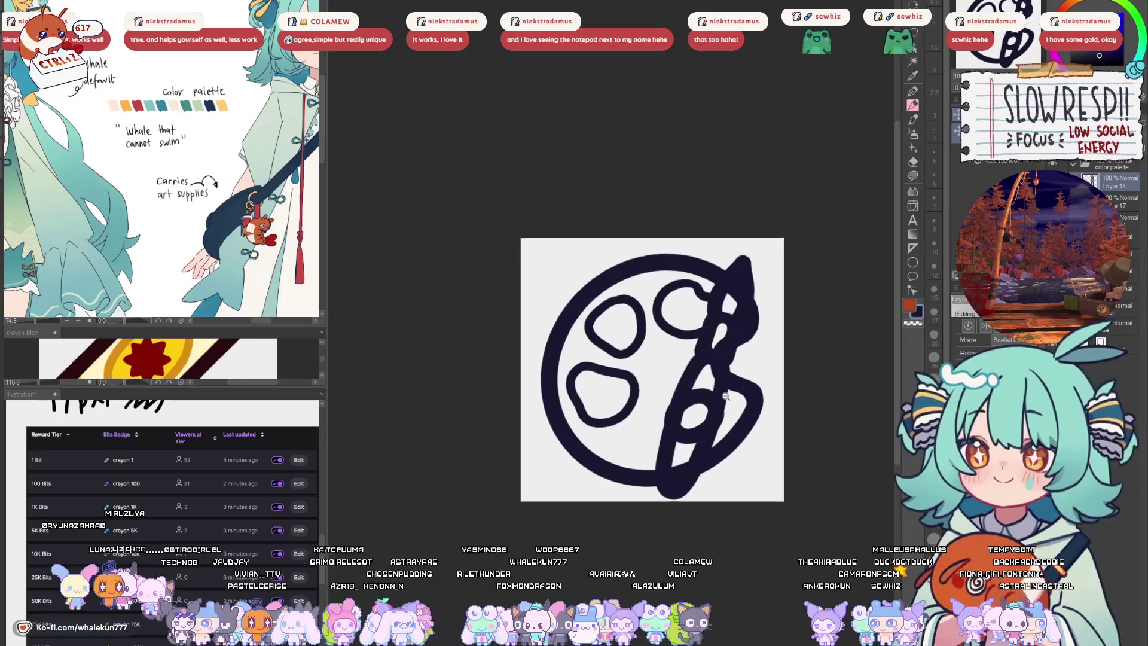
pyautogui.moveTo(728, 410)
pyautogui.mouseDown()
pyautogui.moveTo(728, 441)
pyautogui.moveTo(588, 432)
pyautogui.mouseUp()
pyautogui.moveTo(754, 353); pyautogui.dragTo(742, 290)
pyautogui.moveTo(592, 430)
pyautogui.mouseDown()
pyautogui.moveTo(613, 460)
pyautogui.moveTo(652, 422)
pyautogui.moveTo(616, 453)
pyautogui.mouseUp()
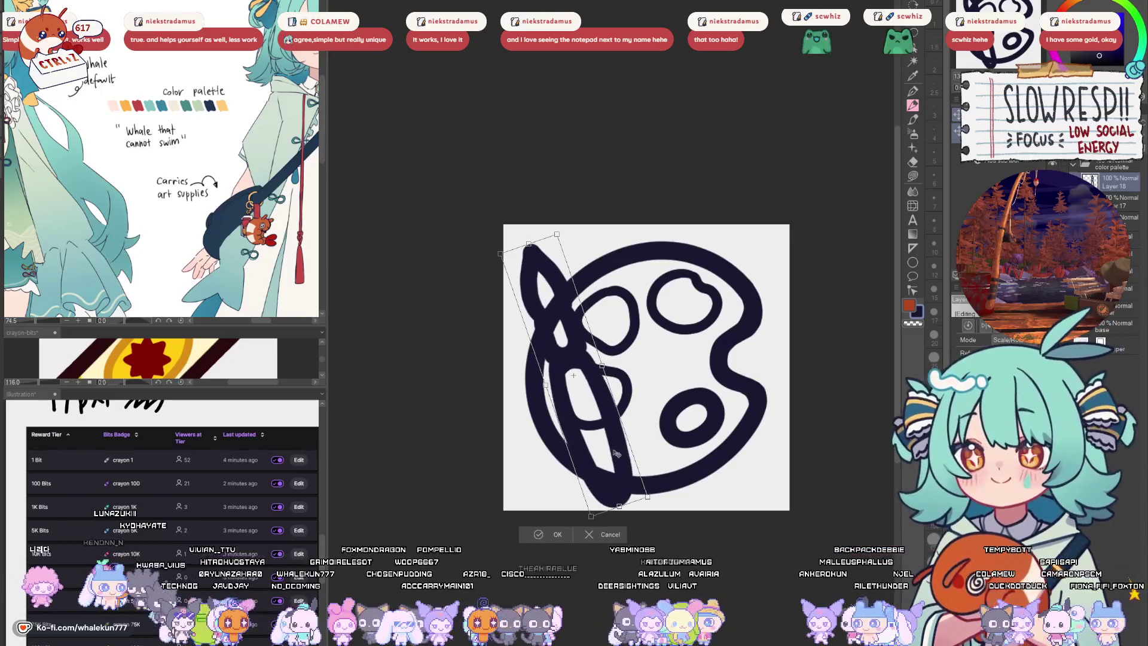
pyautogui.click(553, 534)
# - Rotate and resize the whole palette drawing, comparing it with undo and redo
pyautogui.hotkey('ctrl', 't')
pyautogui.moveTo(706, 412)
pyautogui.mouseDown()
pyautogui.moveTo(724, 421)
pyautogui.moveTo(706, 445)
pyautogui.mouseUp()
pyautogui.press('Return')
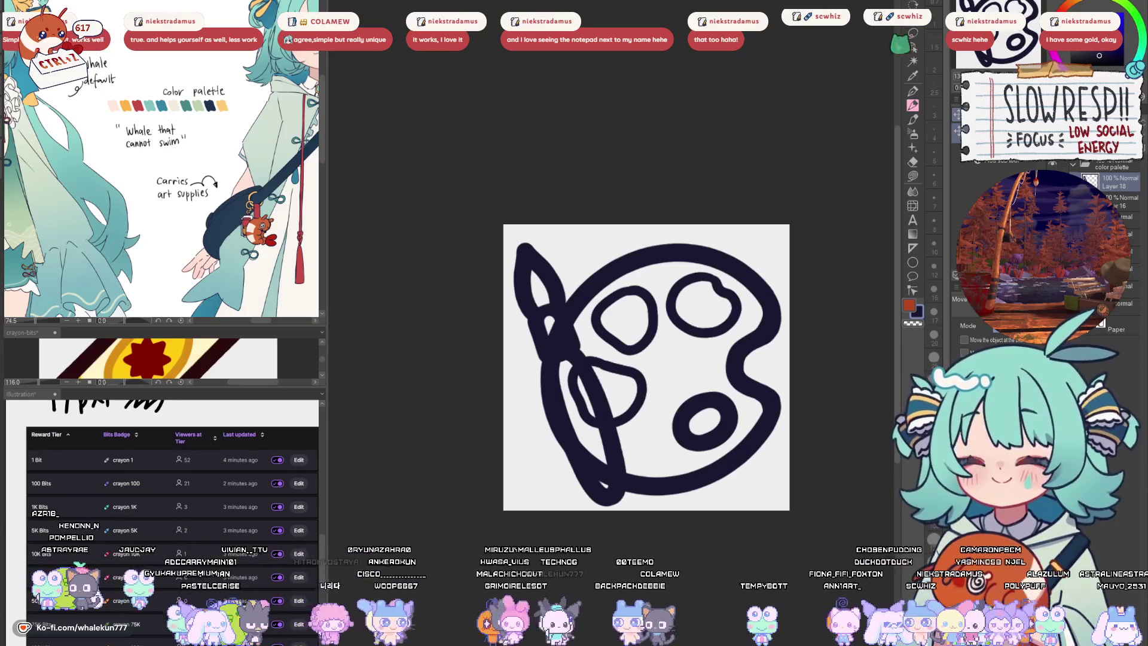
pyautogui.hotkey('ctrl', 'z')
pyautogui.hotkey('ctrl', 'y')
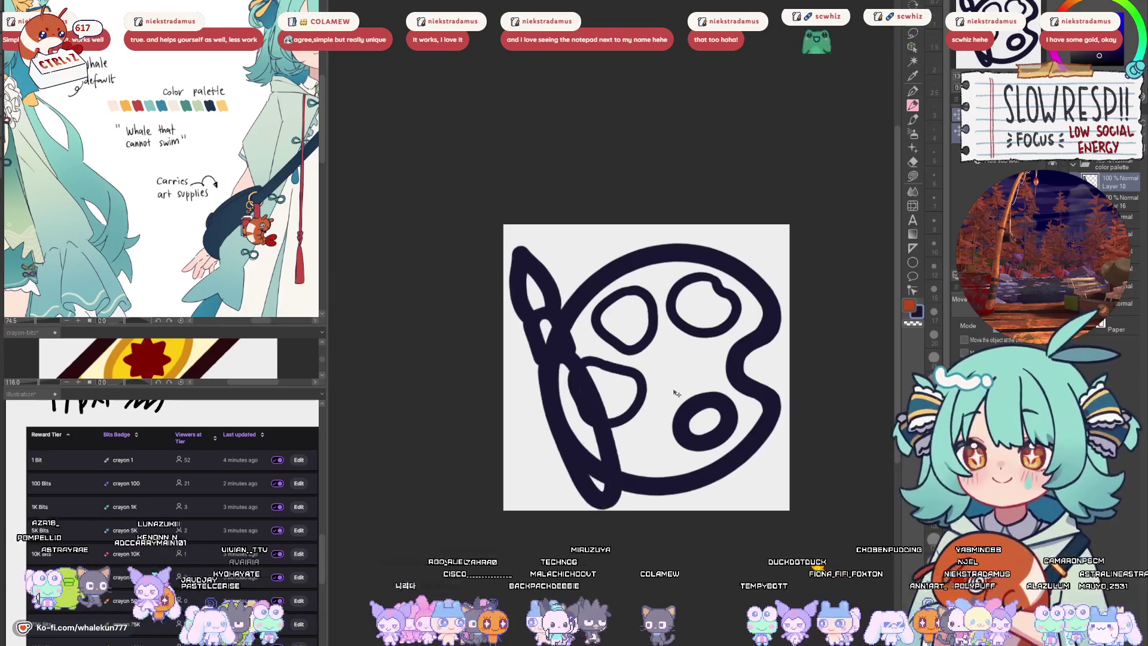
pyautogui.hotkey('ctrl', 'z')
pyautogui.hotkey('ctrl', 'y')
# - Rescale the palette drawing from its left side and compare before and after the stretch
pyautogui.hotkey('ctrl', 't')
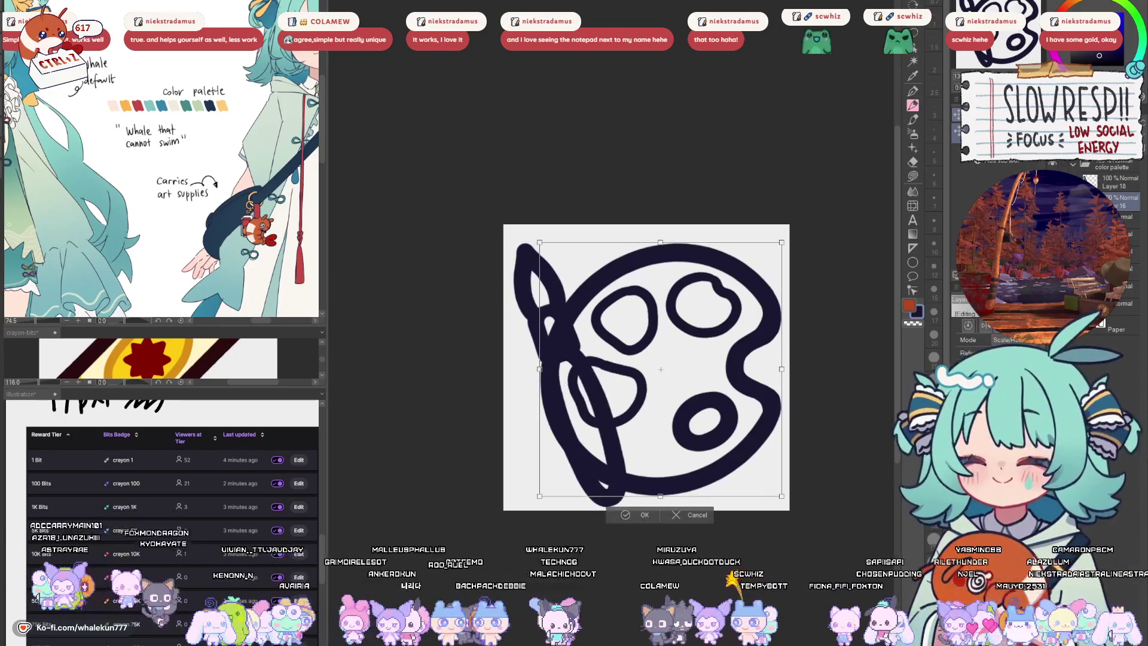
pyautogui.moveTo(537, 367); pyautogui.dragTo(541, 377)
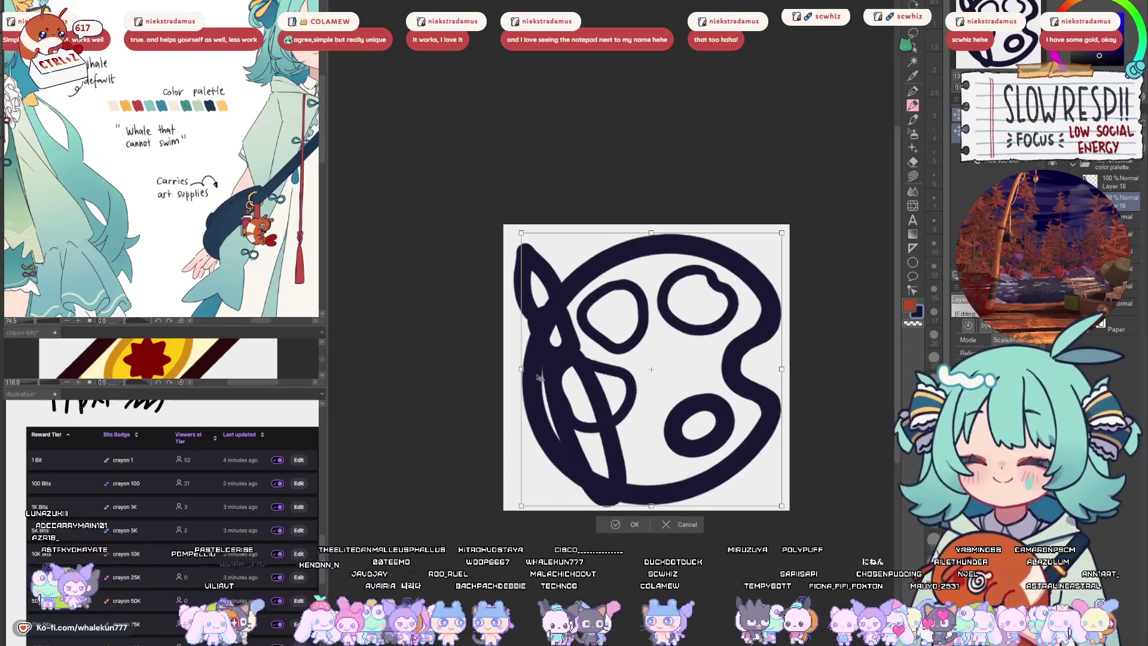
pyautogui.click(634, 515)
pyautogui.hotkey('ctrl', 'z')
pyautogui.hotkey('ctrl', 'y')
pyautogui.hotkey('ctrl', 'z')
pyautogui.hotkey('ctrl', 'y')
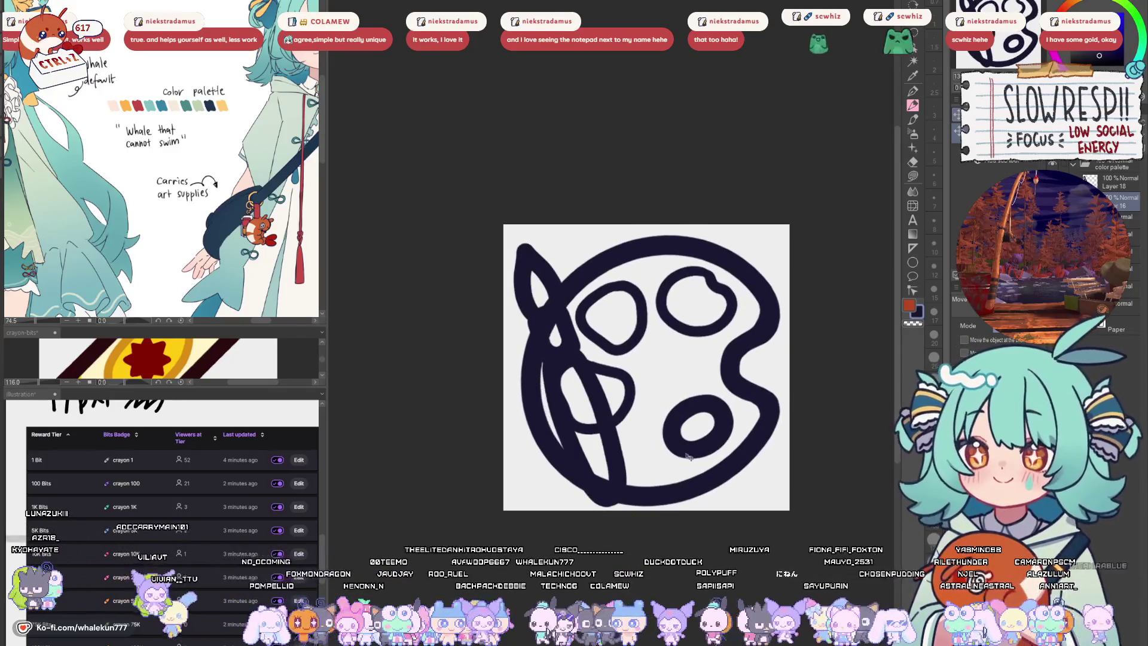
# - Duplicate the brush strokes, test-tilt the copy, then cancel and delete Layer 18 Copy
pyautogui.hotkey('ctrl', 'y')
pyautogui.hotkey('ctrl', 'y')
pyautogui.hotkey('ctrl', 't')
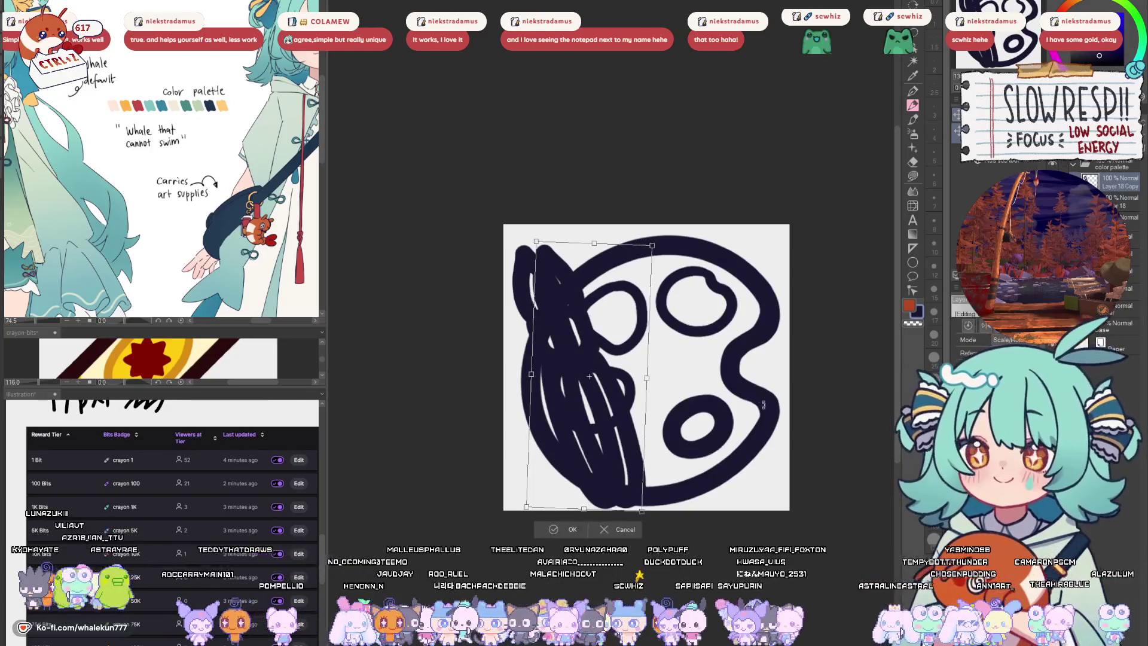
pyautogui.moveTo(684, 434); pyautogui.dragTo(646, 472)
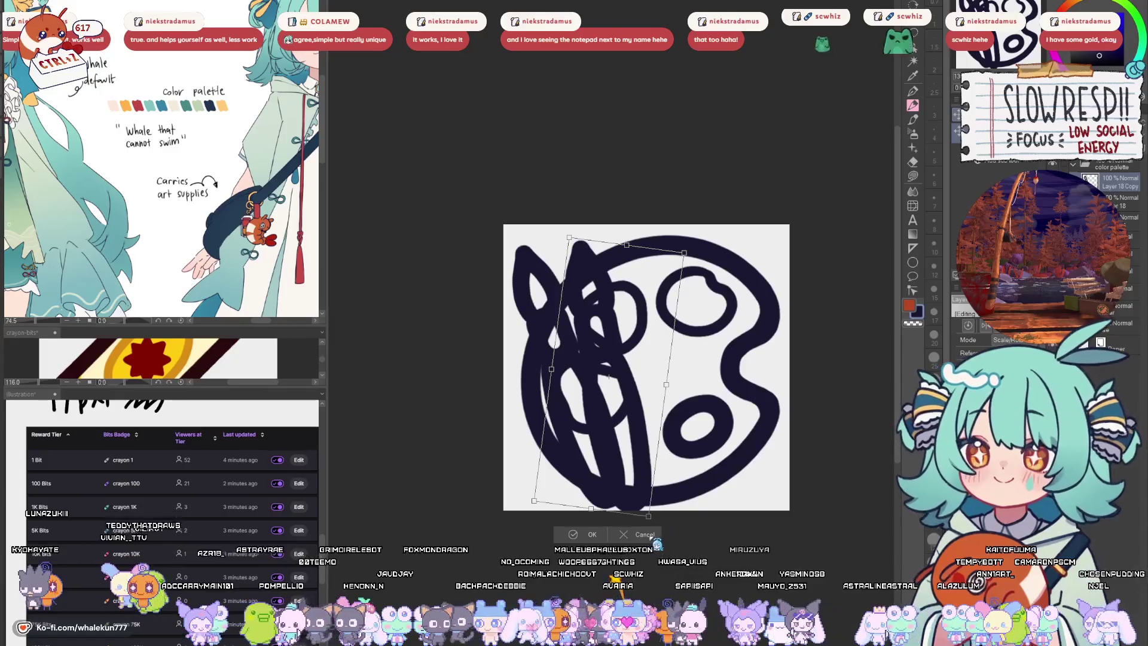
pyautogui.click(651, 539)
pyautogui.hotkey('ctrl', 'z')
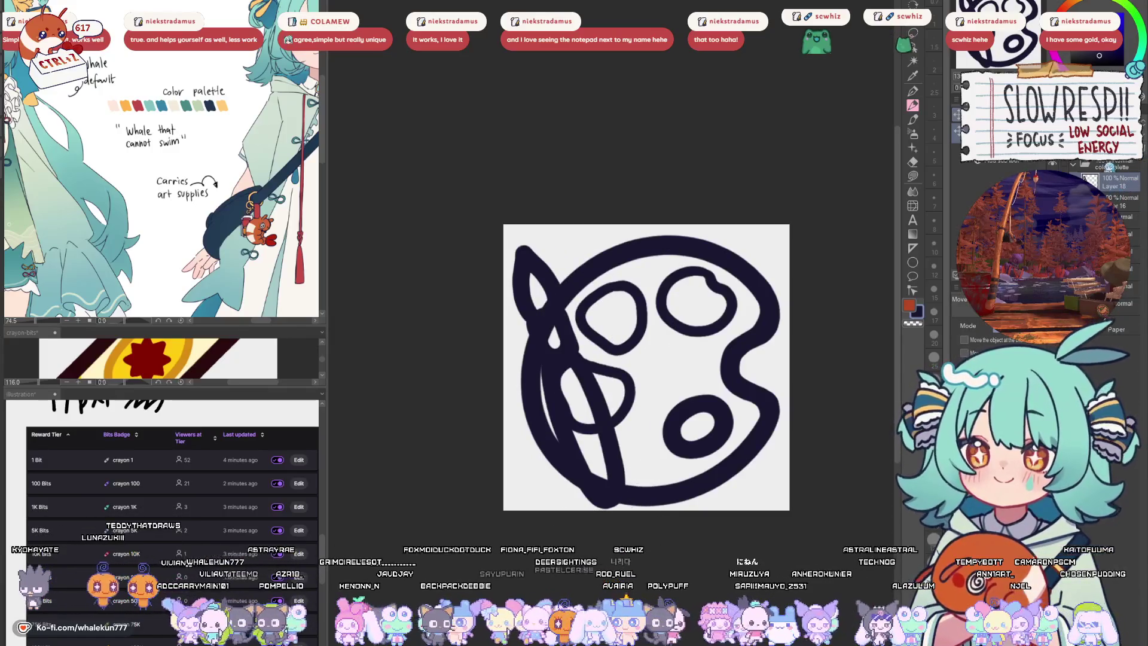
pyautogui.click(1123, 197)
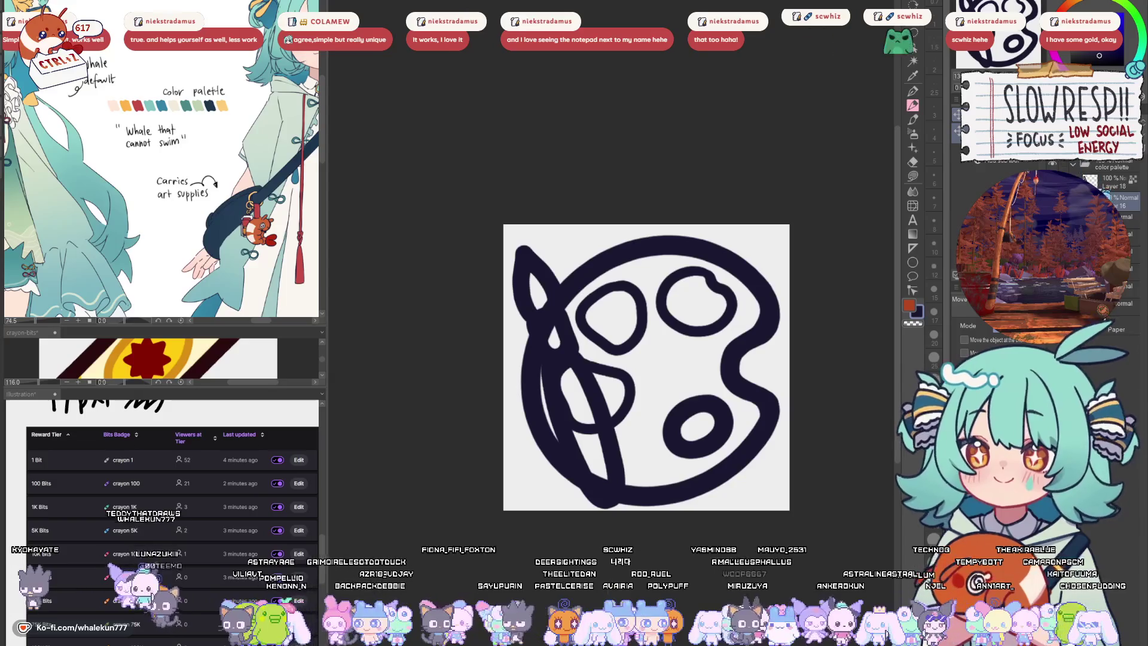
pyautogui.click(914, 189)
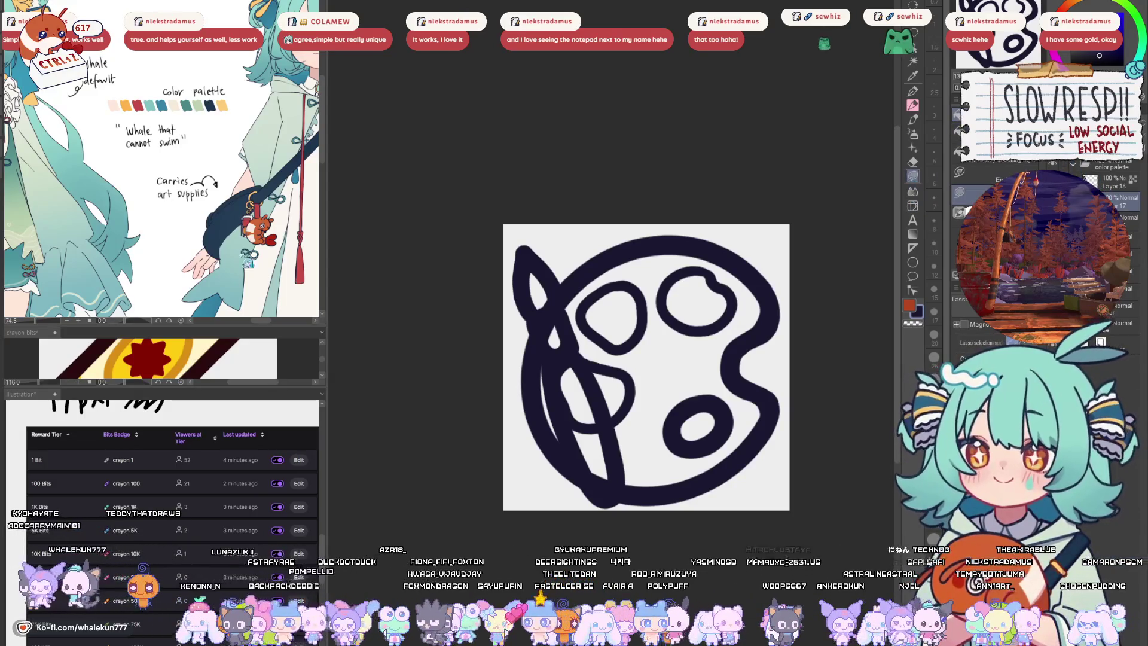
# - Colour the brush with a teal handle, a white highlight and a yellow tip
pyautogui.scroll(1, 247, 262)
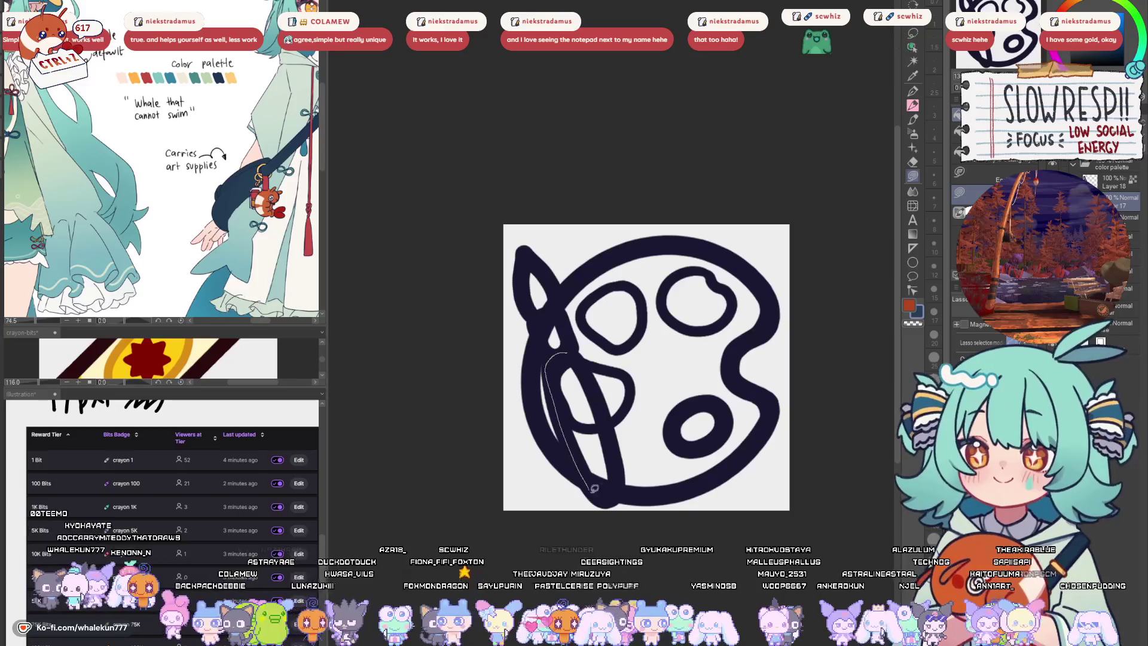
pyautogui.moveTo(595, 488); pyautogui.dragTo(586, 345)
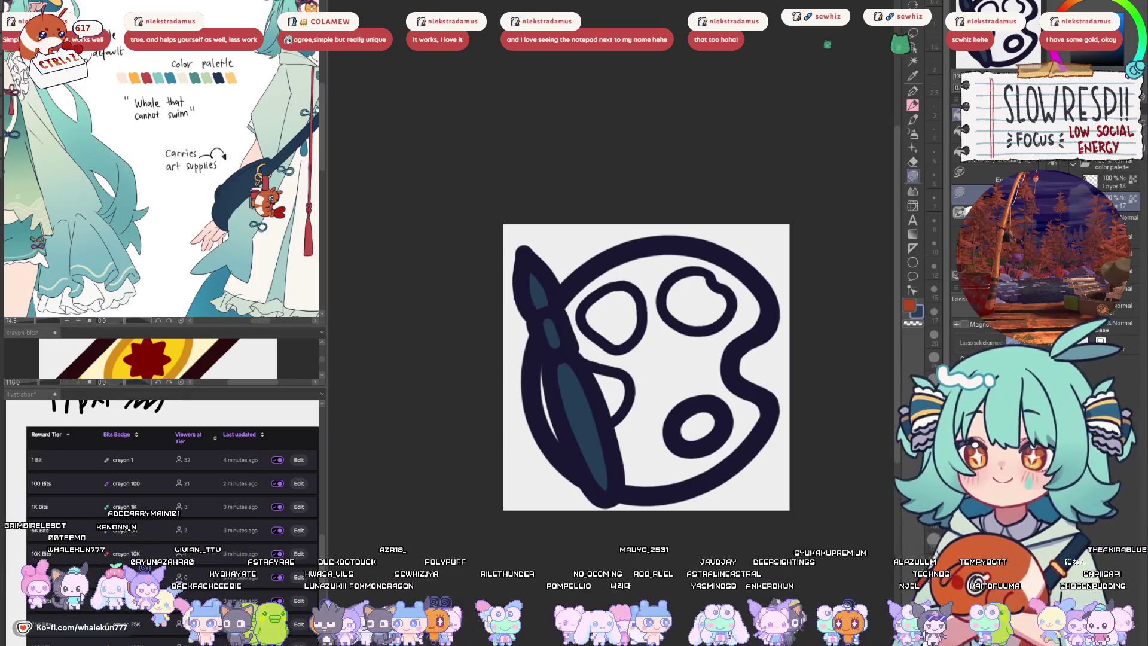
pyautogui.moveTo(237, 288); pyautogui.dragTo(303, 235)
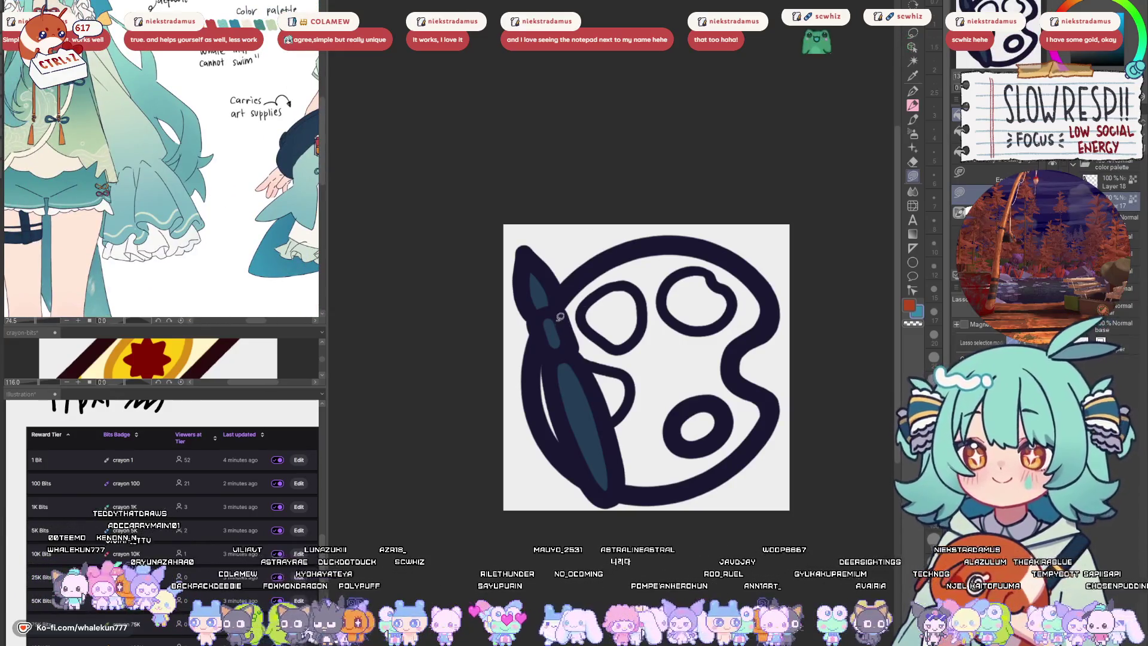
pyautogui.hotkey('ctrl', 'z')
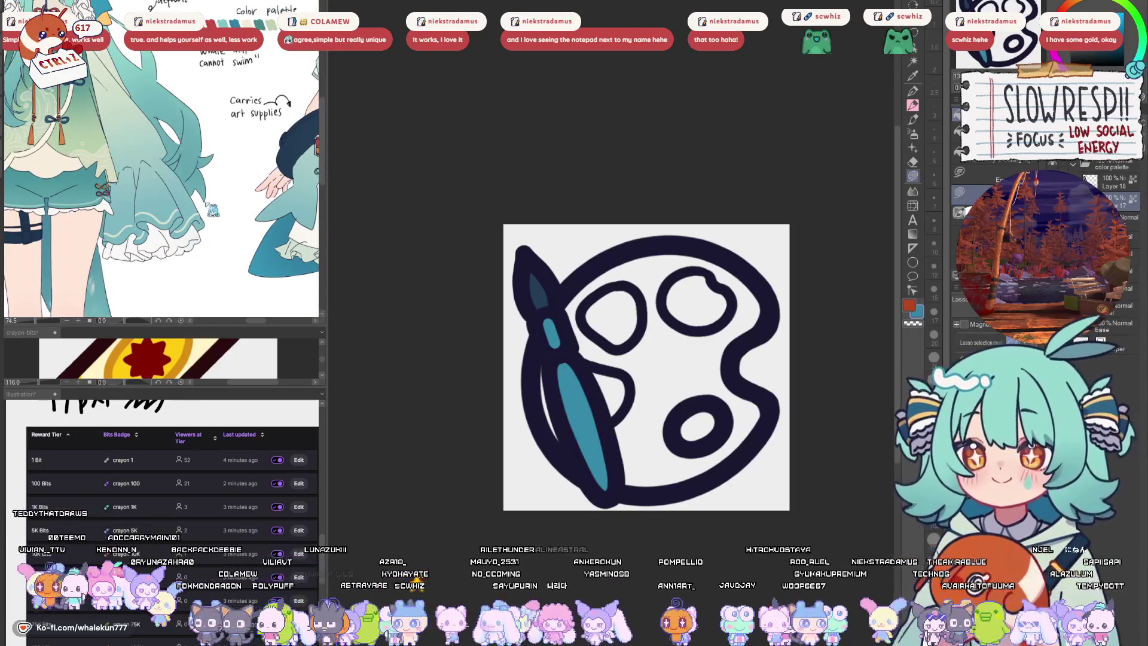
pyautogui.hotkey('ctrl', 'z')
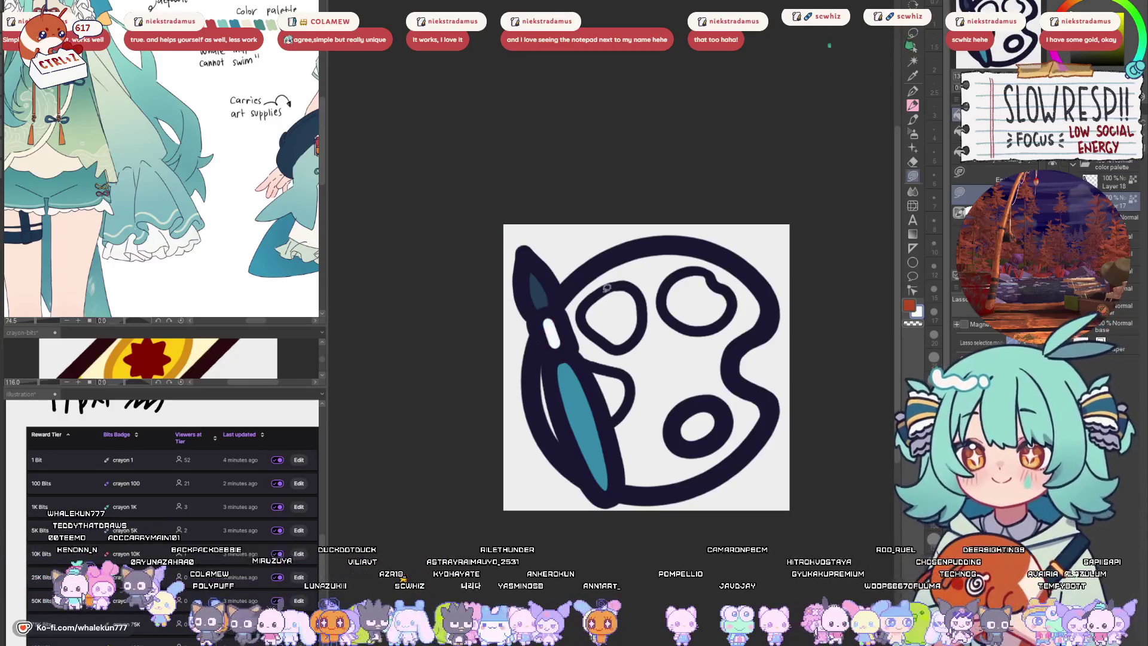
pyautogui.hotkey('ctrl', 'z')
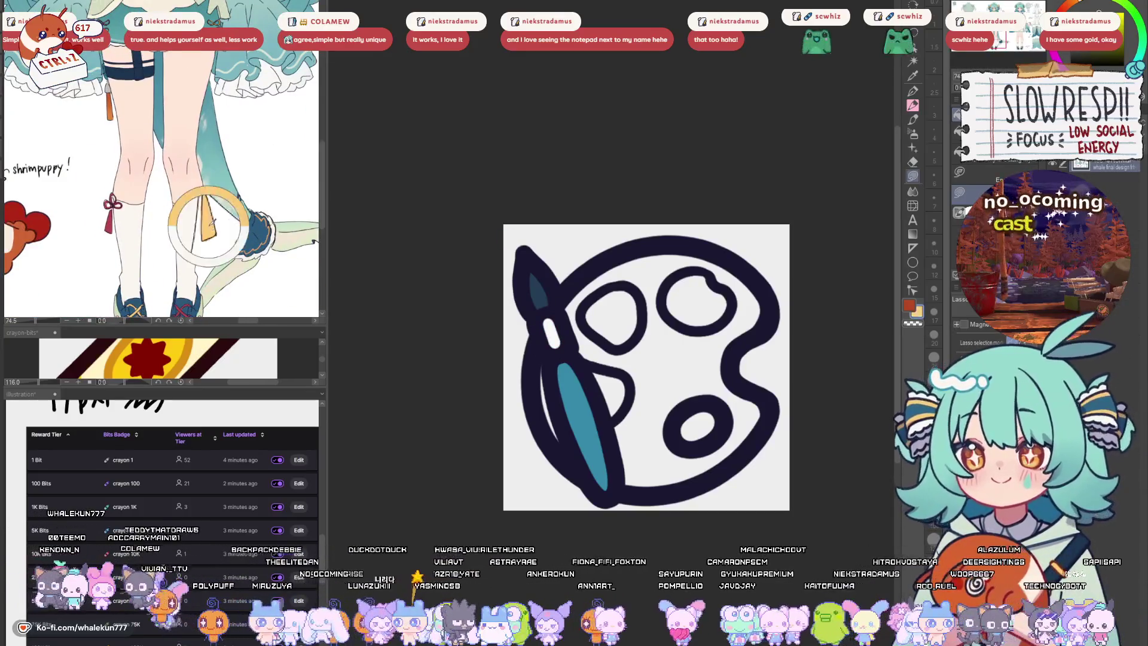
# - Lasso-fill the palette body with mint teal
pyautogui.moveTo(589, 241); pyautogui.dragTo(539, 242)
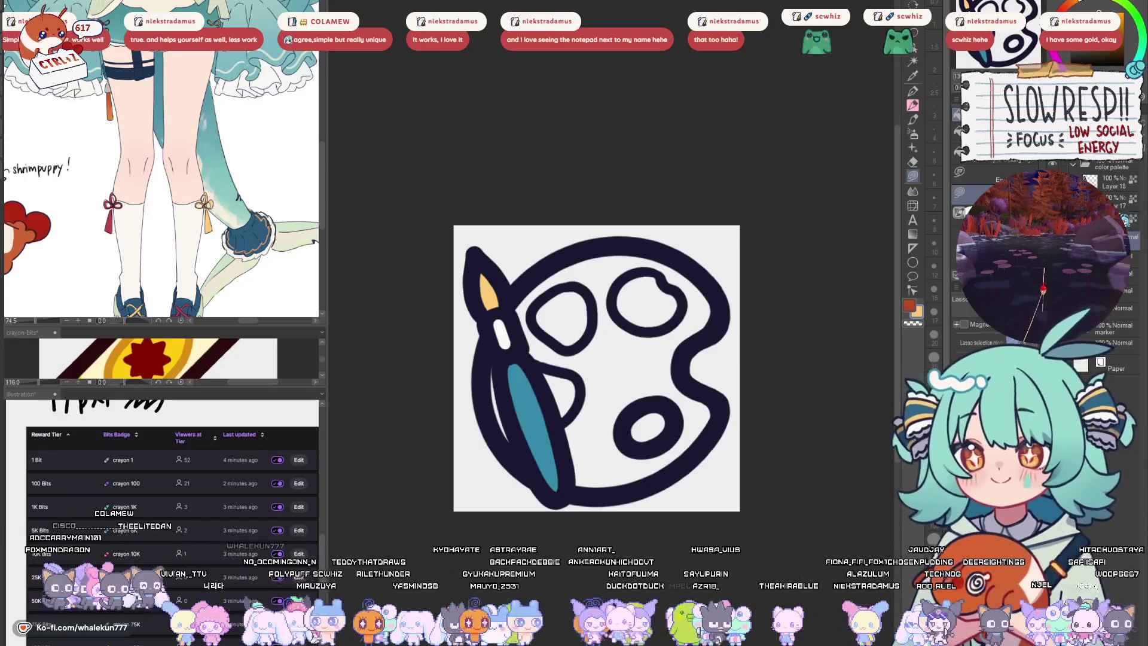
pyautogui.moveTo(660, 391); pyautogui.dragTo(655, 365)
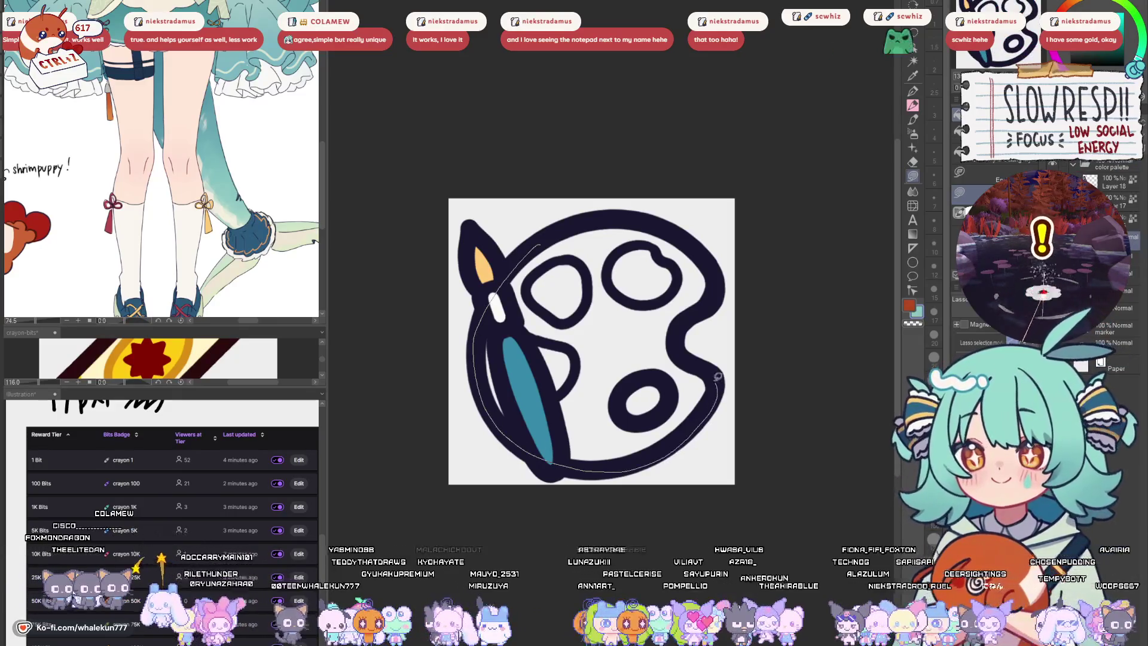
pyautogui.moveTo(697, 311)
pyautogui.mouseDown()
pyautogui.moveTo(580, 235)
pyautogui.moveTo(541, 245)
pyautogui.mouseUp()
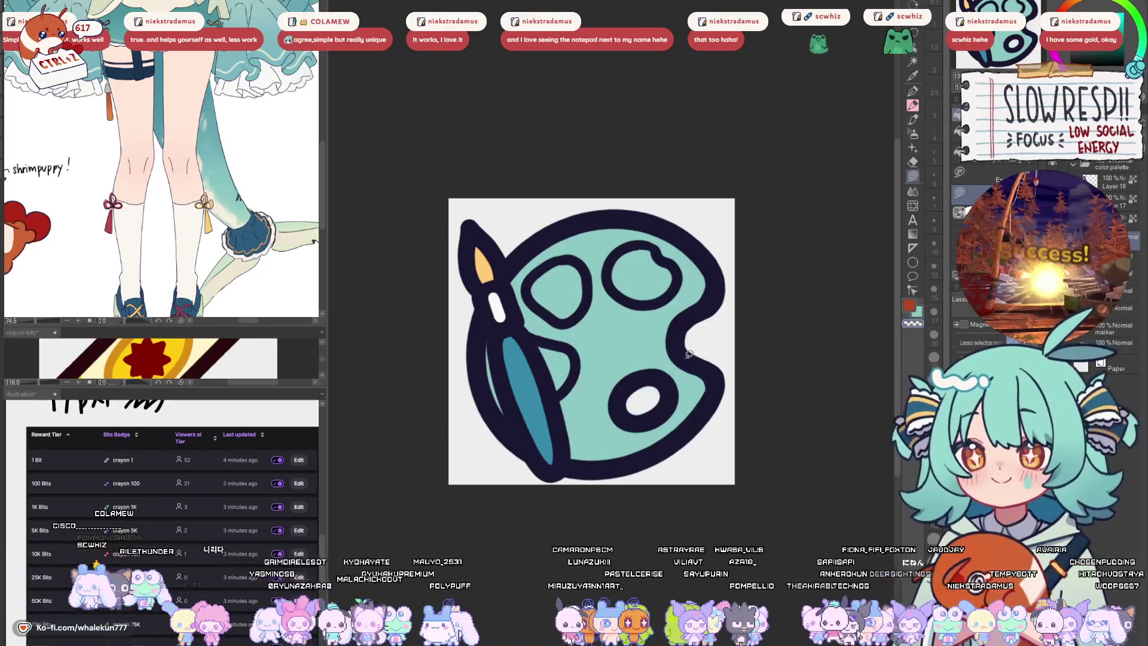
# - Hide the paintbrush and change the palette body fill from teal to cream
pyautogui.press('Delete')
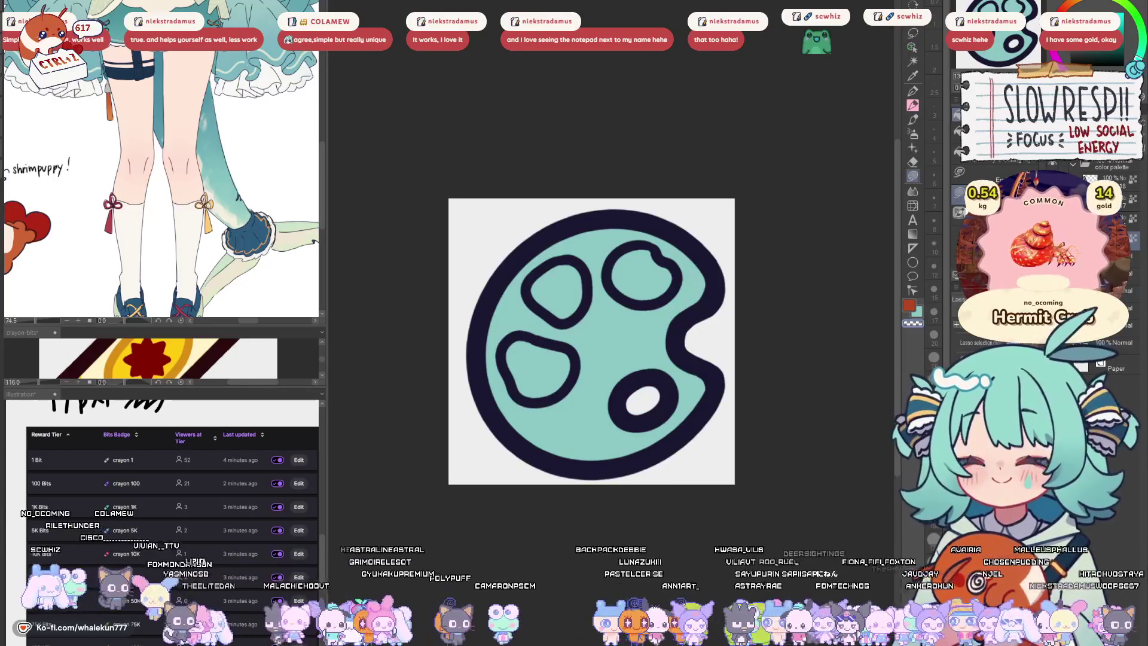
pyautogui.moveTo(256, 258)
pyautogui.mouseDown()
pyautogui.moveTo(259, 216)
pyautogui.moveTo(259, 516)
pyautogui.mouseUp()
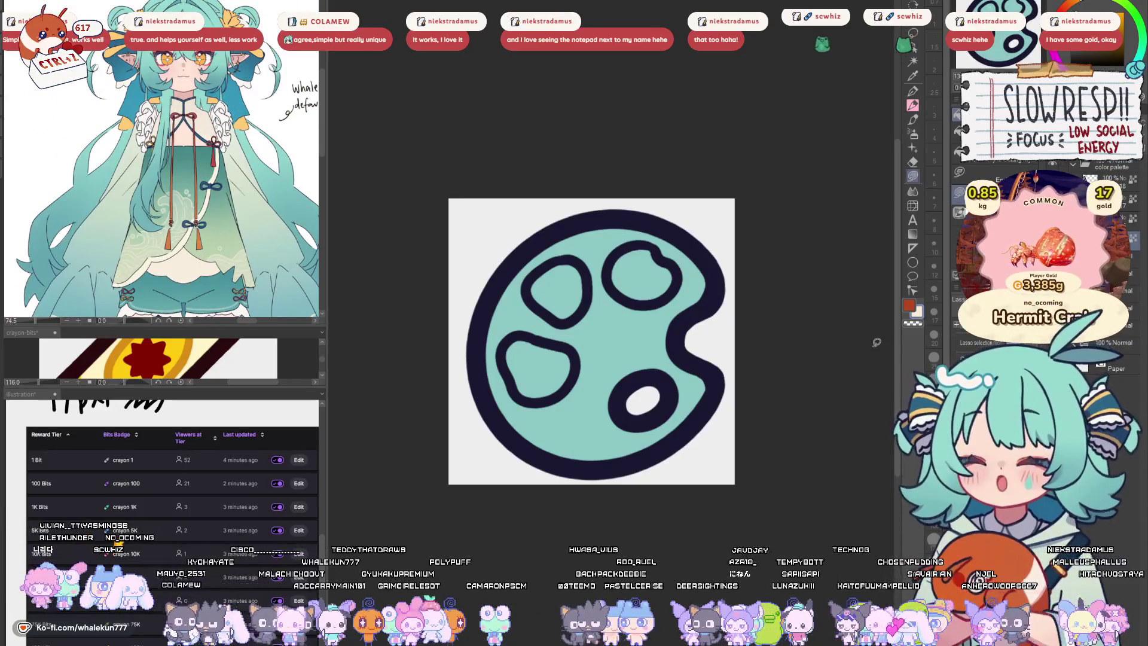
pyautogui.hotkey('ctrl', 'z')
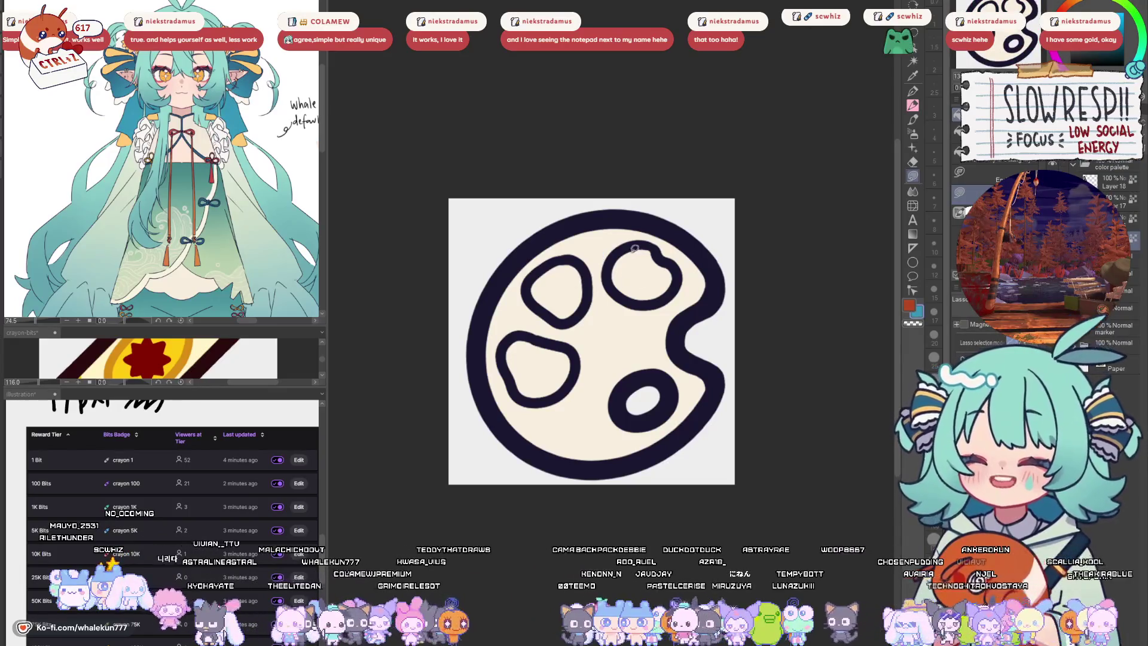
pyautogui.moveTo(311, 149)
pyautogui.mouseDown()
pyautogui.moveTo(215, 153)
pyautogui.moveTo(221, 165)
pyautogui.mouseUp()
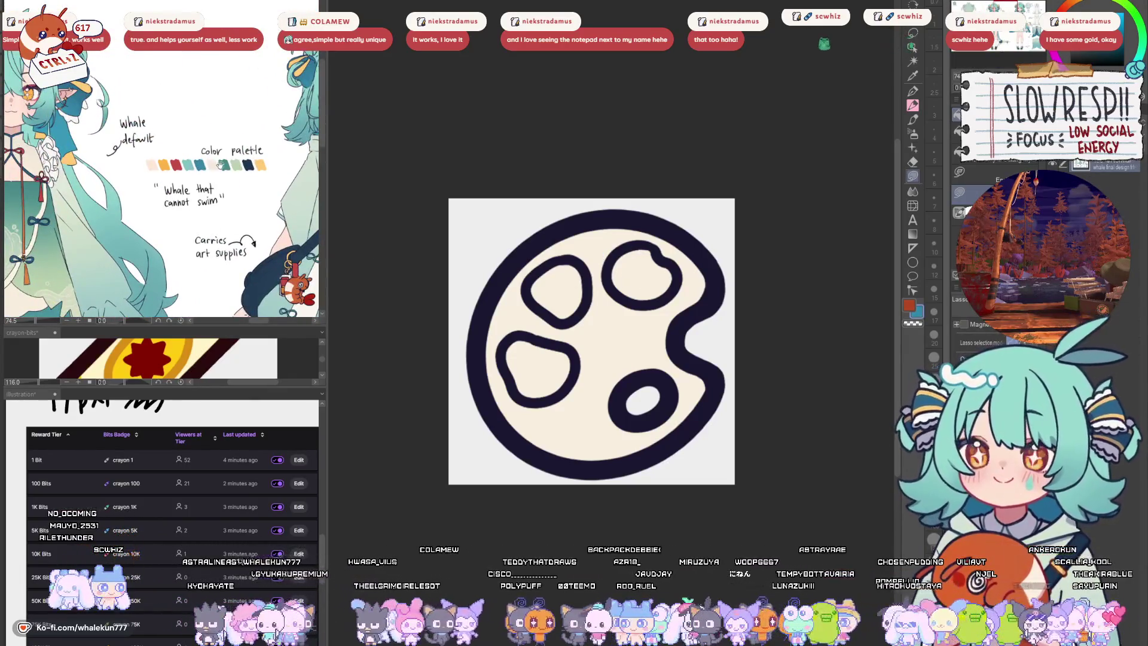
pyautogui.click(639, 244)
# - Fill the top-left paint well teal and the top-right well red
pyautogui.moveTo(669, 259); pyautogui.dragTo(655, 253)
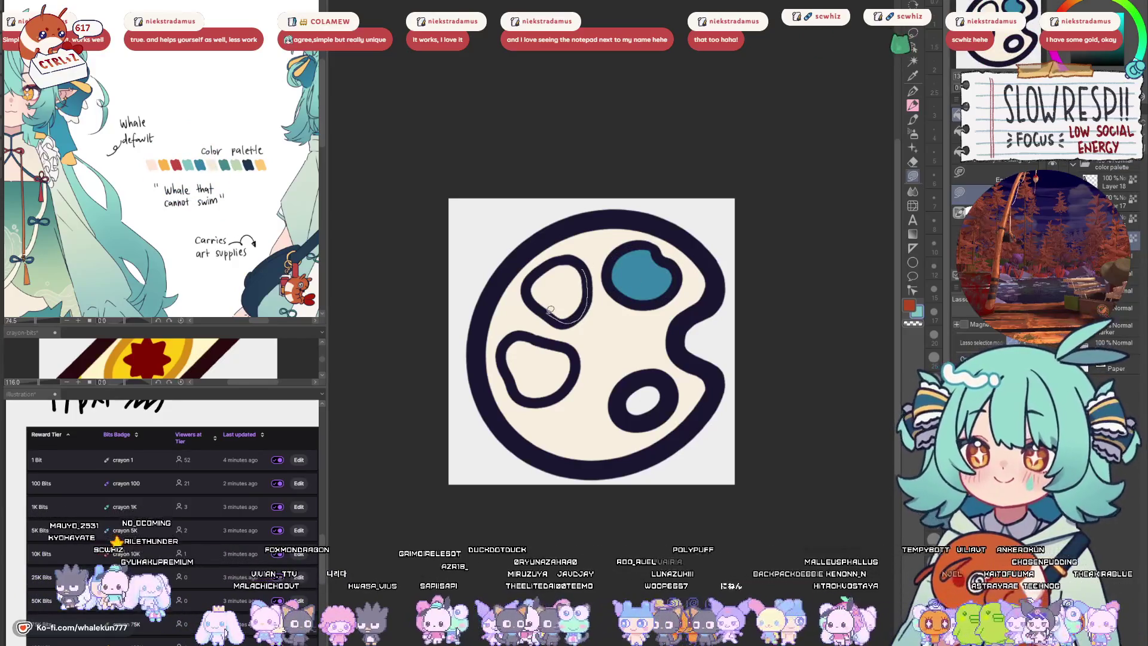
pyautogui.moveTo(550, 310); pyautogui.dragTo(588, 261)
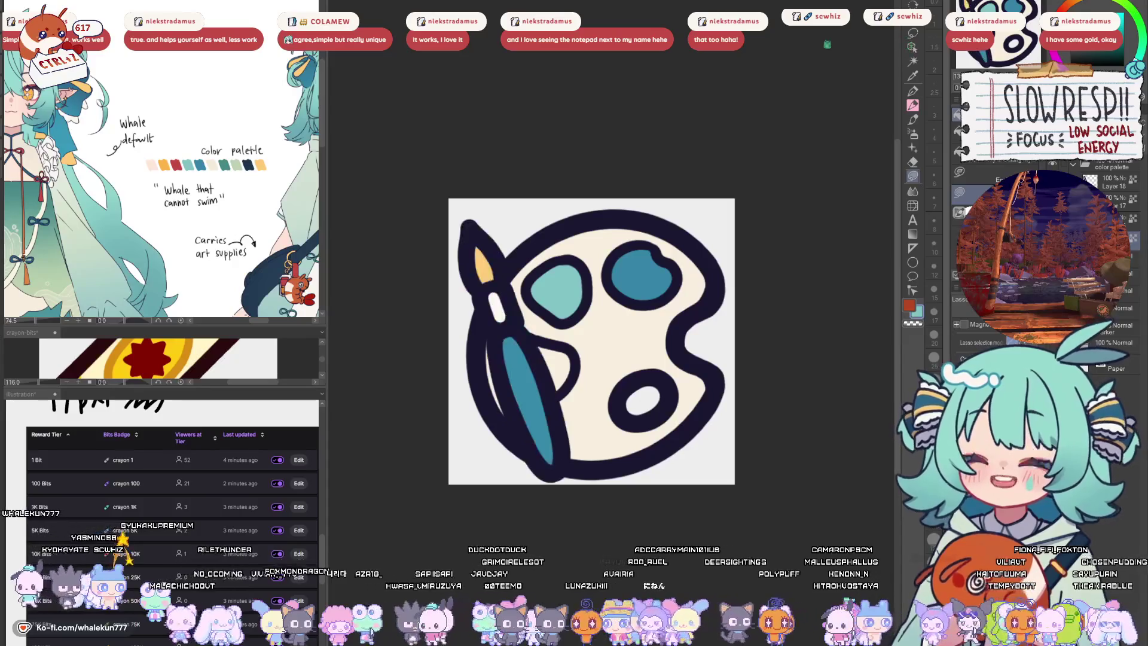
pyautogui.press('w')
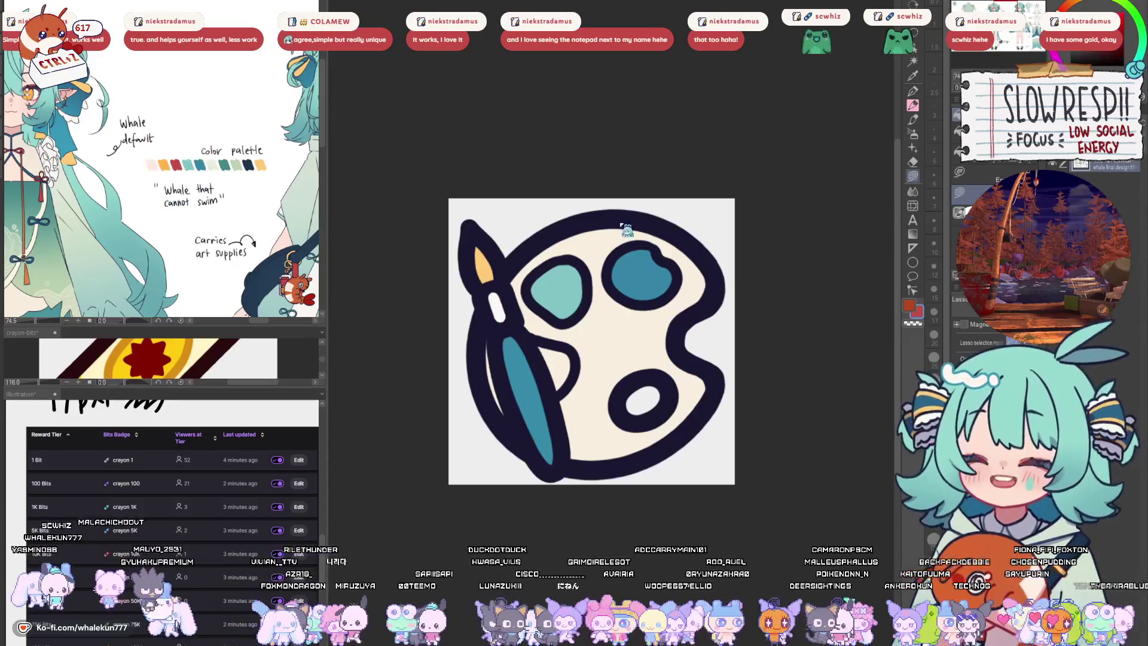
pyautogui.click(649, 272)
pyautogui.click(711, 326)
pyautogui.hotkey('ctrl', 'd')
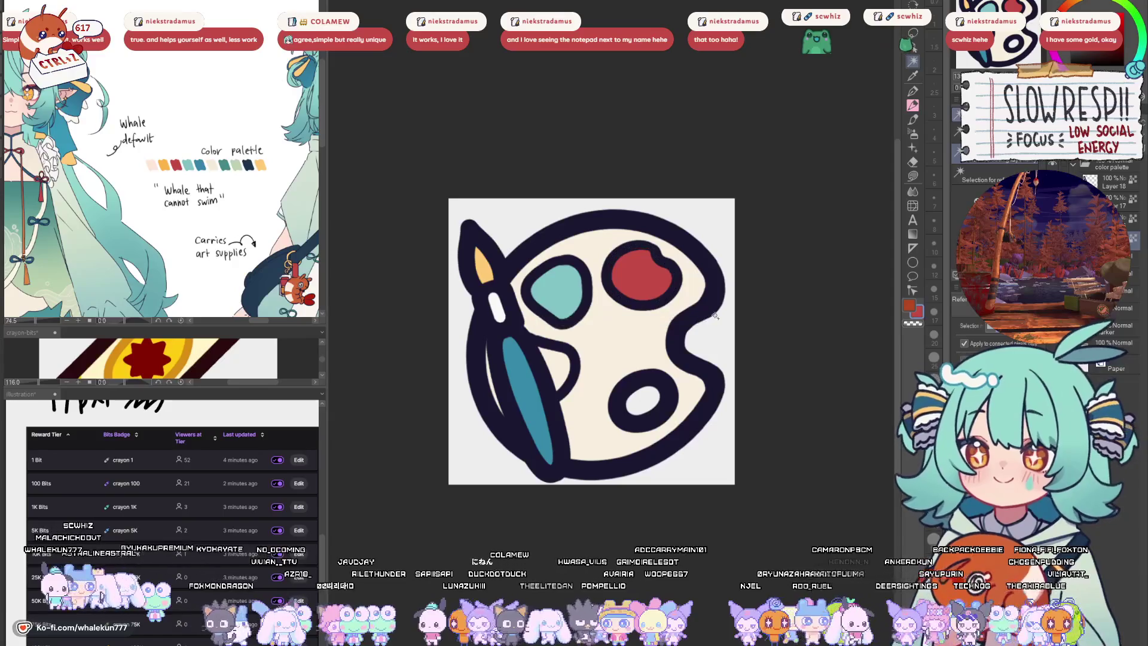
# - Fill the lower-left paint well pale green, then show the paintbrush again
pyautogui.press('m')
pyautogui.click(557, 342)
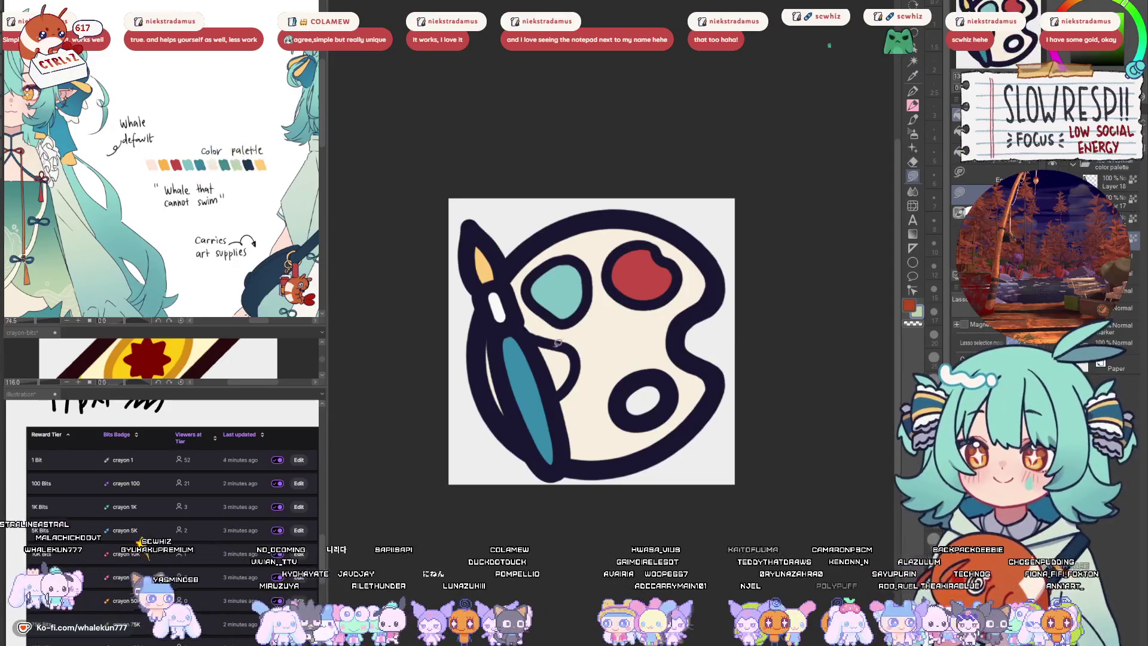
pyautogui.press('Delete')
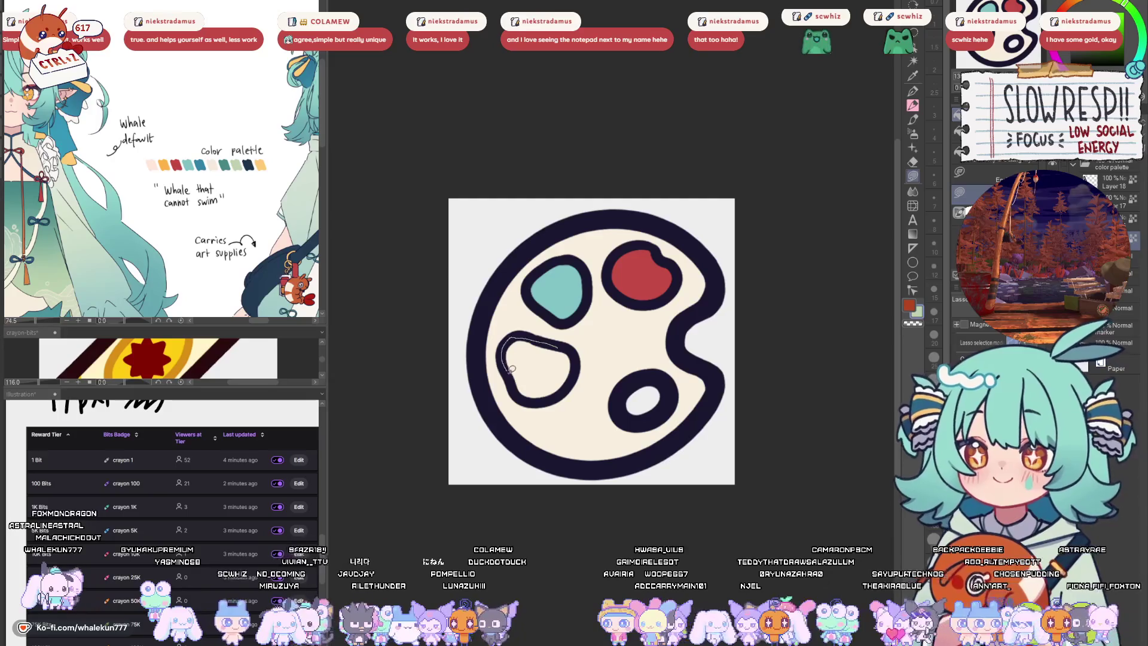
pyautogui.moveTo(570, 348); pyautogui.dragTo(577, 352)
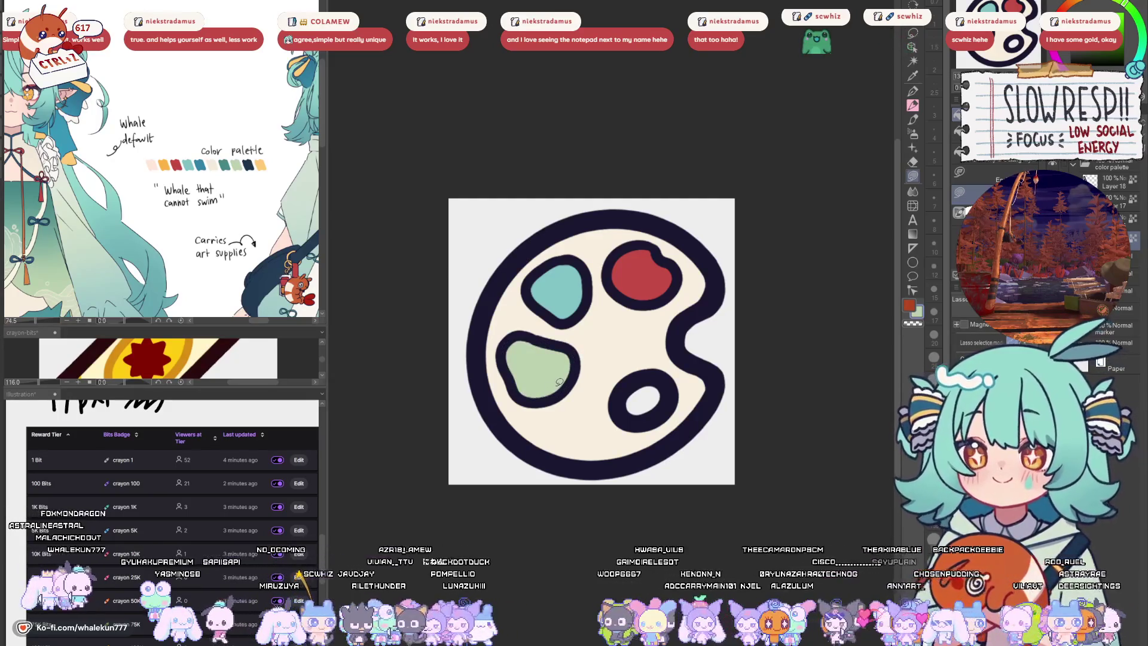
pyautogui.hotkey('ctrl', 'v')
pyautogui.press('p')
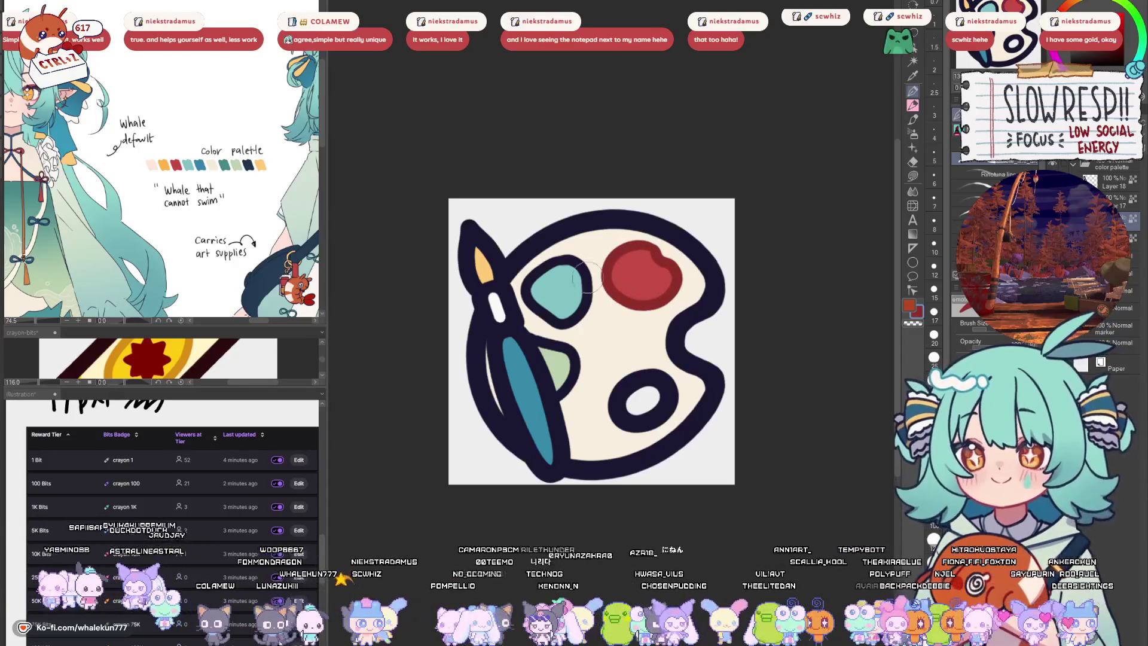
# - Give the teal well a lighter teal rim and ring the thumb hole in tan
pyautogui.moveTo(573, 263)
pyautogui.mouseDown()
pyautogui.moveTo(527, 302)
pyautogui.moveTo(559, 254)
pyautogui.mouseUp()
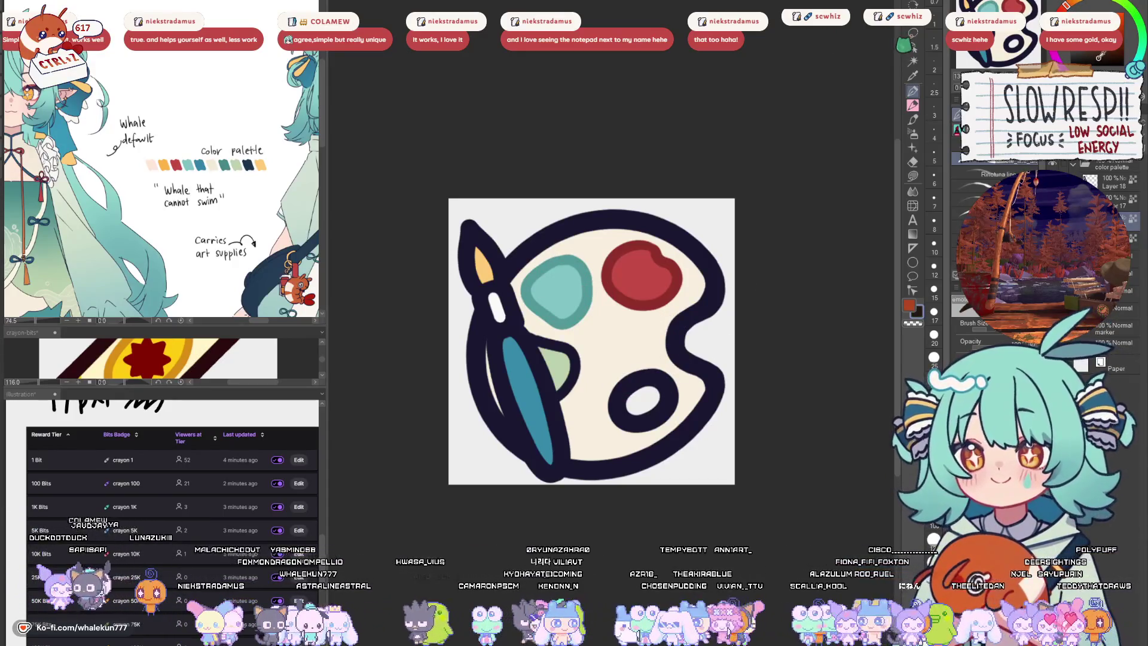
pyautogui.moveTo(705, 250); pyautogui.dragTo(693, 311)
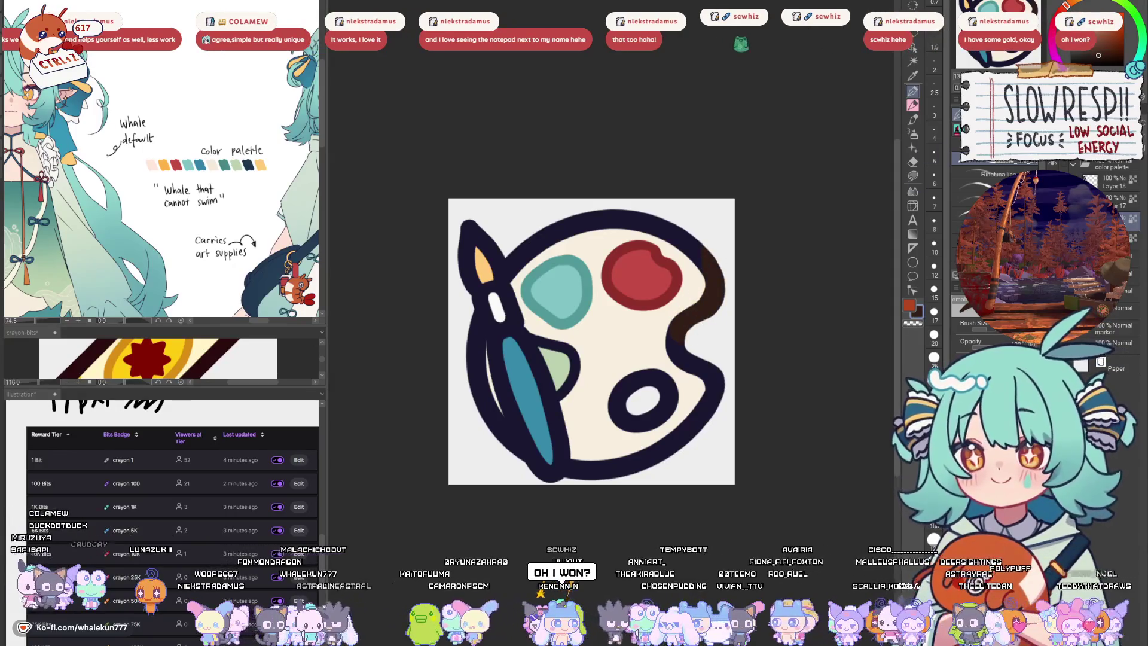
pyautogui.moveTo(697, 236)
pyautogui.mouseDown()
pyautogui.moveTo(715, 275)
pyautogui.moveTo(683, 399)
pyautogui.moveTo(560, 461)
pyautogui.mouseUp()
pyautogui.moveTo(471, 350)
pyautogui.mouseDown()
pyautogui.moveTo(472, 318)
pyautogui.moveTo(651, 203)
pyautogui.moveTo(724, 249)
pyautogui.mouseUp()
pyautogui.hotkey('ctrl', 'z')
pyautogui.hotkey('ctrl', 'z')
pyautogui.hotkey('ctrl', 'z')
pyautogui.moveTo(668, 386)
pyautogui.mouseDown()
pyautogui.moveTo(633, 396)
pyautogui.moveTo(664, 398)
pyautogui.mouseUp()
pyautogui.keyDown('alt'); pyautogui.click(649, 328); pyautogui.keyUp('alt')
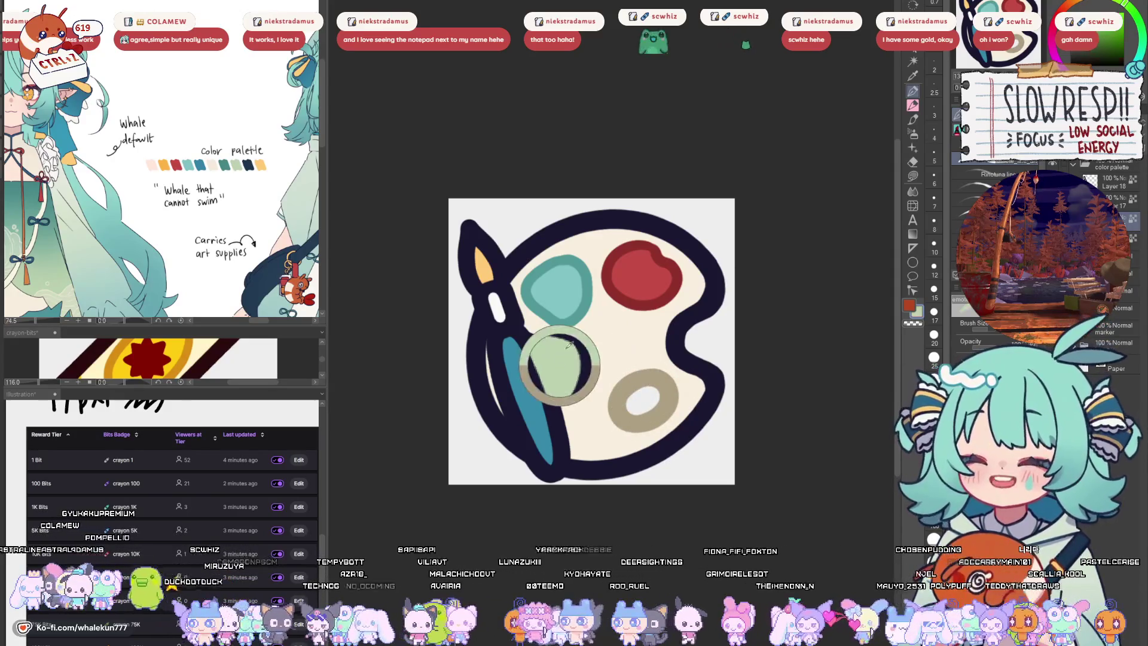
# - Enlarge and deepen the green well, lasso-select it, and sample the brush's white and blue
pyautogui.moveTo(559, 366)
pyautogui.mouseDown()
pyautogui.moveTo(578, 367)
pyautogui.moveTo(526, 359)
pyautogui.moveTo(559, 398)
pyautogui.mouseUp()
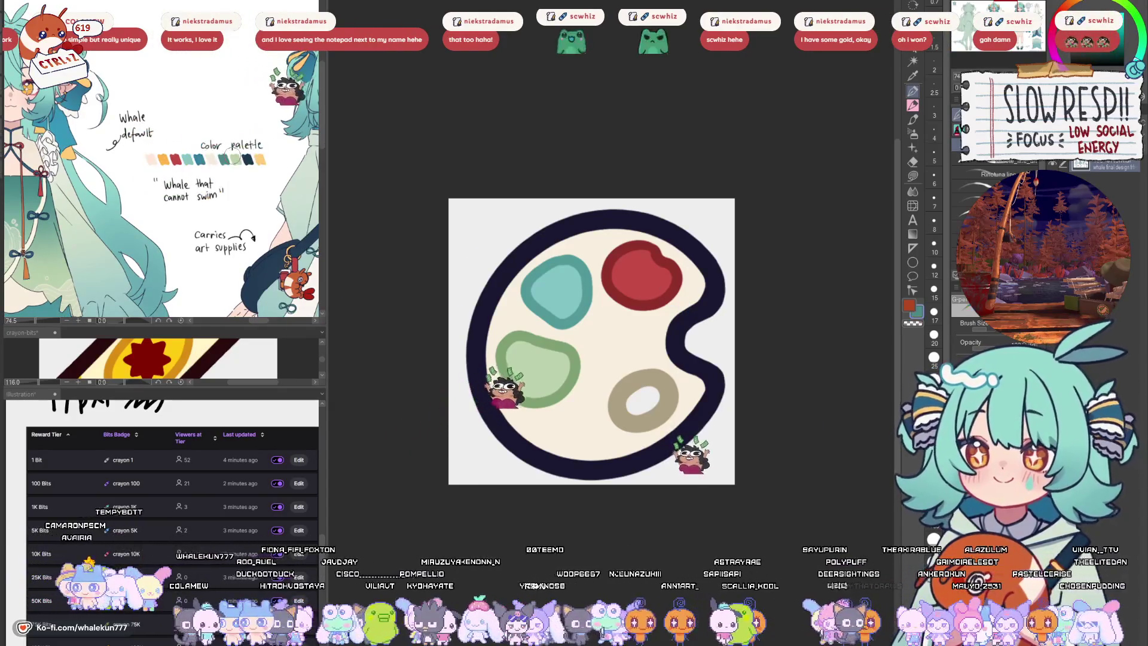
pyautogui.click(913, 176)
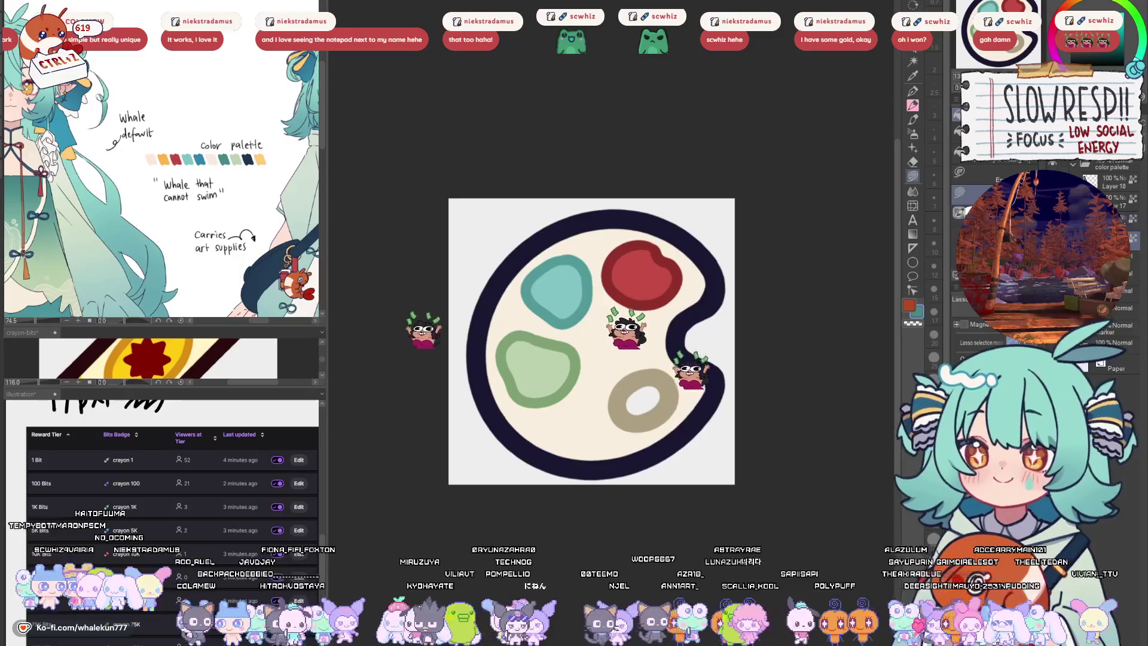
pyautogui.moveTo(573, 358)
pyautogui.mouseDown()
pyautogui.moveTo(523, 395)
pyautogui.moveTo(571, 356)
pyautogui.mouseUp()
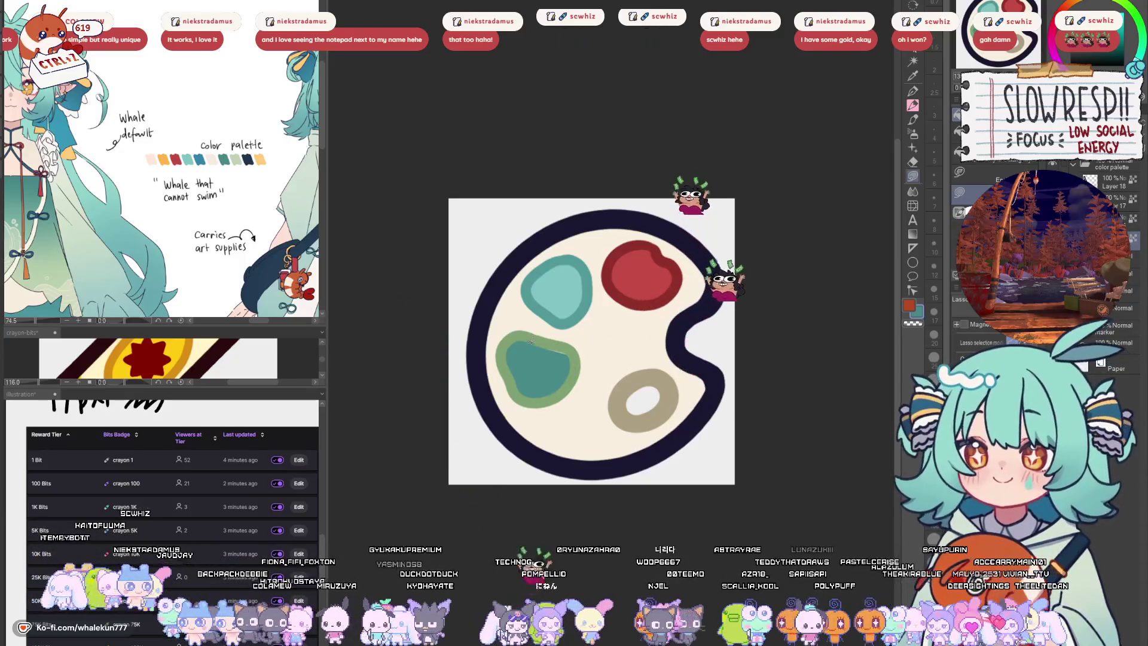
pyautogui.hotkey('ctrl', 'v')
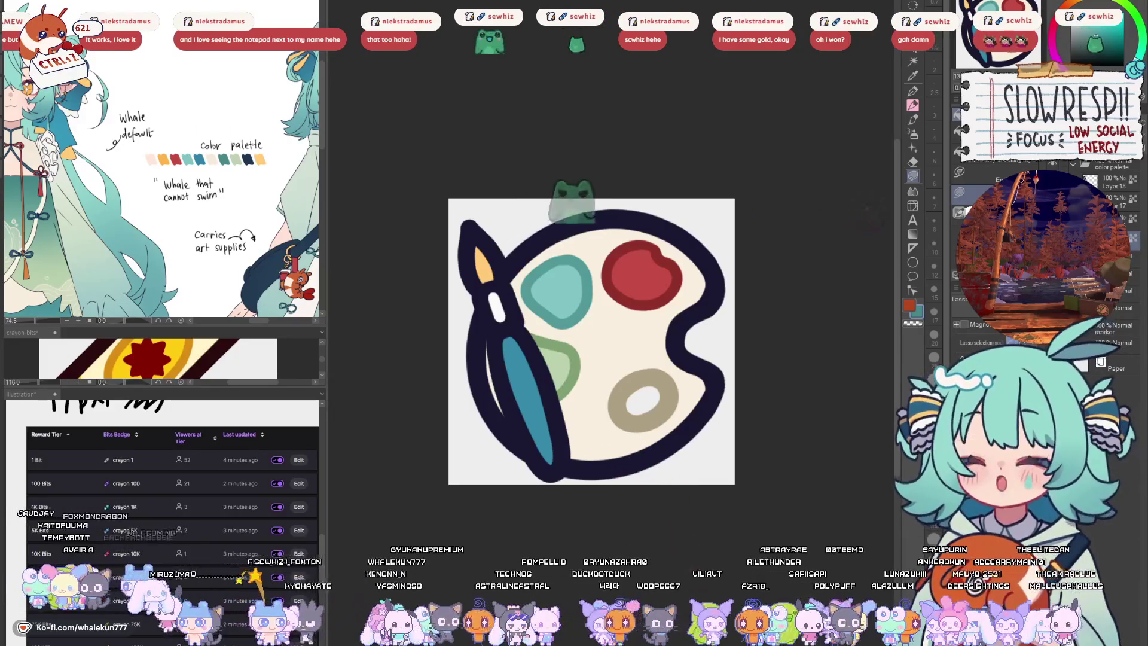
pyautogui.moveTo(50, 237); pyautogui.dragTo(111, 167)
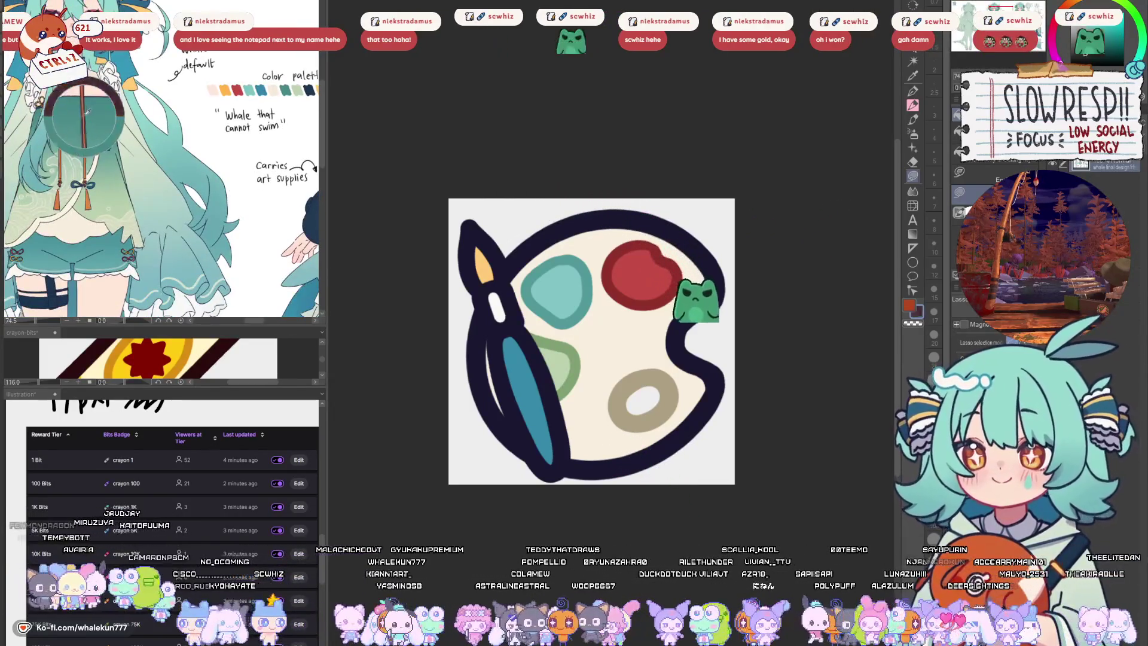
pyautogui.moveTo(538, 337); pyautogui.dragTo(555, 394)
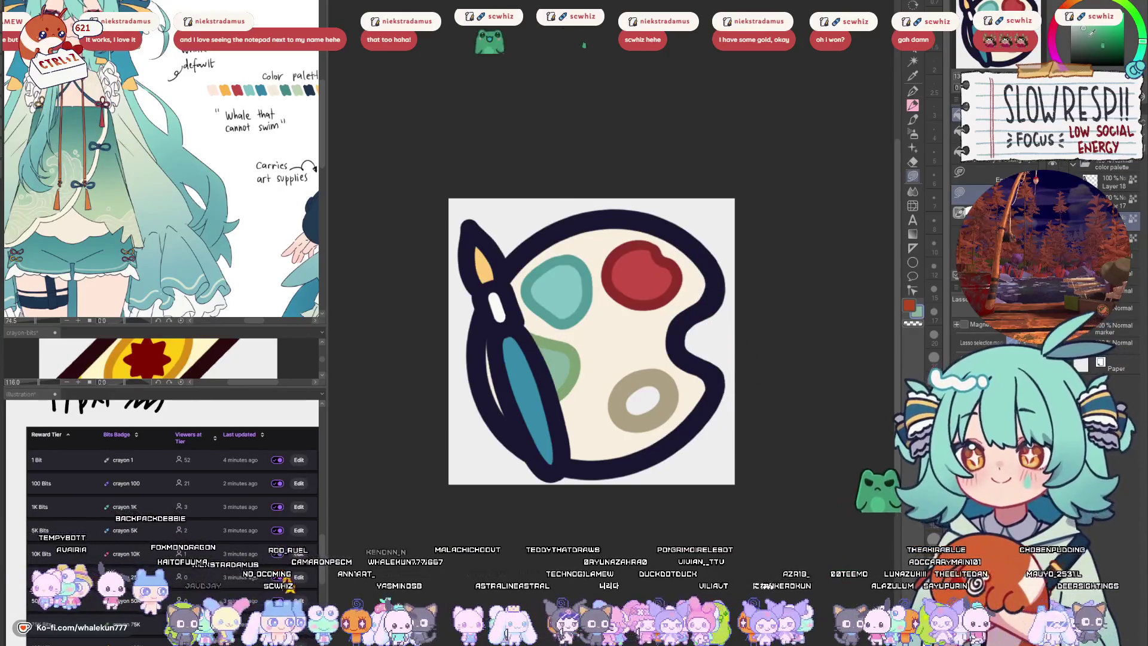
pyautogui.press('p')
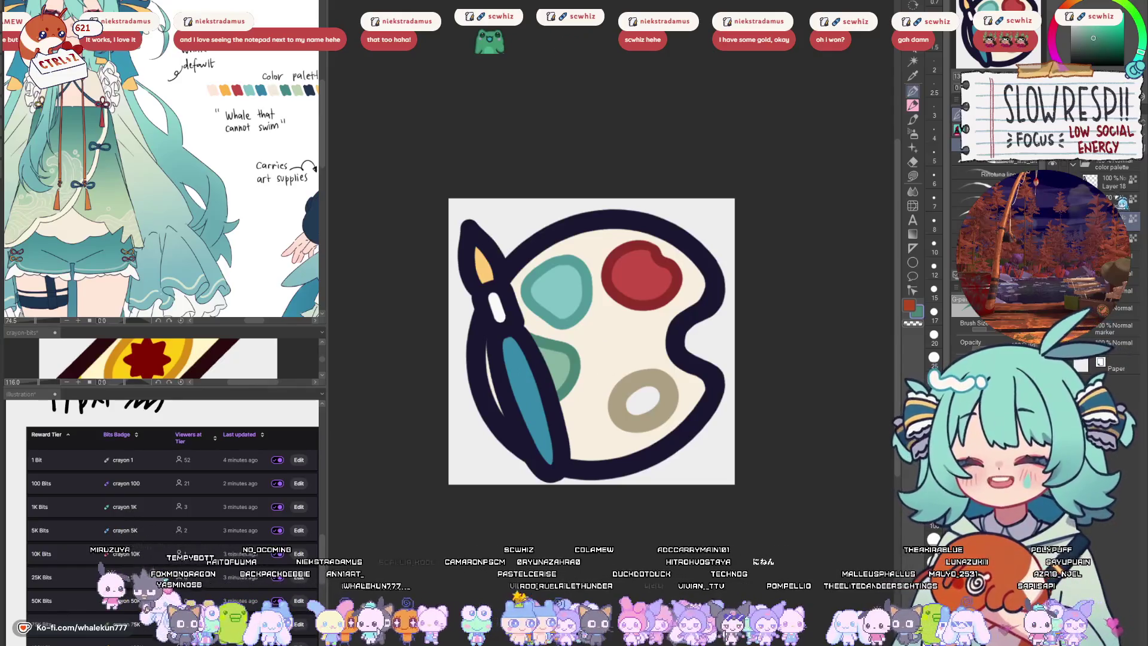
pyautogui.keyDown('alt'); pyautogui.click(504, 308); pyautogui.keyUp('alt')
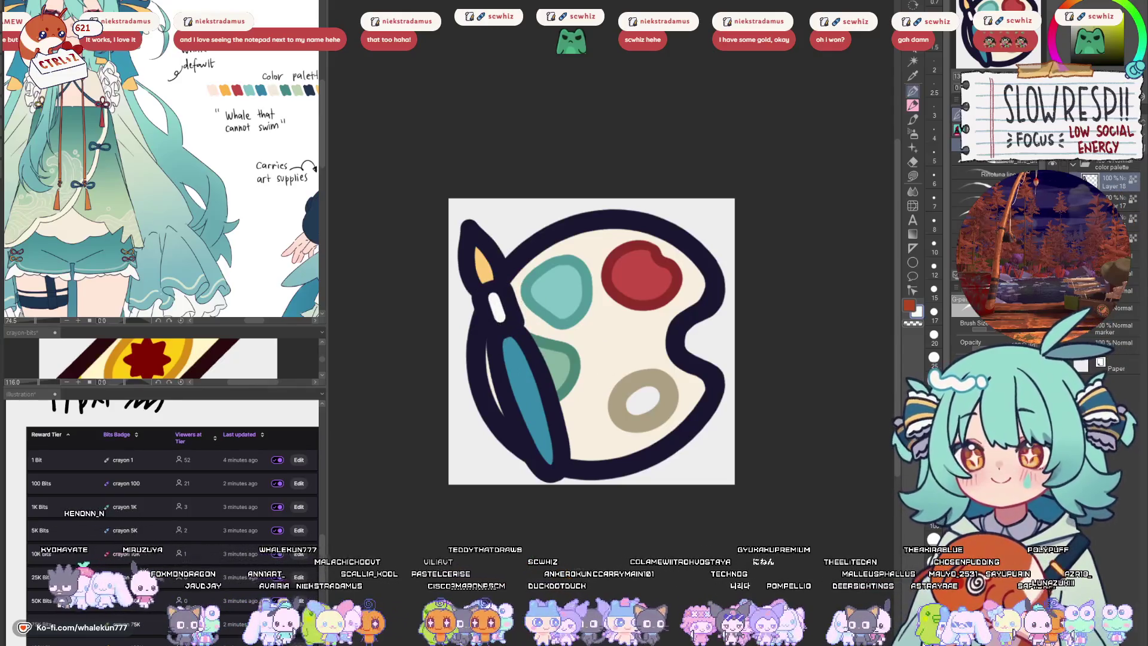
pyautogui.keyDown('alt'); pyautogui.click(519, 377); pyautogui.keyUp('alt')
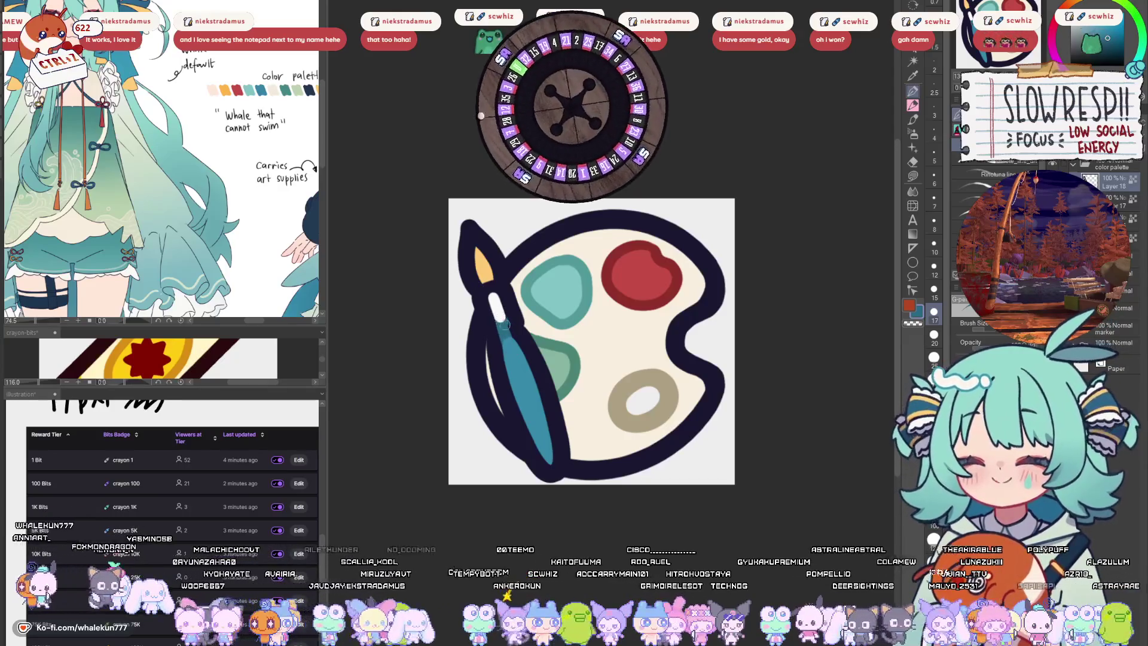
pyautogui.keyDown('alt'); pyautogui.click(490, 281); pyautogui.keyUp('alt')
pyautogui.keyDown('alt'); pyautogui.click(486, 276); pyautogui.keyUp('alt')
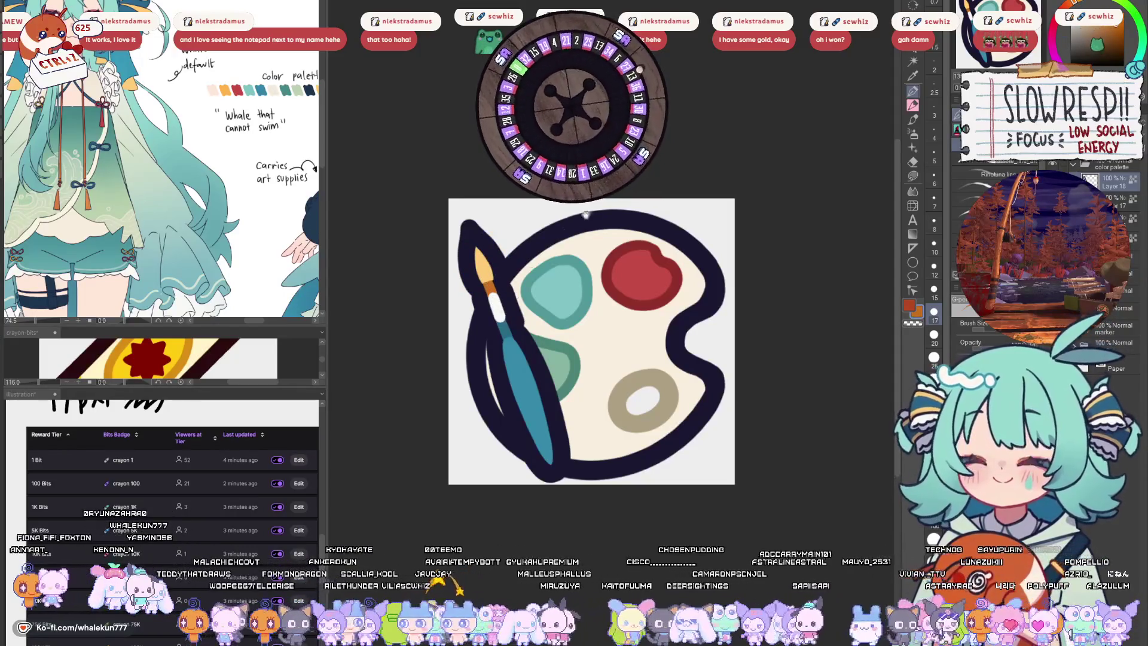
pyautogui.scroll(-5, 561, 378)
pyautogui.scroll(2, 620, 434)
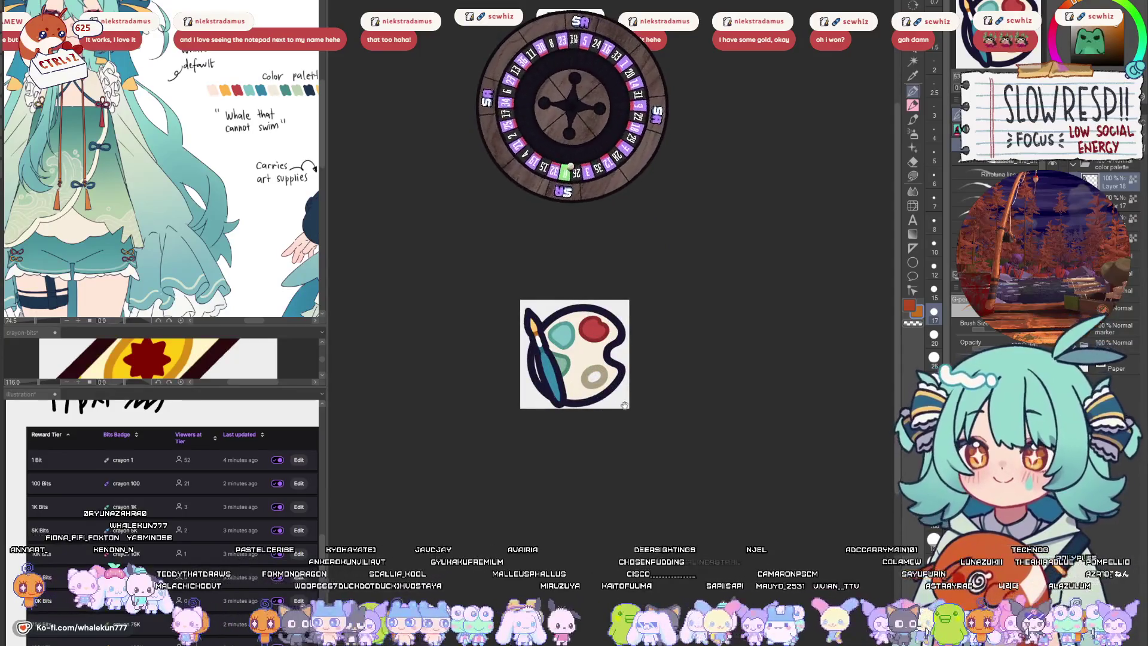
pyautogui.scroll(-2, 598, 410)
pyautogui.scroll(2, 597, 410)
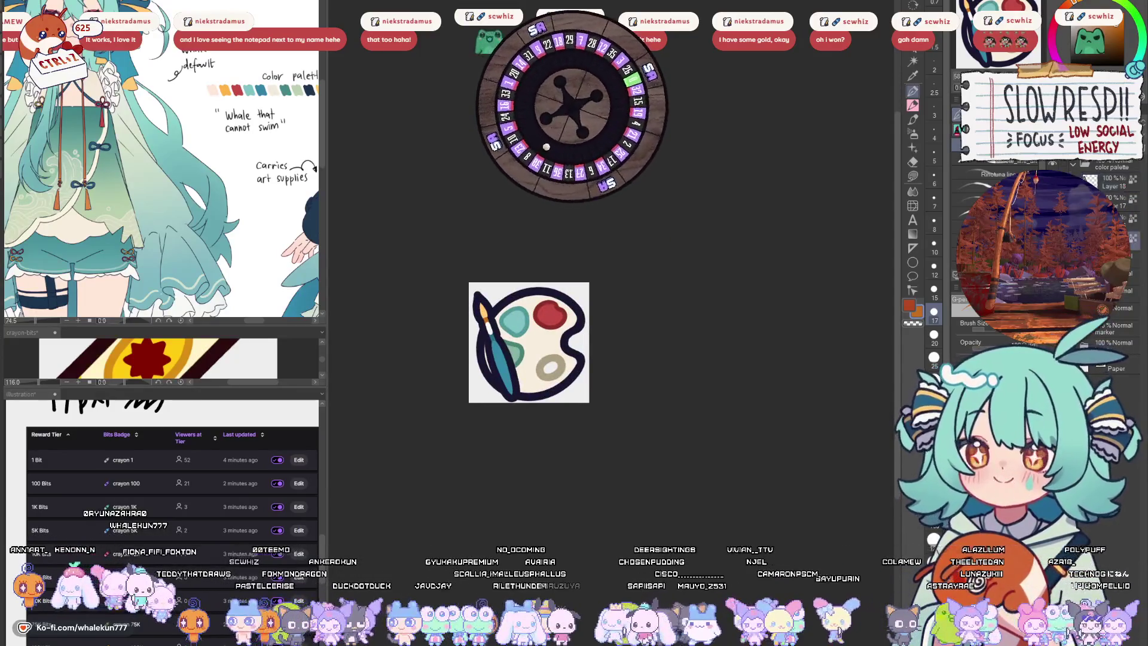
pyautogui.click(913, 60)
pyautogui.click(538, 341)
pyautogui.click(913, 175)
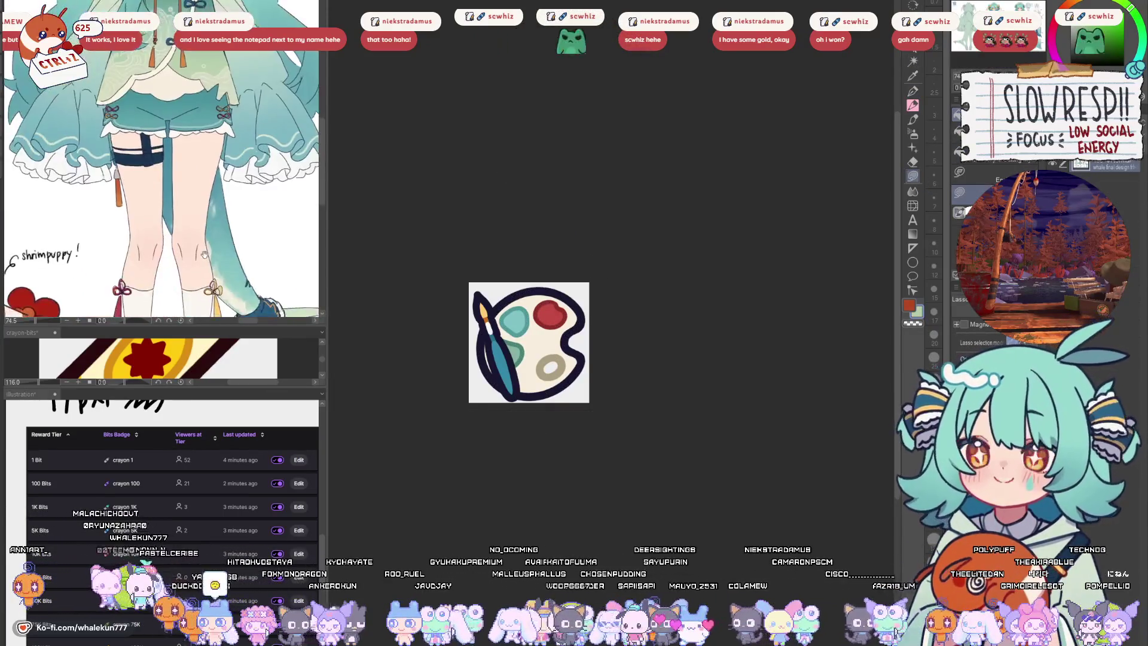
pyautogui.click(592, 418)
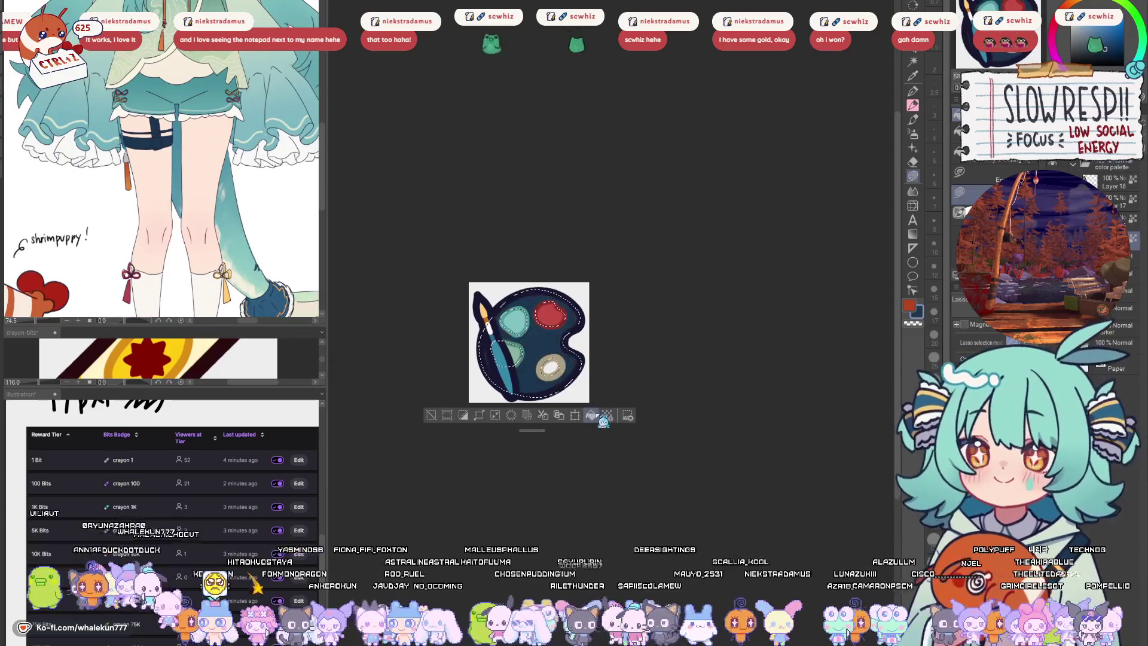
pyautogui.scroll(-3, 258, 271)
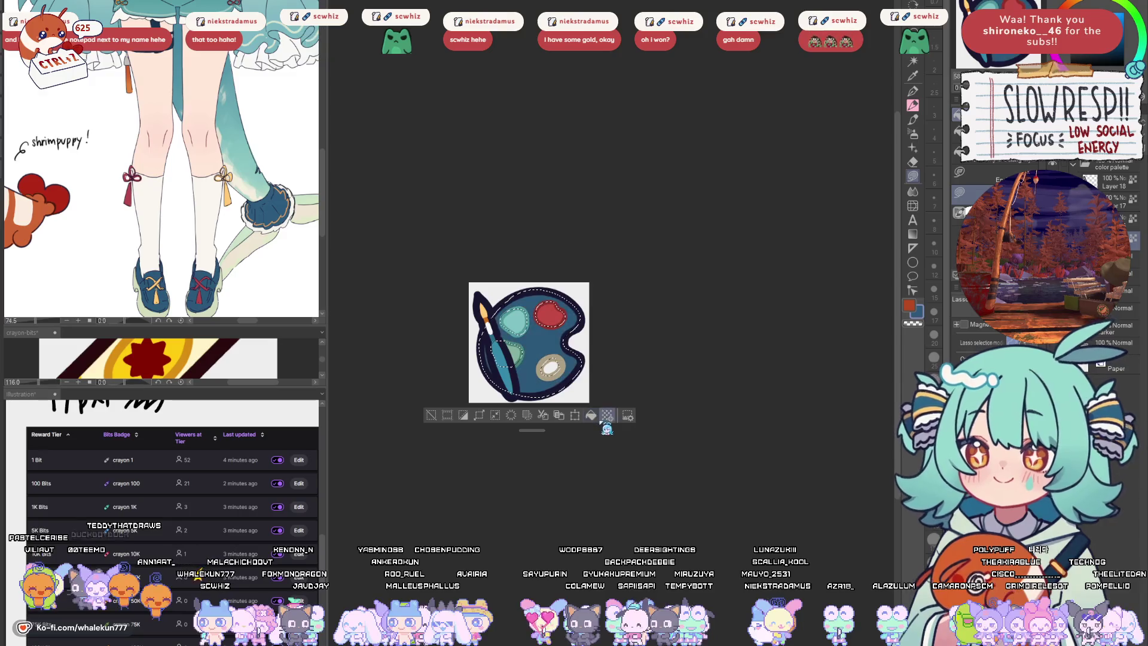
pyautogui.hotkey('ctrl', 'd')
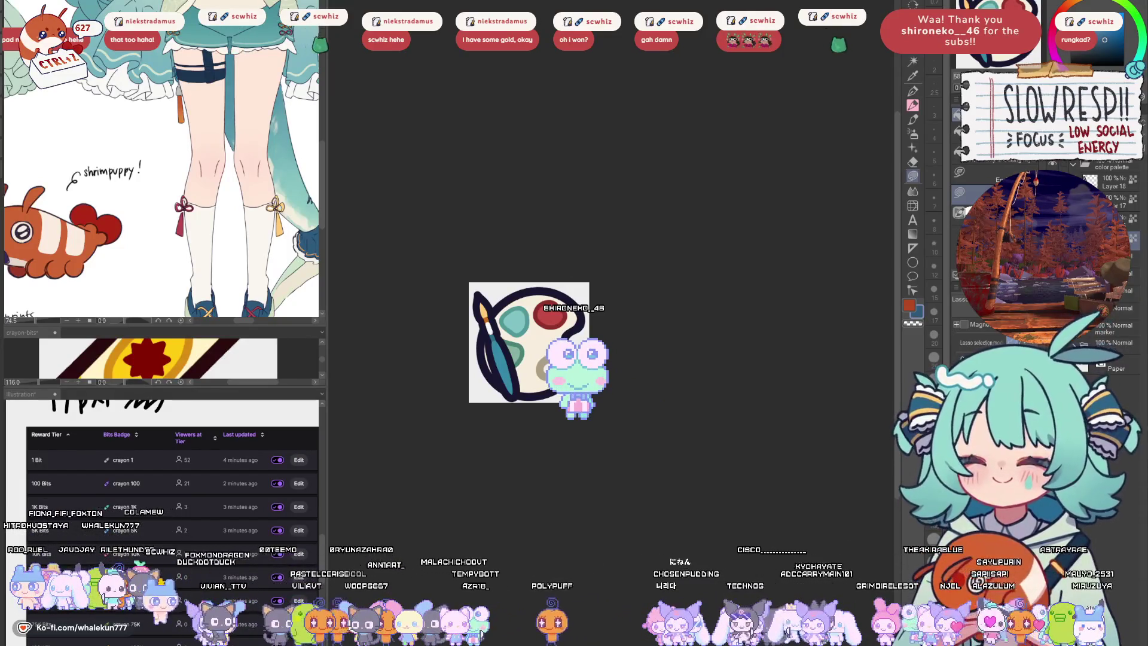
pyautogui.press('p')
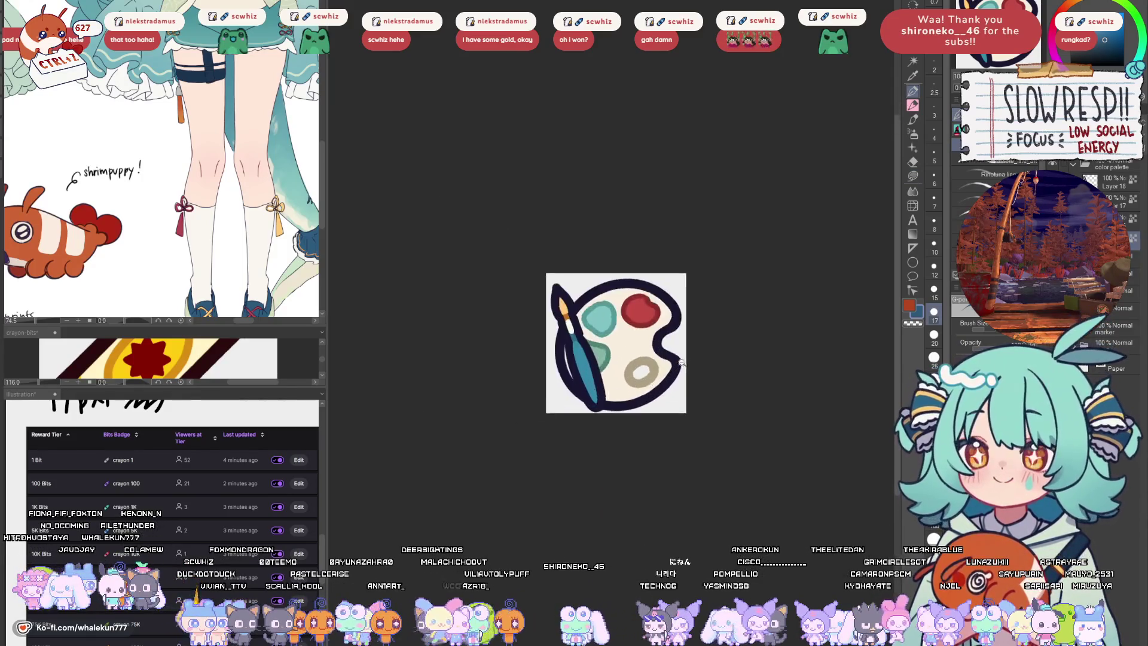
pyautogui.press('o')
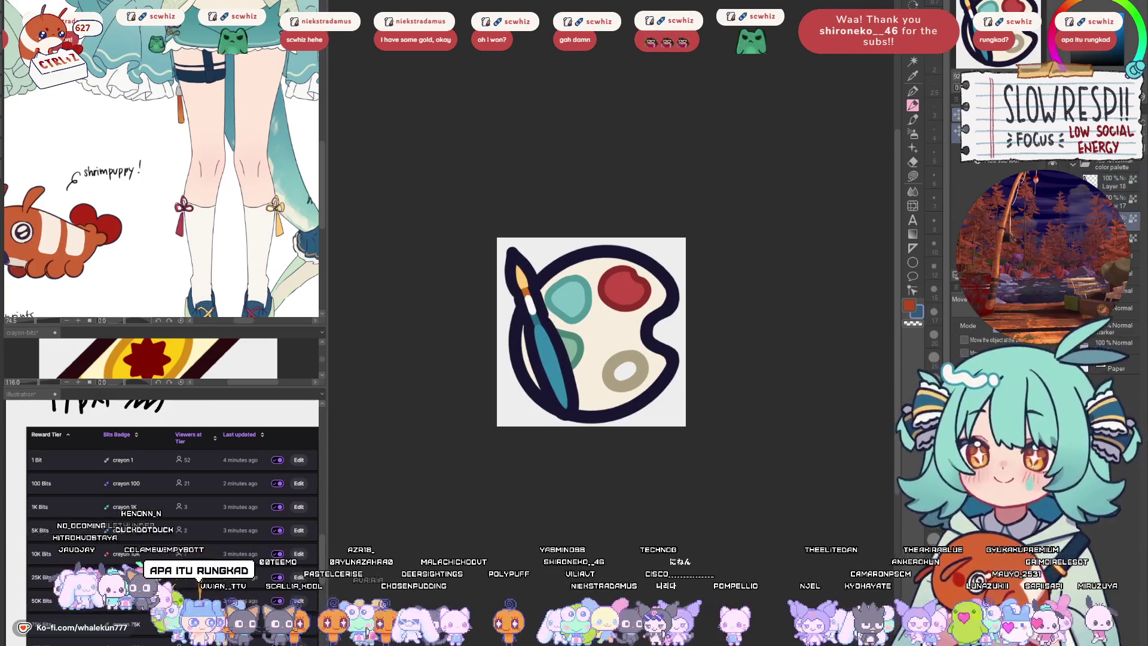
# - Try rotating the palette, cancel, then flip the brush horizontally so it leans right
pyautogui.hotkey('ctrl', 't')
pyautogui.moveTo(699, 234); pyautogui.dragTo(703, 276)
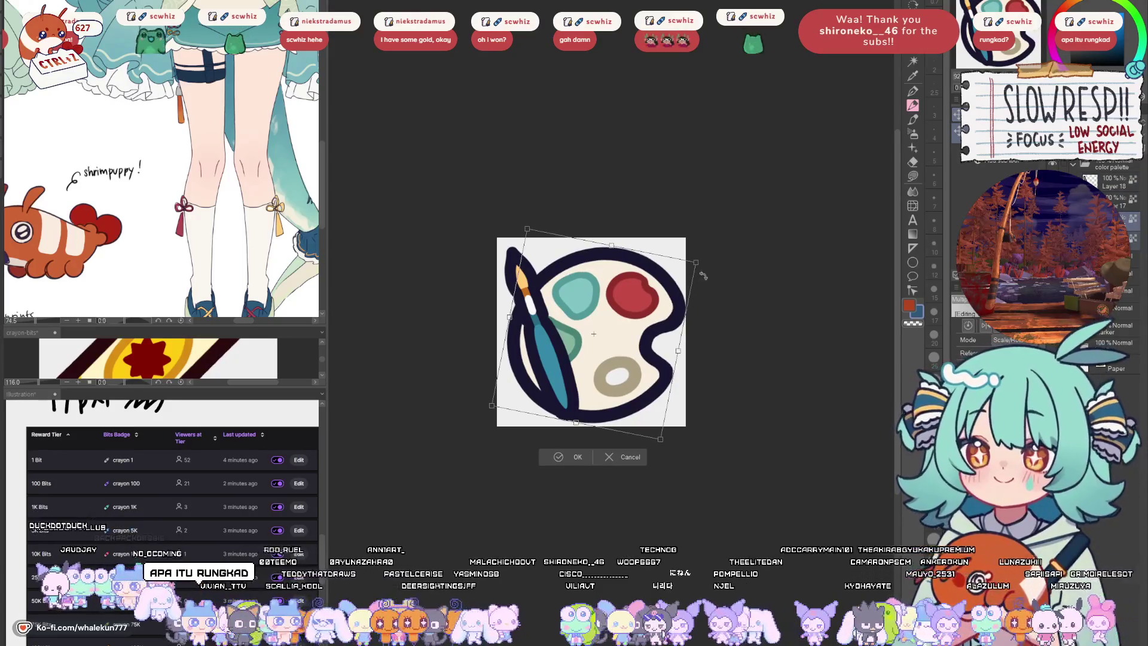
pyautogui.hotkey('ctrl', 'z')
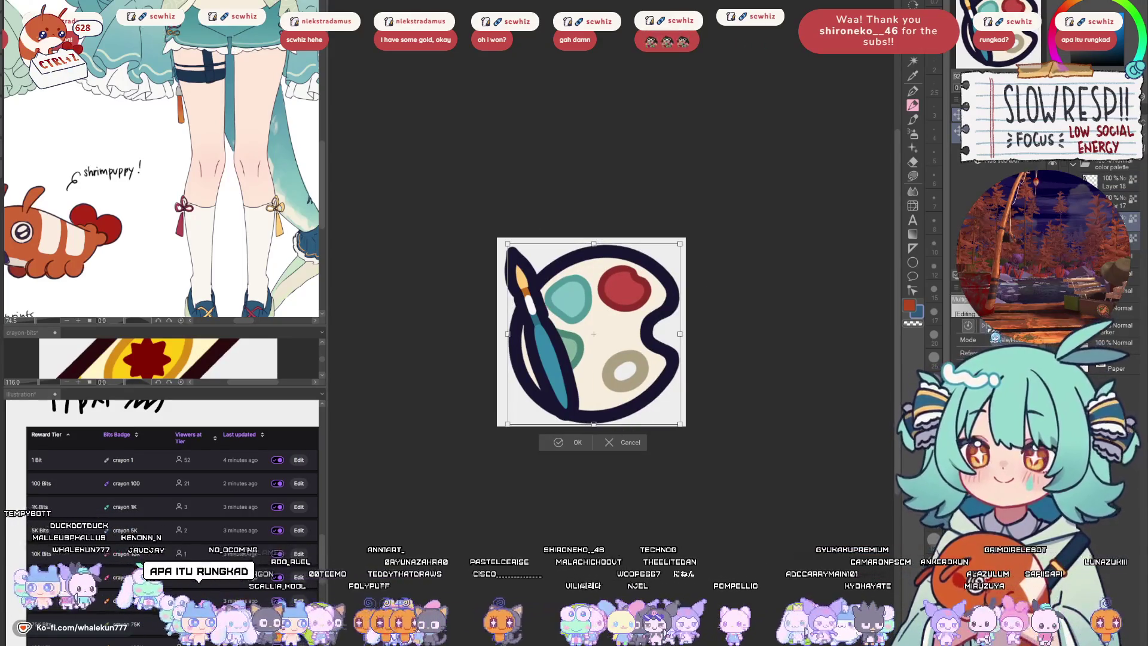
pyautogui.moveTo(697, 236); pyautogui.dragTo(725, 263)
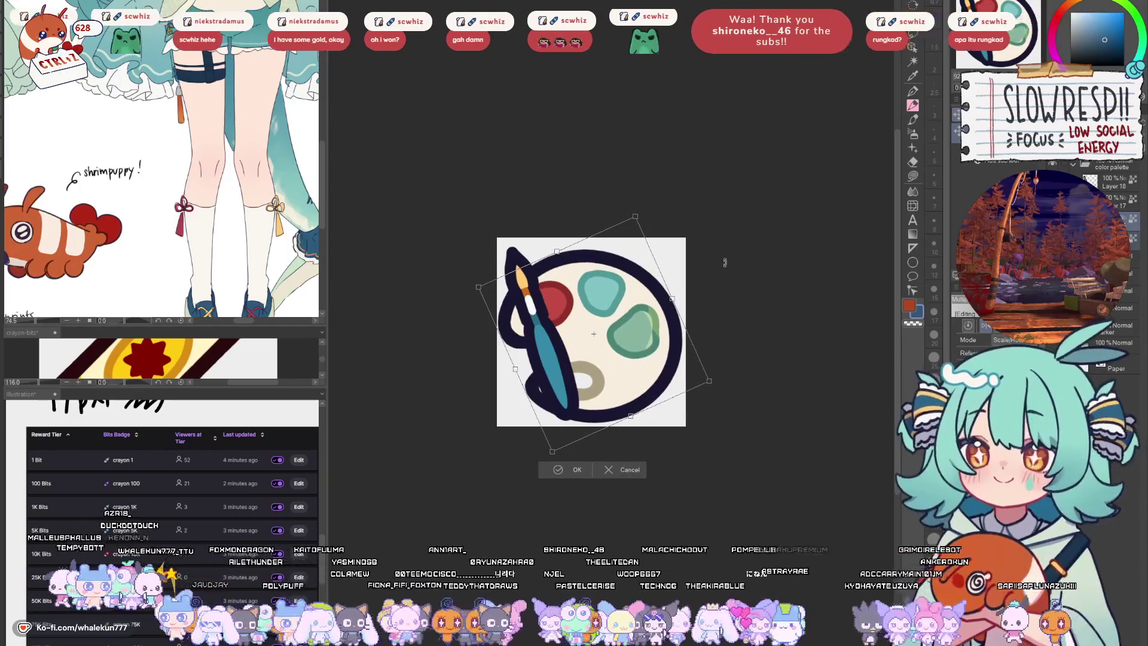
pyautogui.press('Escape')
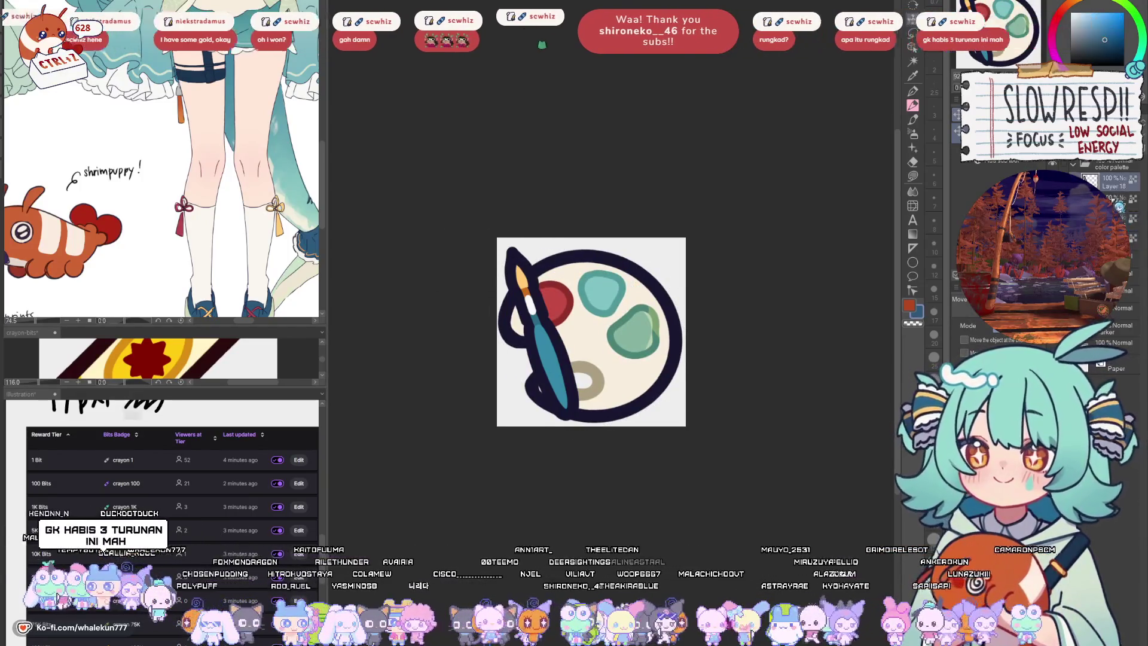
pyautogui.hotkey('ctrl', 't')
pyautogui.moveTo(589, 358)
pyautogui.mouseDown()
pyautogui.moveTo(562, 376)
pyautogui.moveTo(671, 374)
pyautogui.mouseUp()
pyautogui.press('Return')
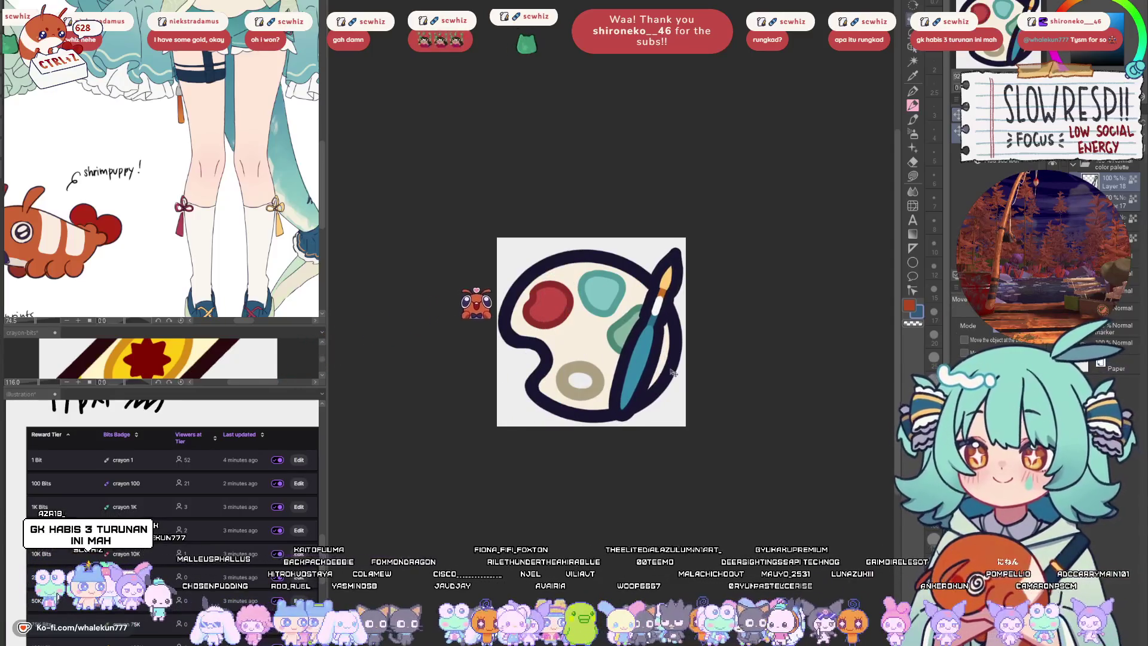